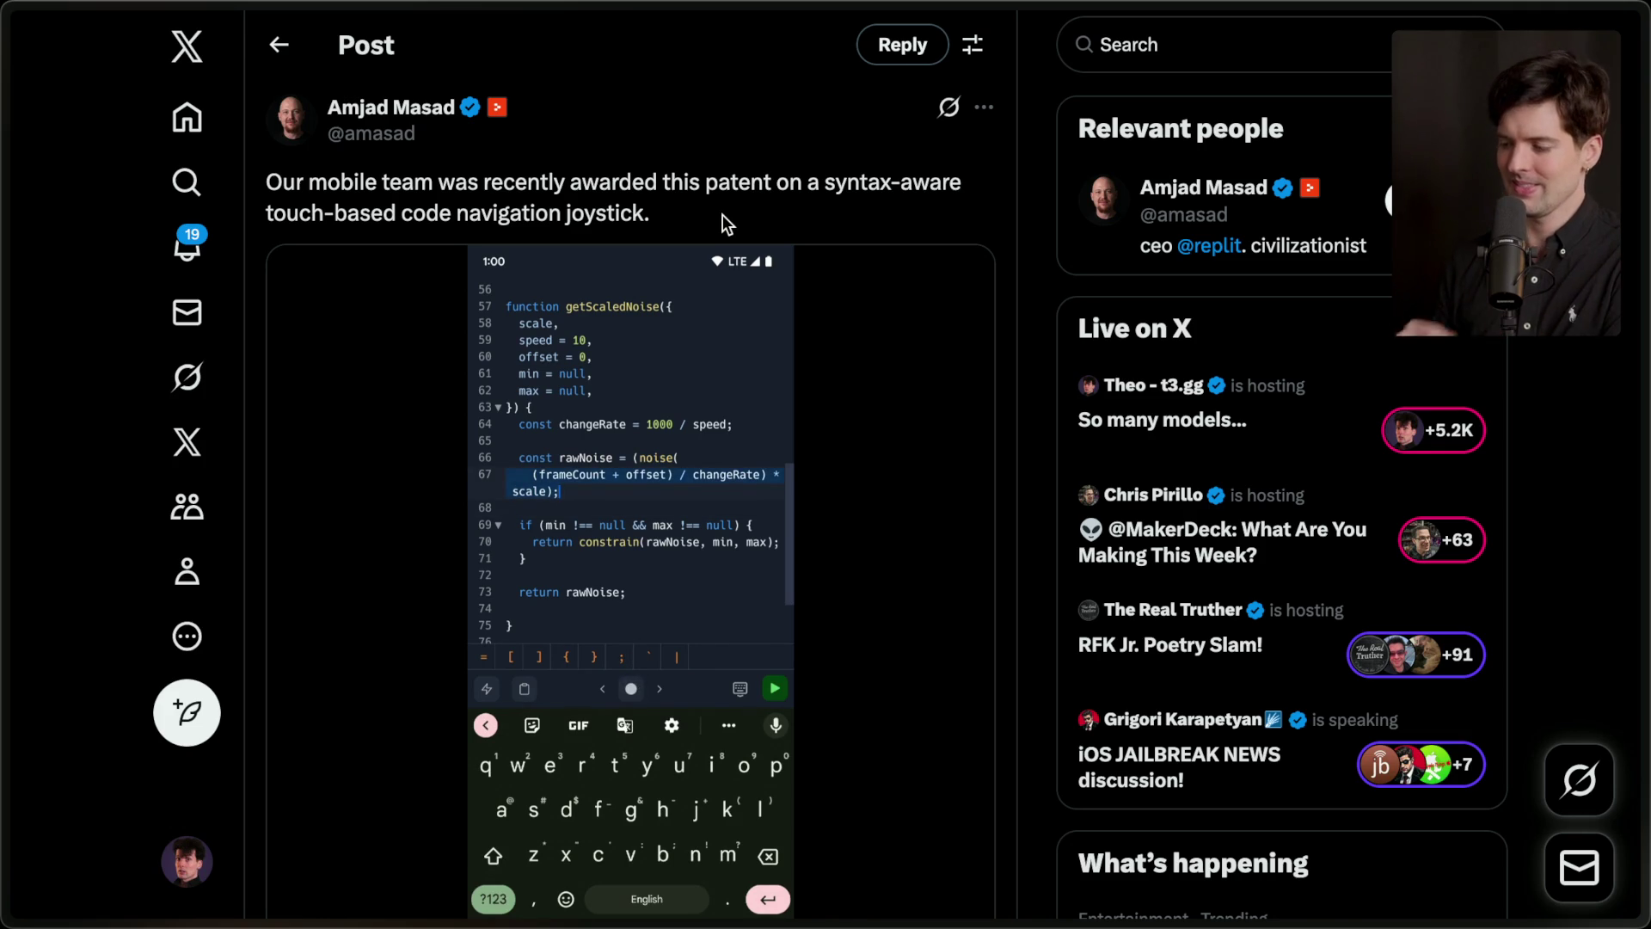
Switch to the 'Developers still need the right…' GitHub blog tab in the sidebar.
mouse_move(1530, 828)
scroll(1397, 636, "down", 5)
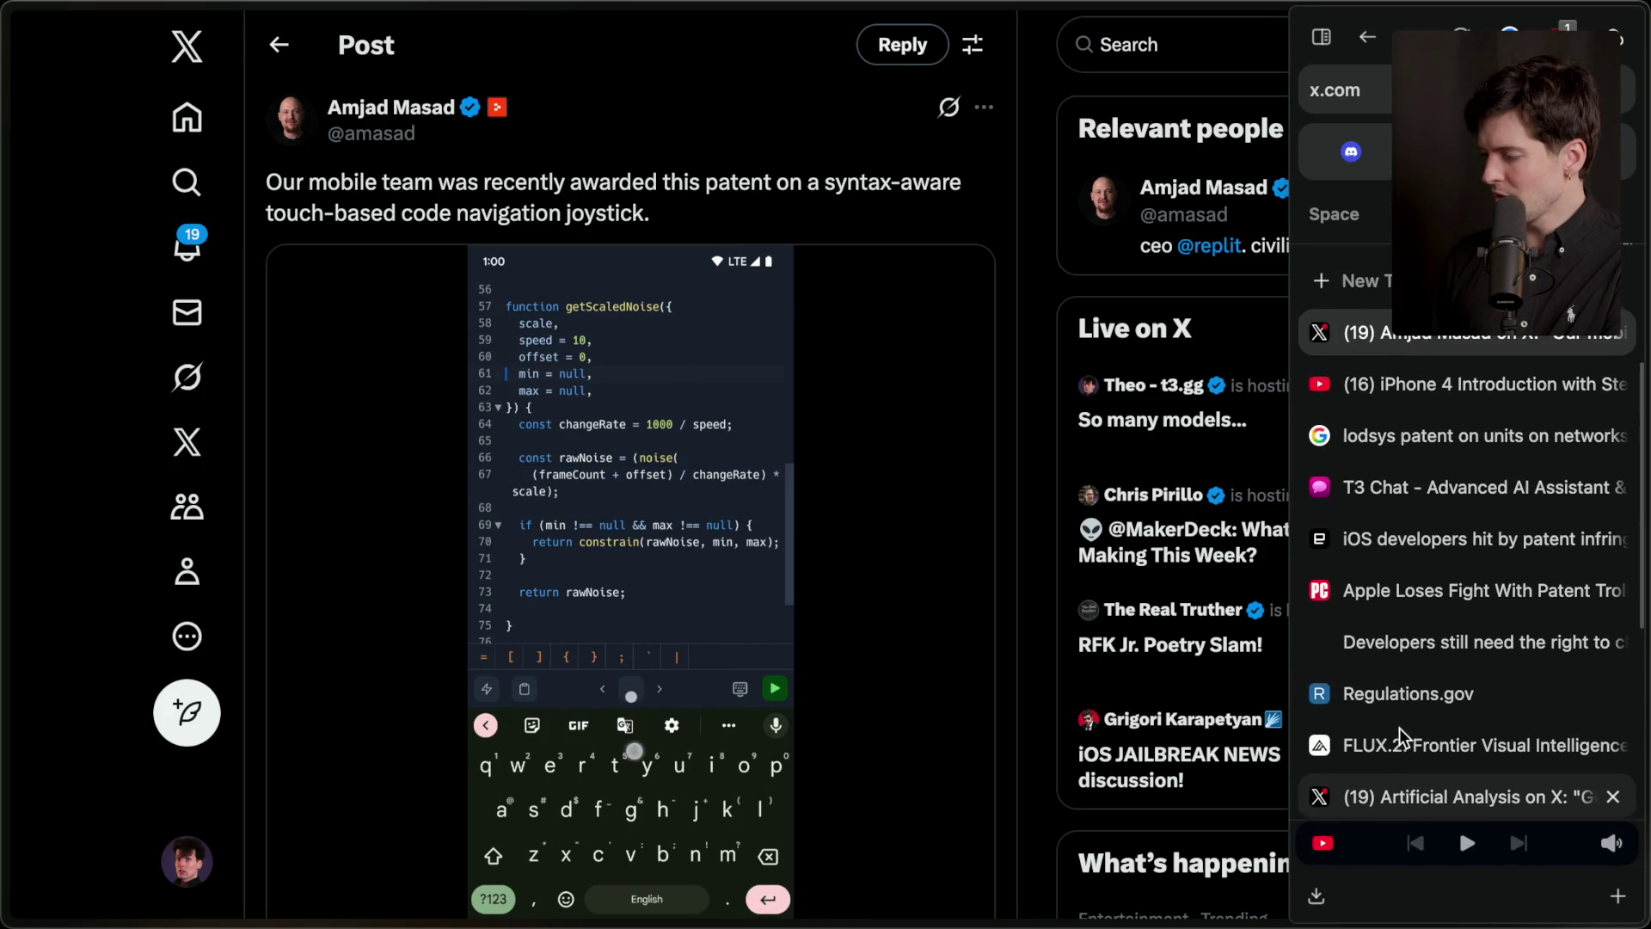
left_click(1421, 654)
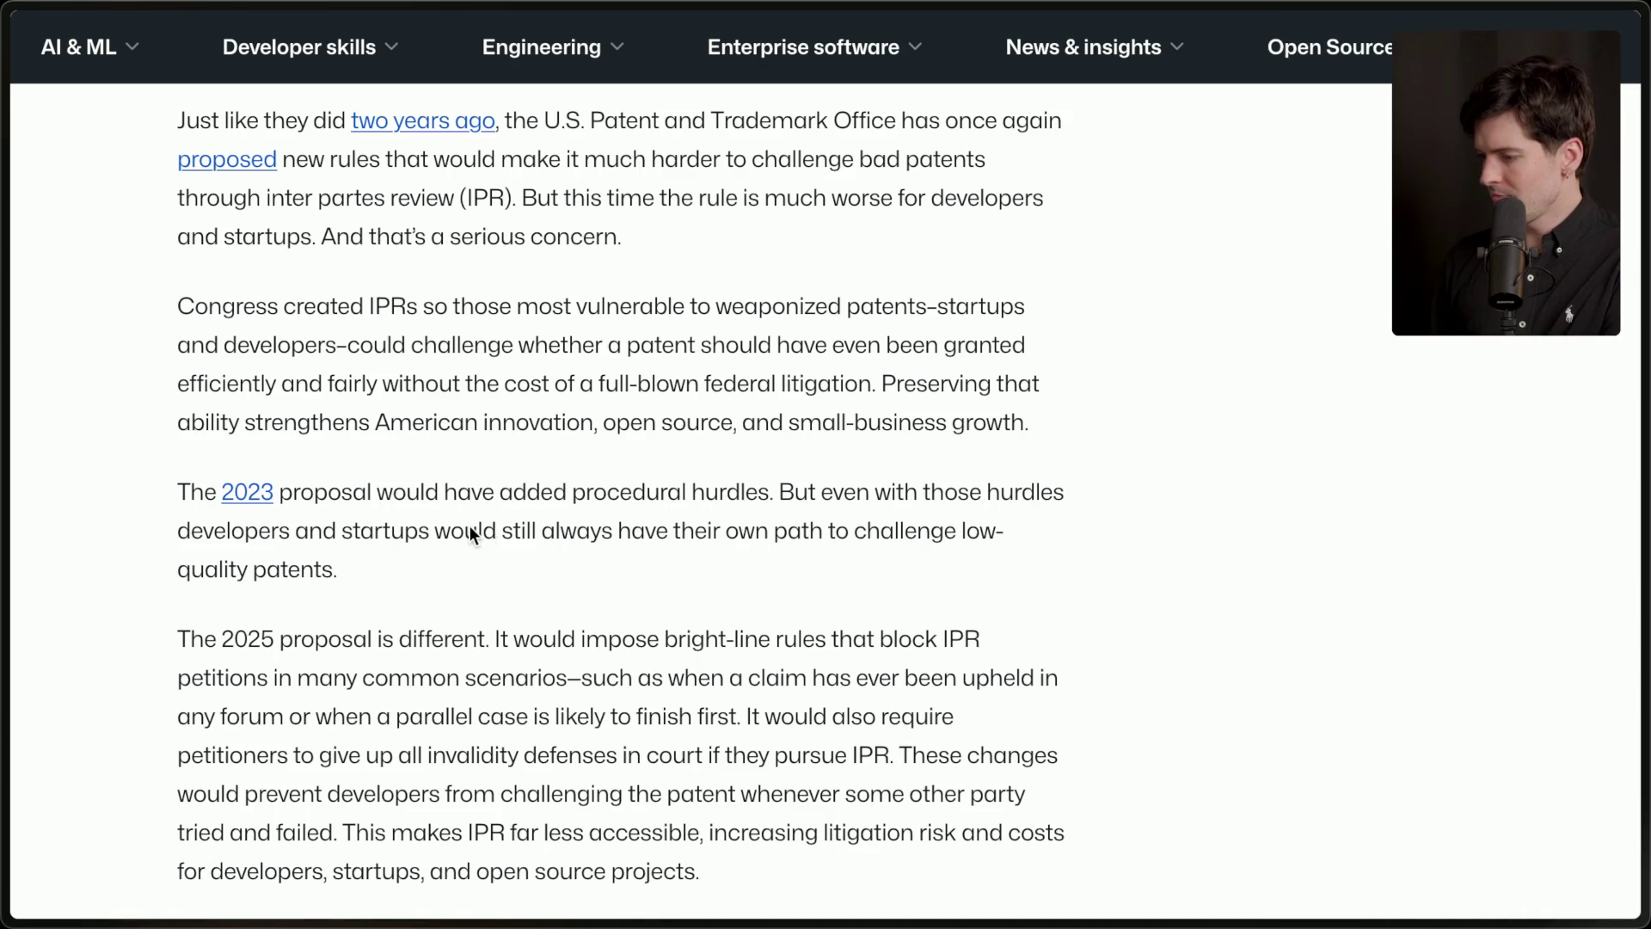
Read the article's 2023 versus 2025 IPR proposal passages, then switch to the 'Theo - Chat' tab.
scroll(406, 540, "down", 3)
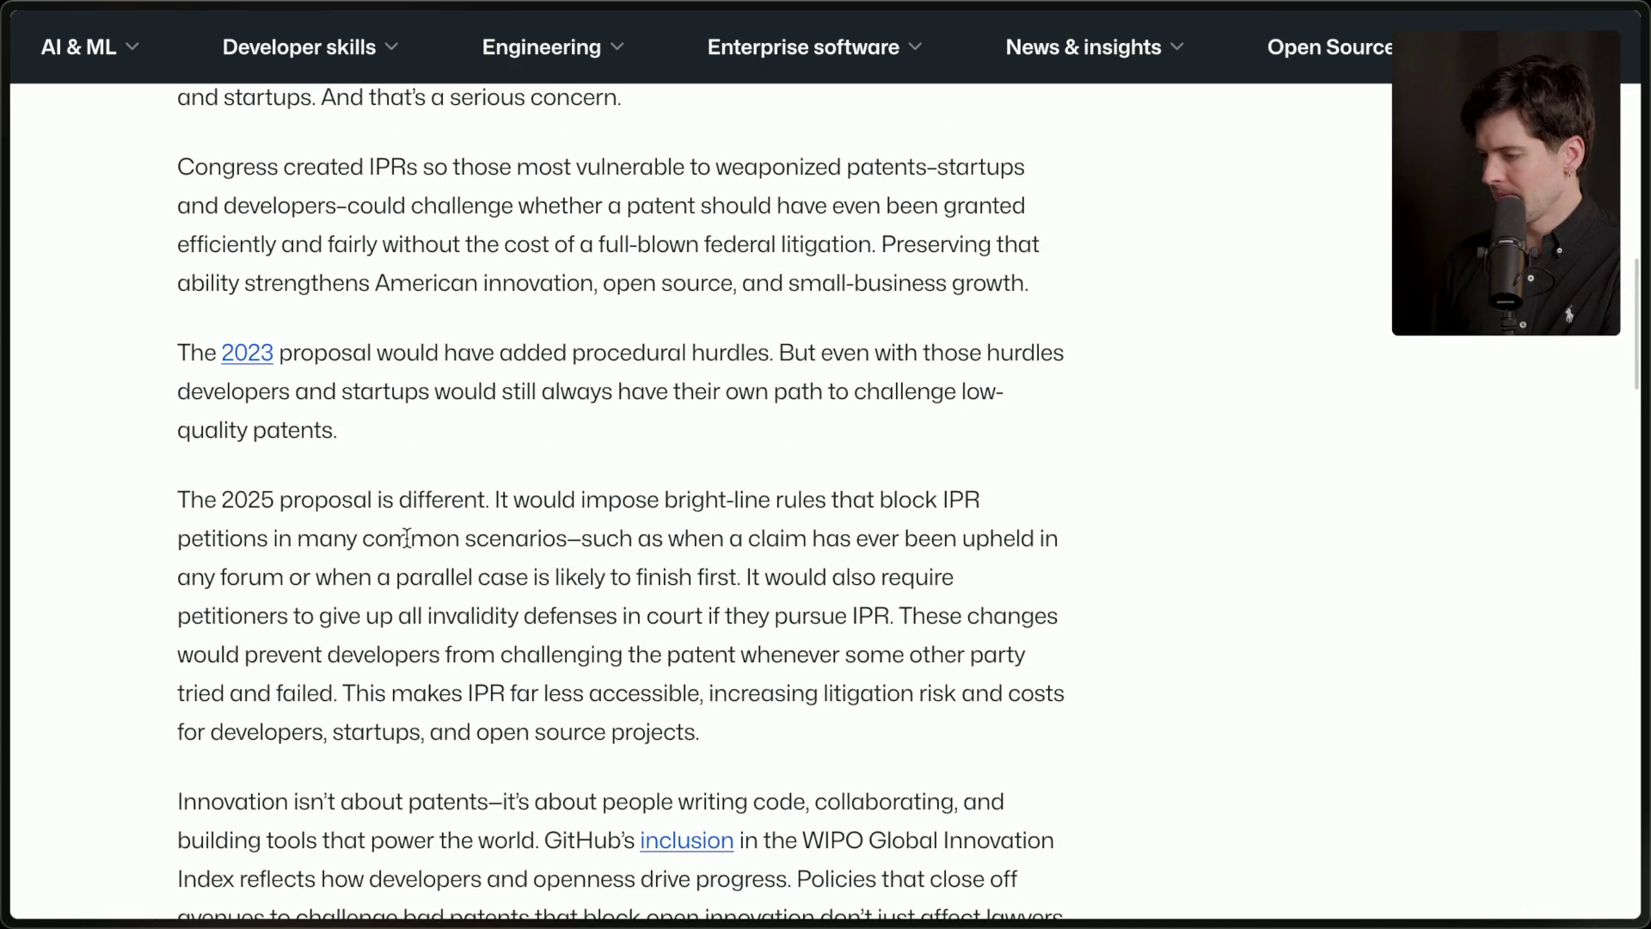
left_click_drag(191, 347, 409, 427)
left_click(409, 427)
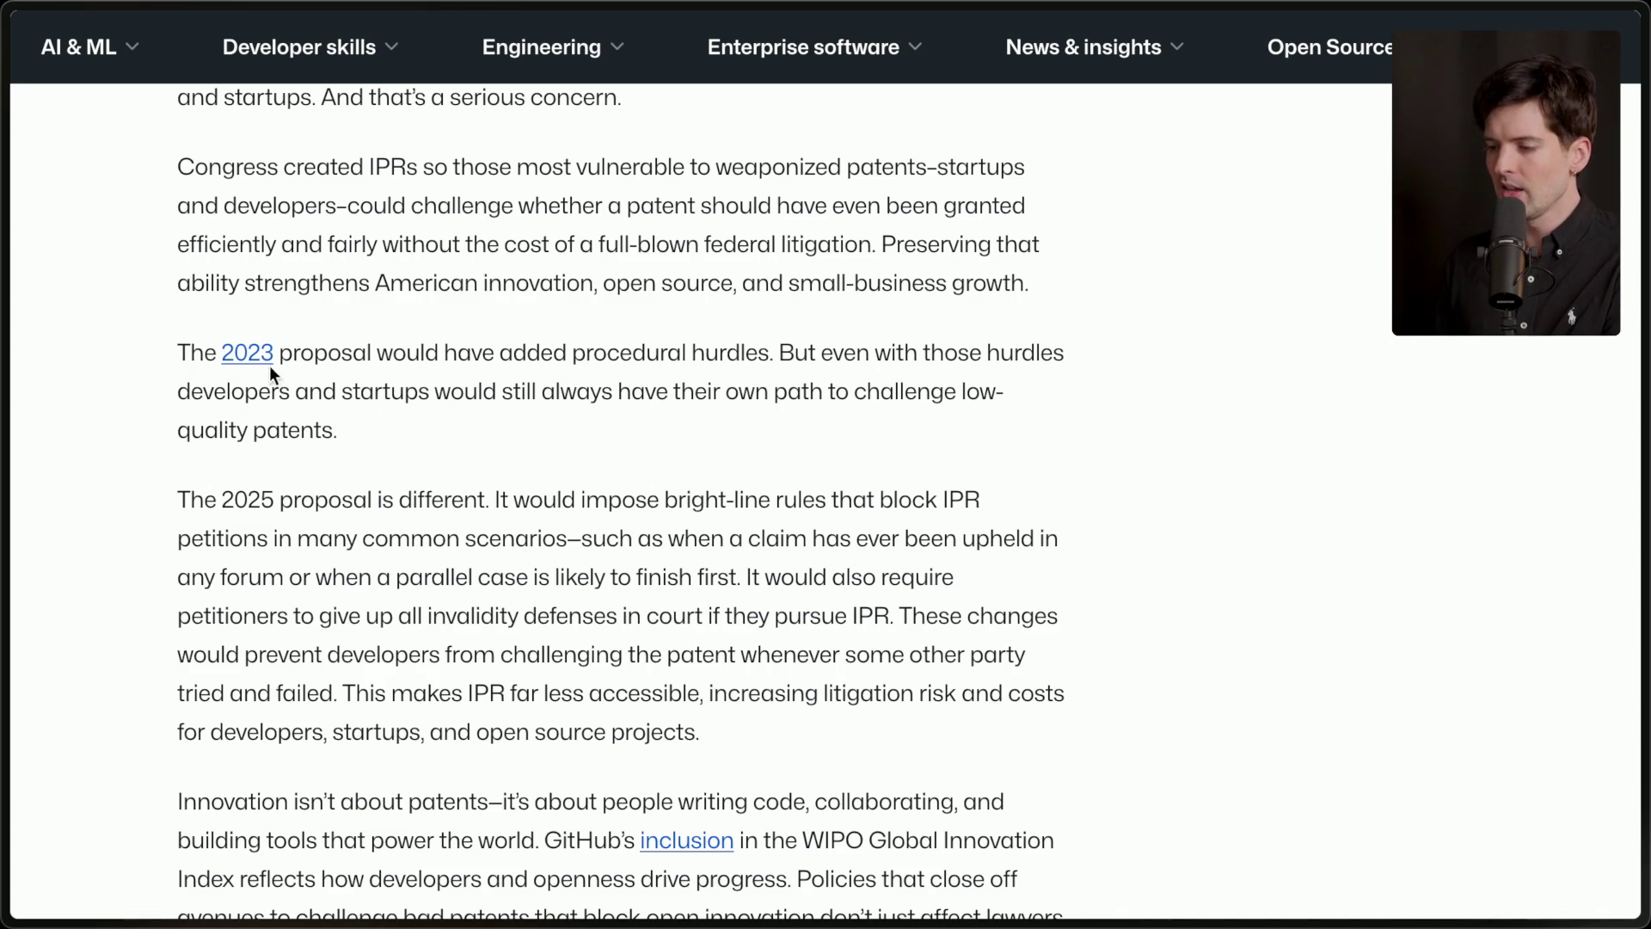
mouse_move(163, 347)
left_mouse_down()
mouse_move(777, 337)
mouse_move(820, 430)
left_mouse_up()
left_click(774, 348)
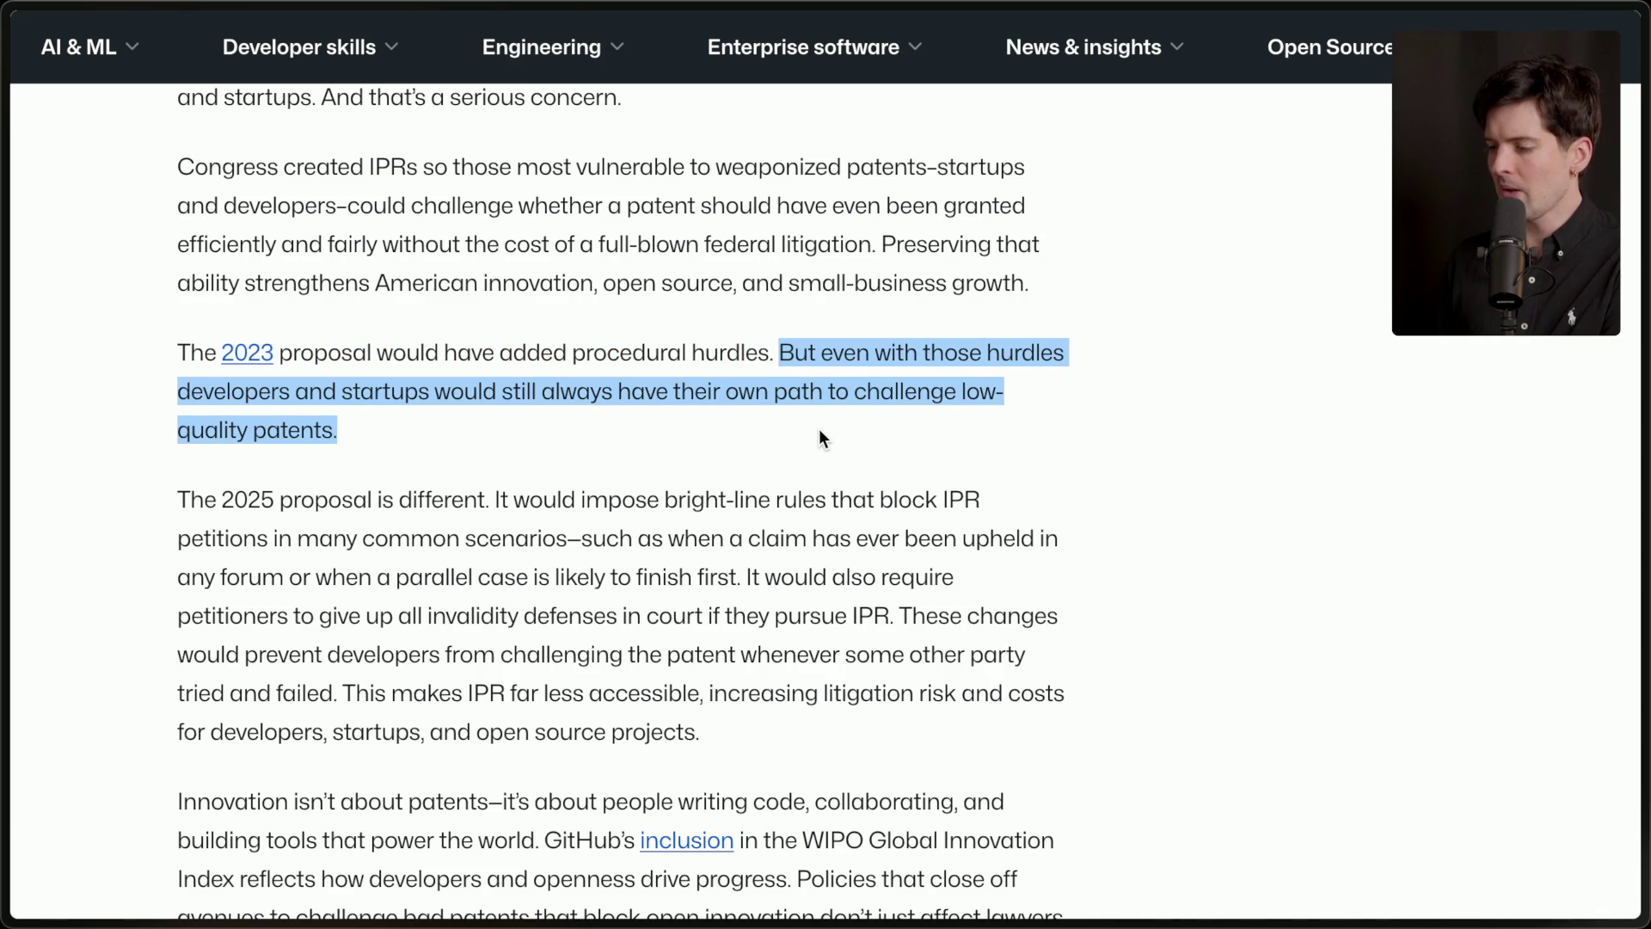
left_click(818, 428)
mouse_move(1646, 430)
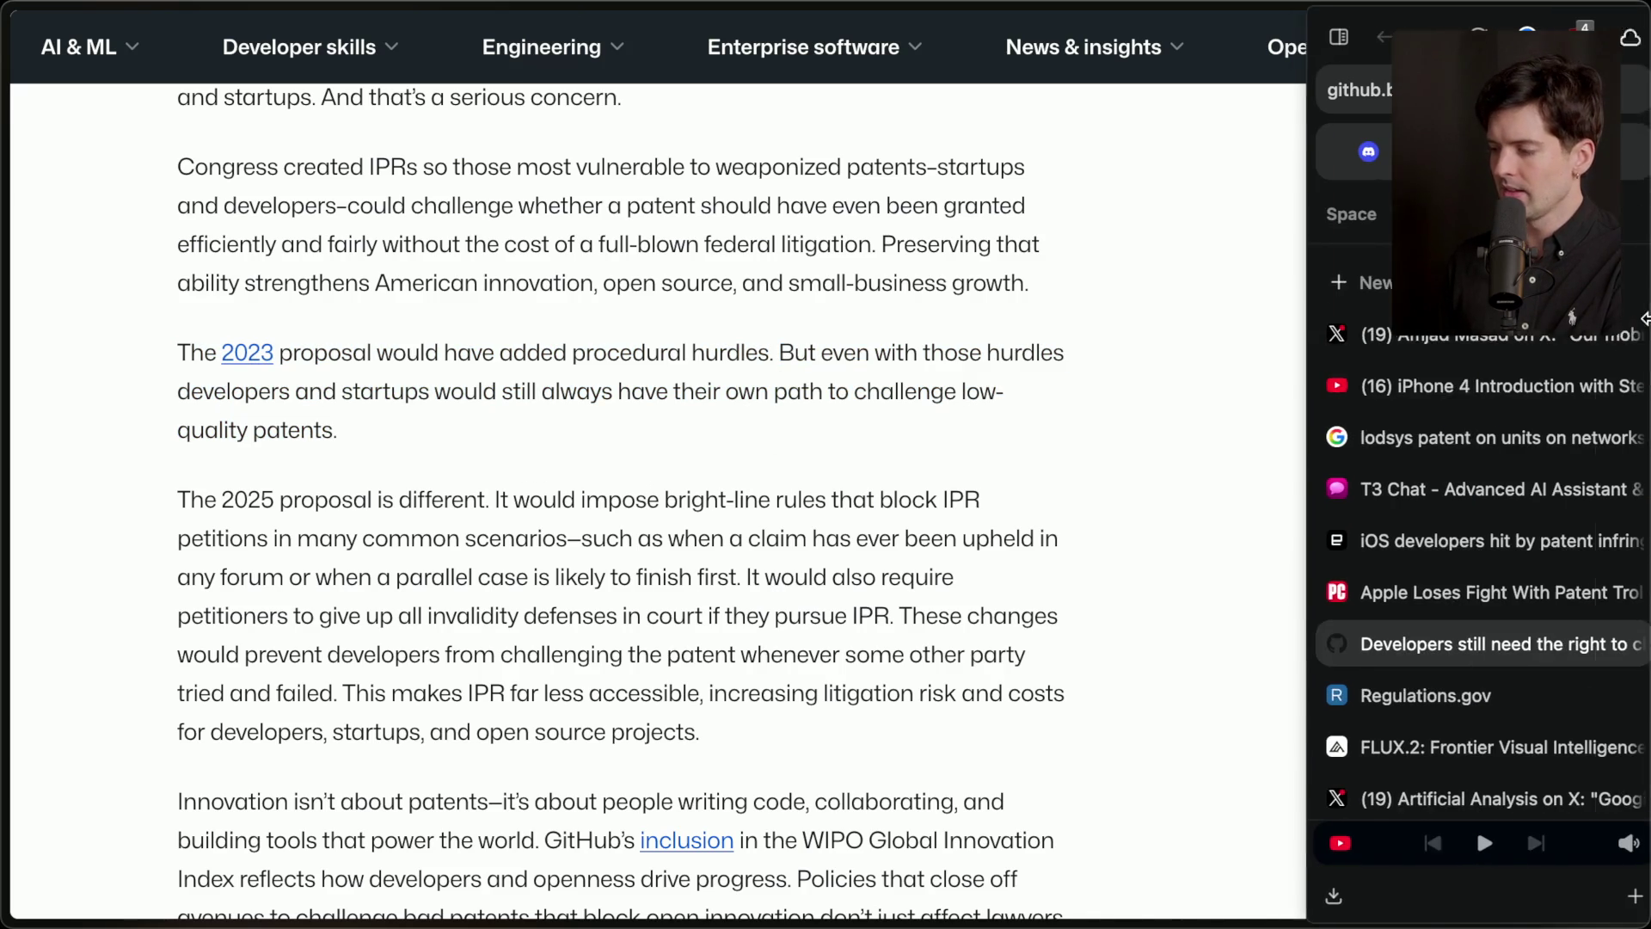
left_click(1401, 337)
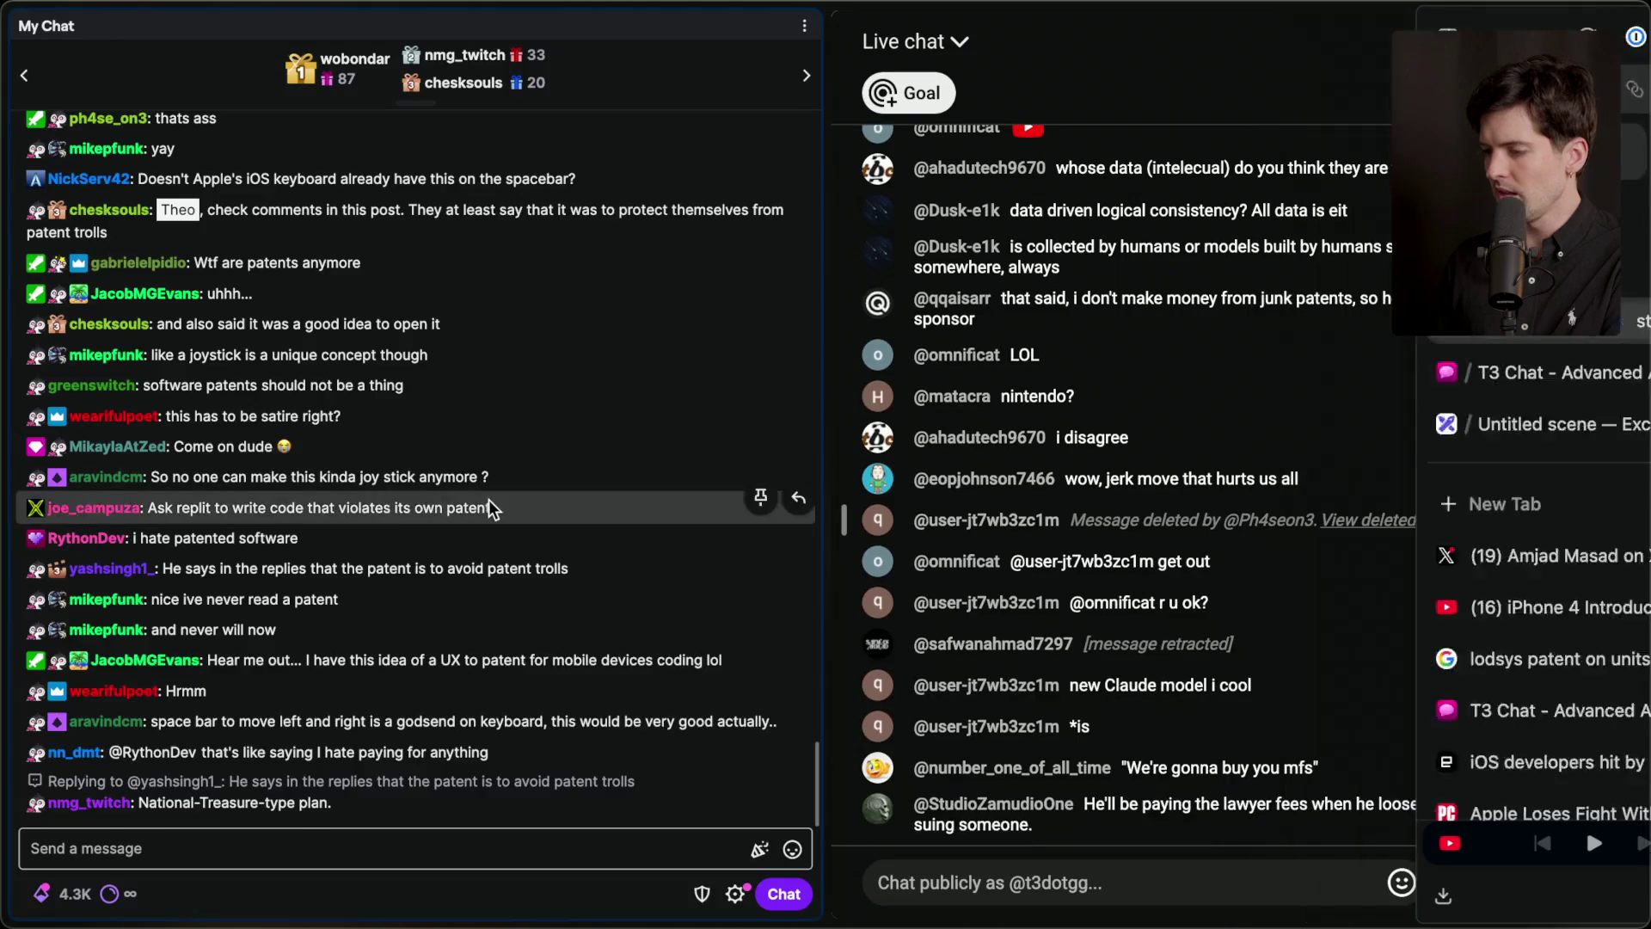
Open a first-time chatter's YouTube link to 'The Patent Scam' documentary from My Chat.
scroll(489, 500, "up", 8)
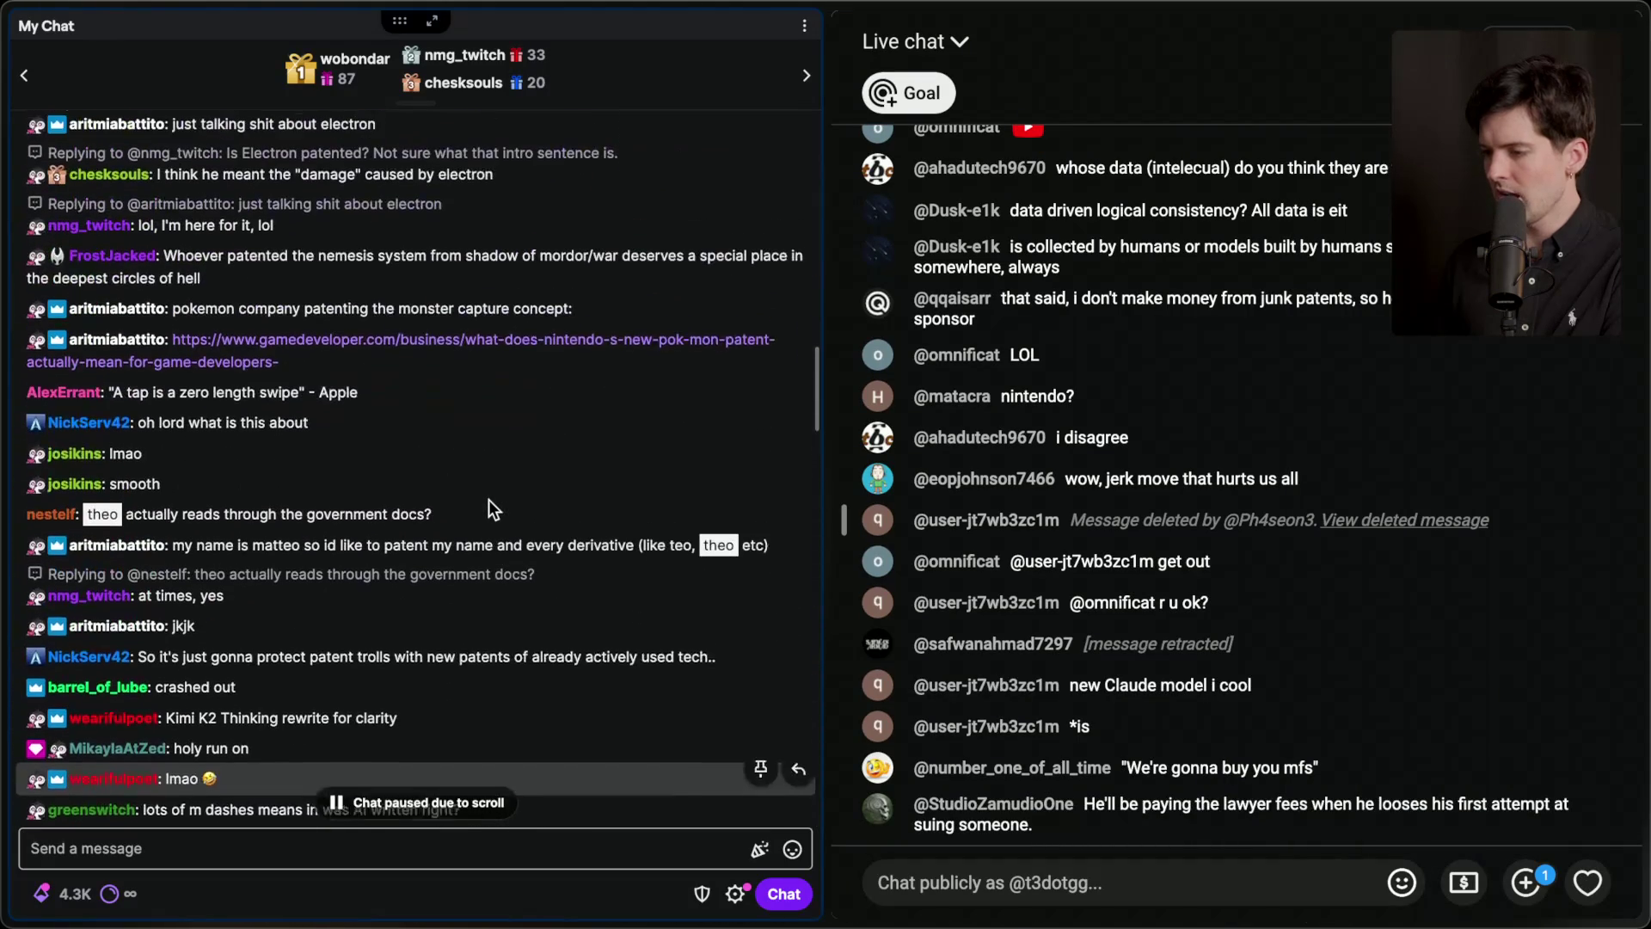
scroll(488, 498, "up", 7)
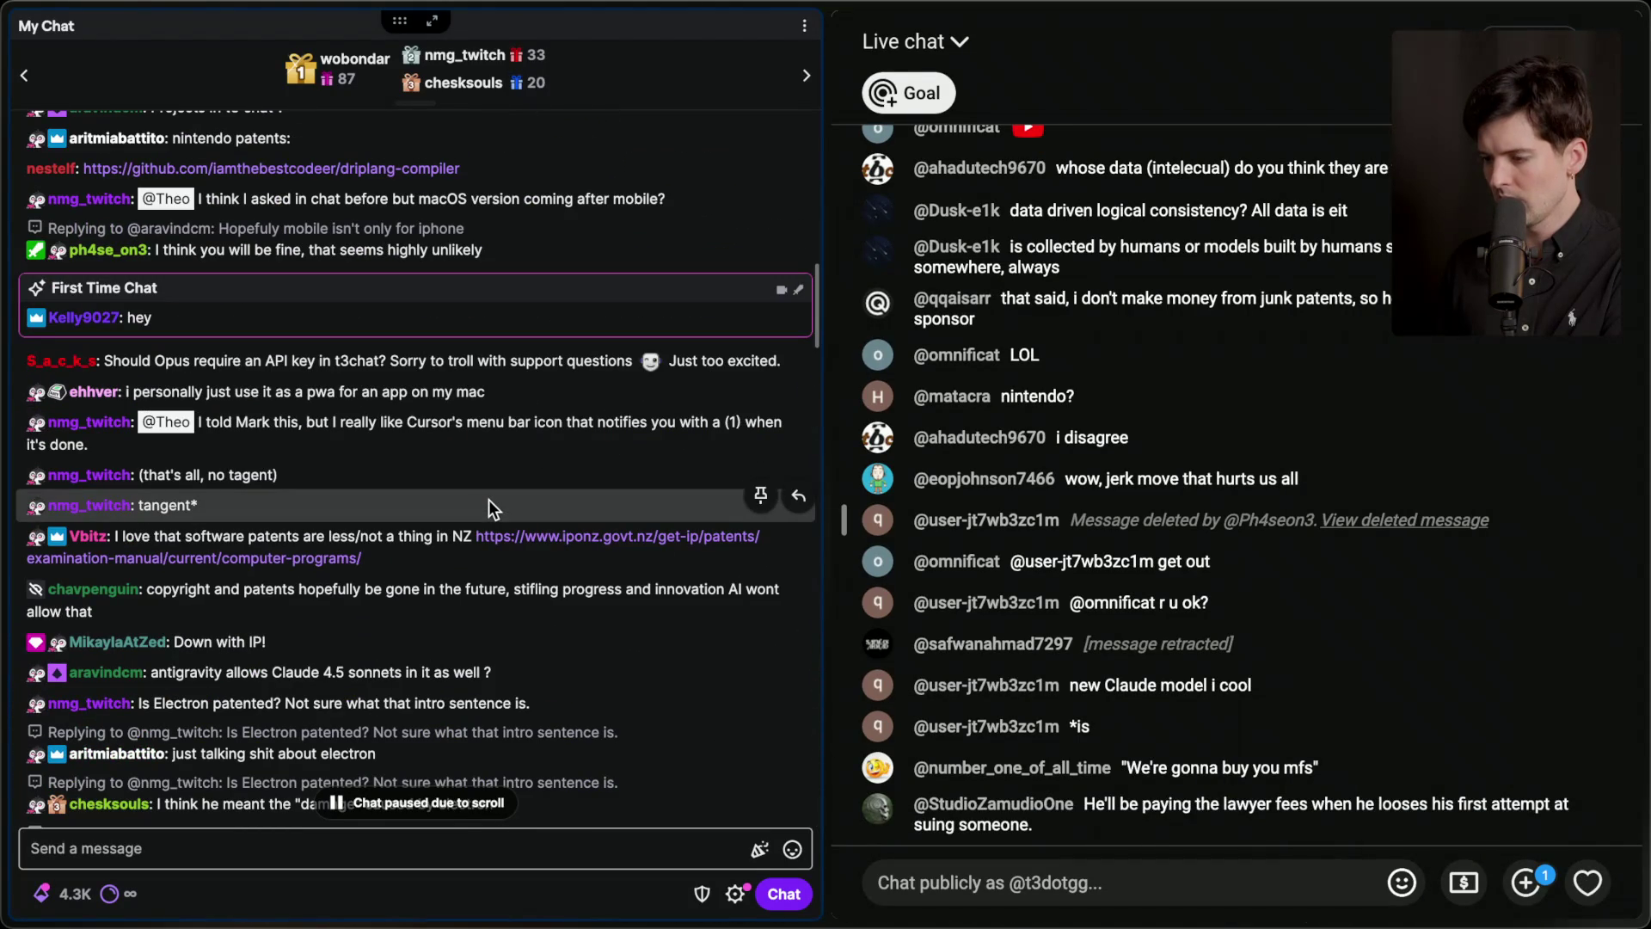
scroll(489, 499, "up", 10)
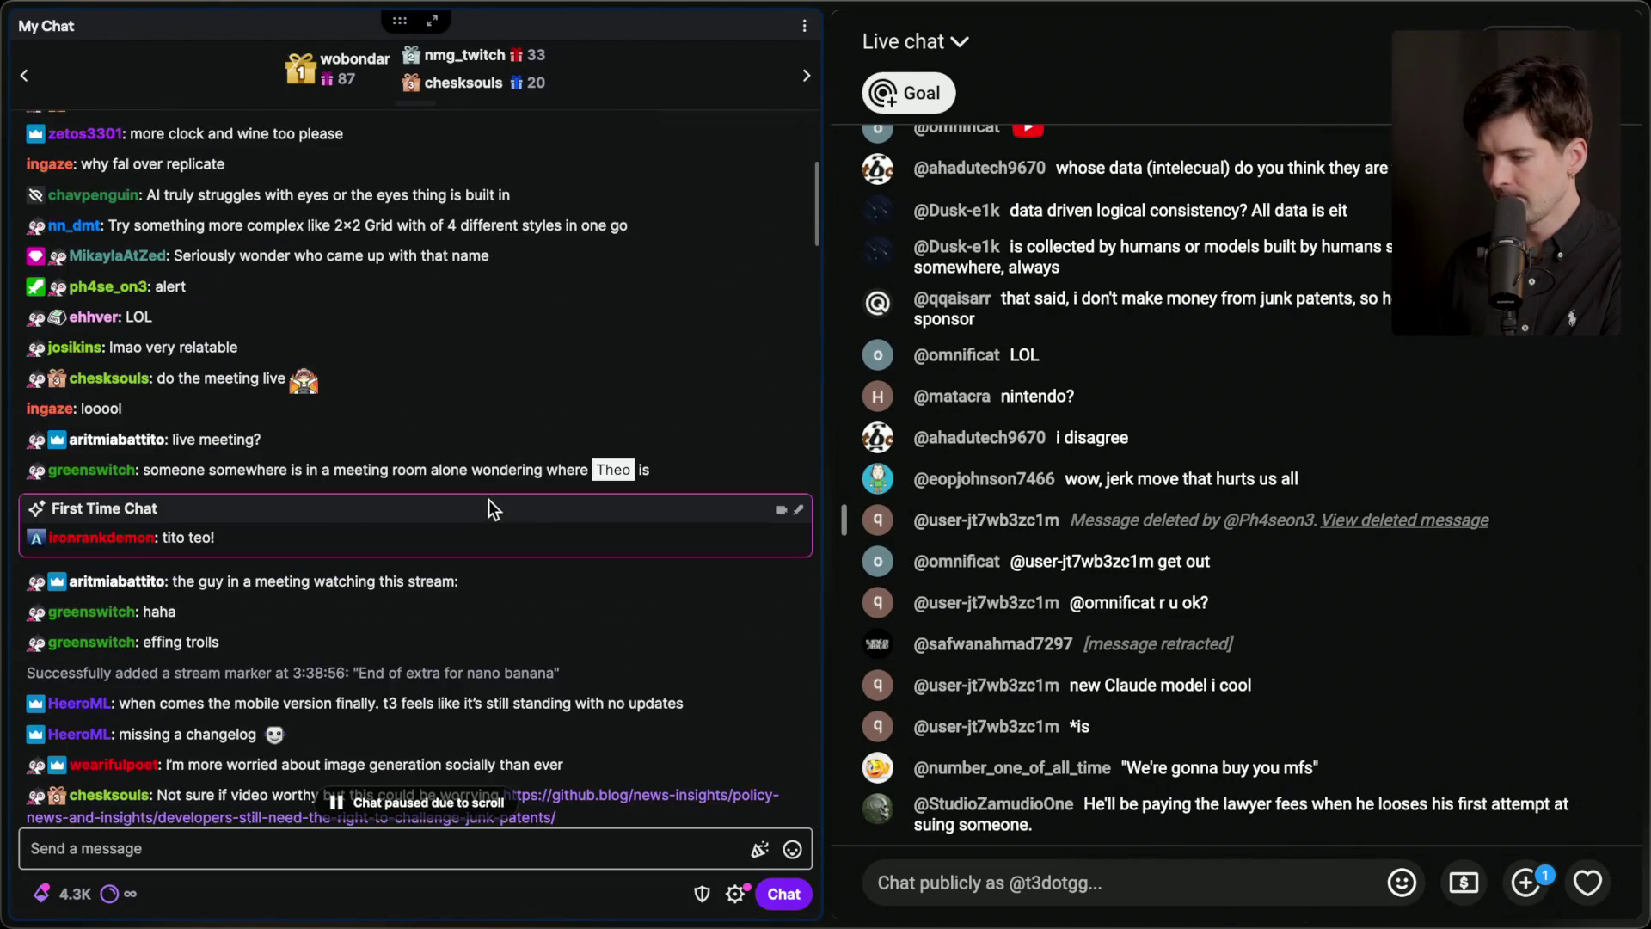
scroll(489, 501, "down", 15)
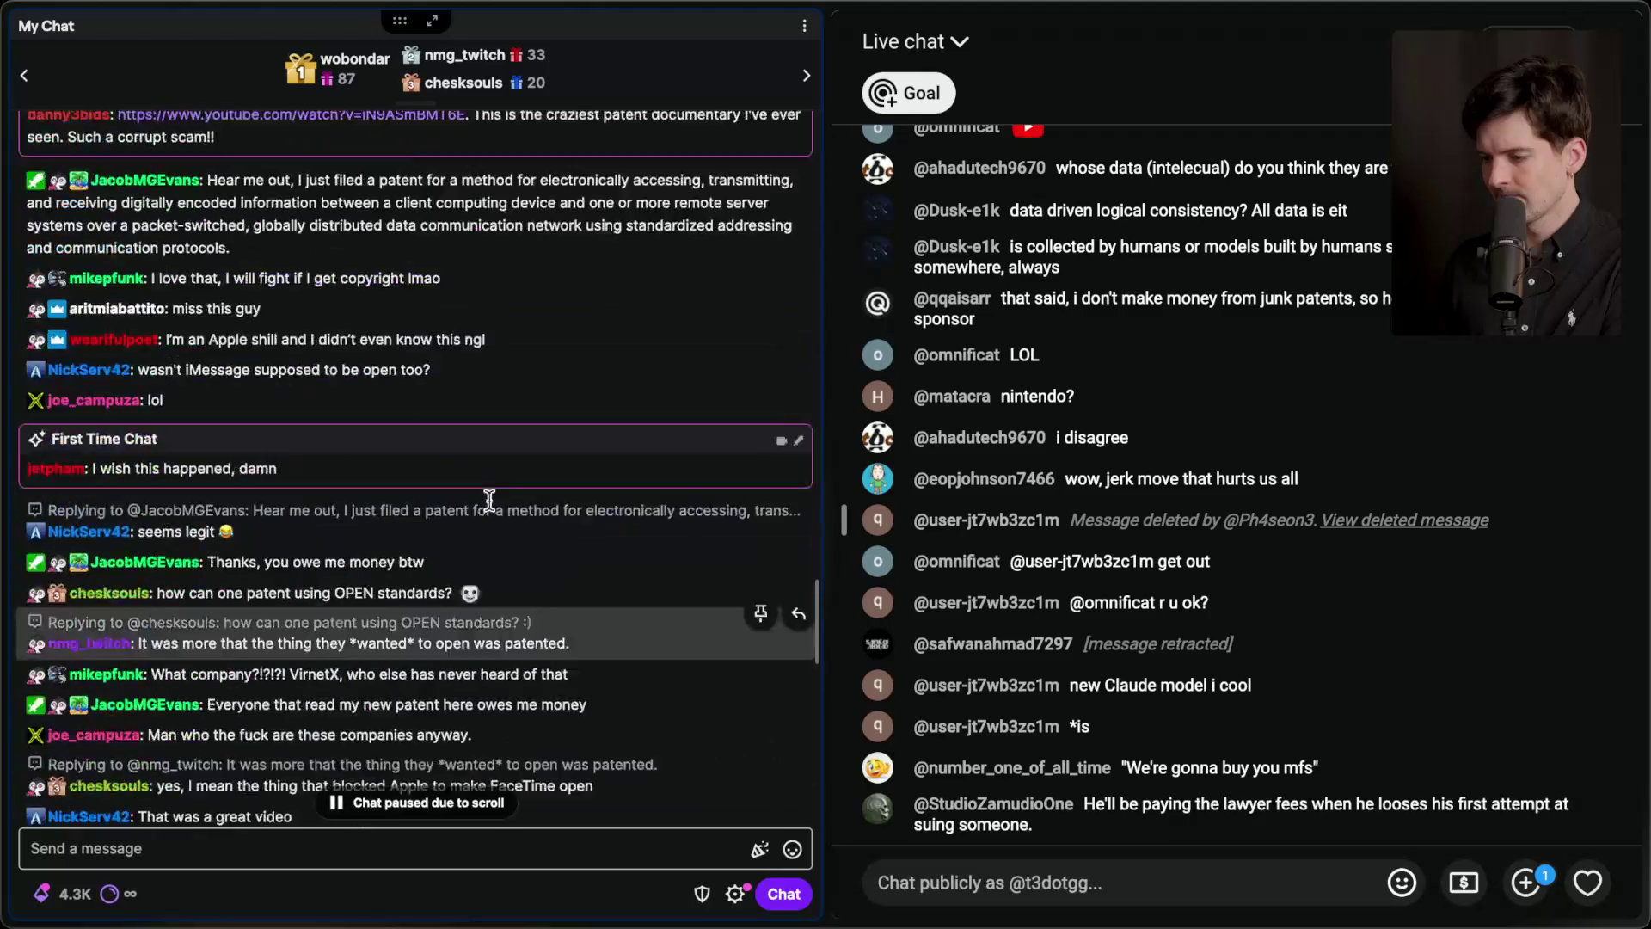
left_click(437, 549)
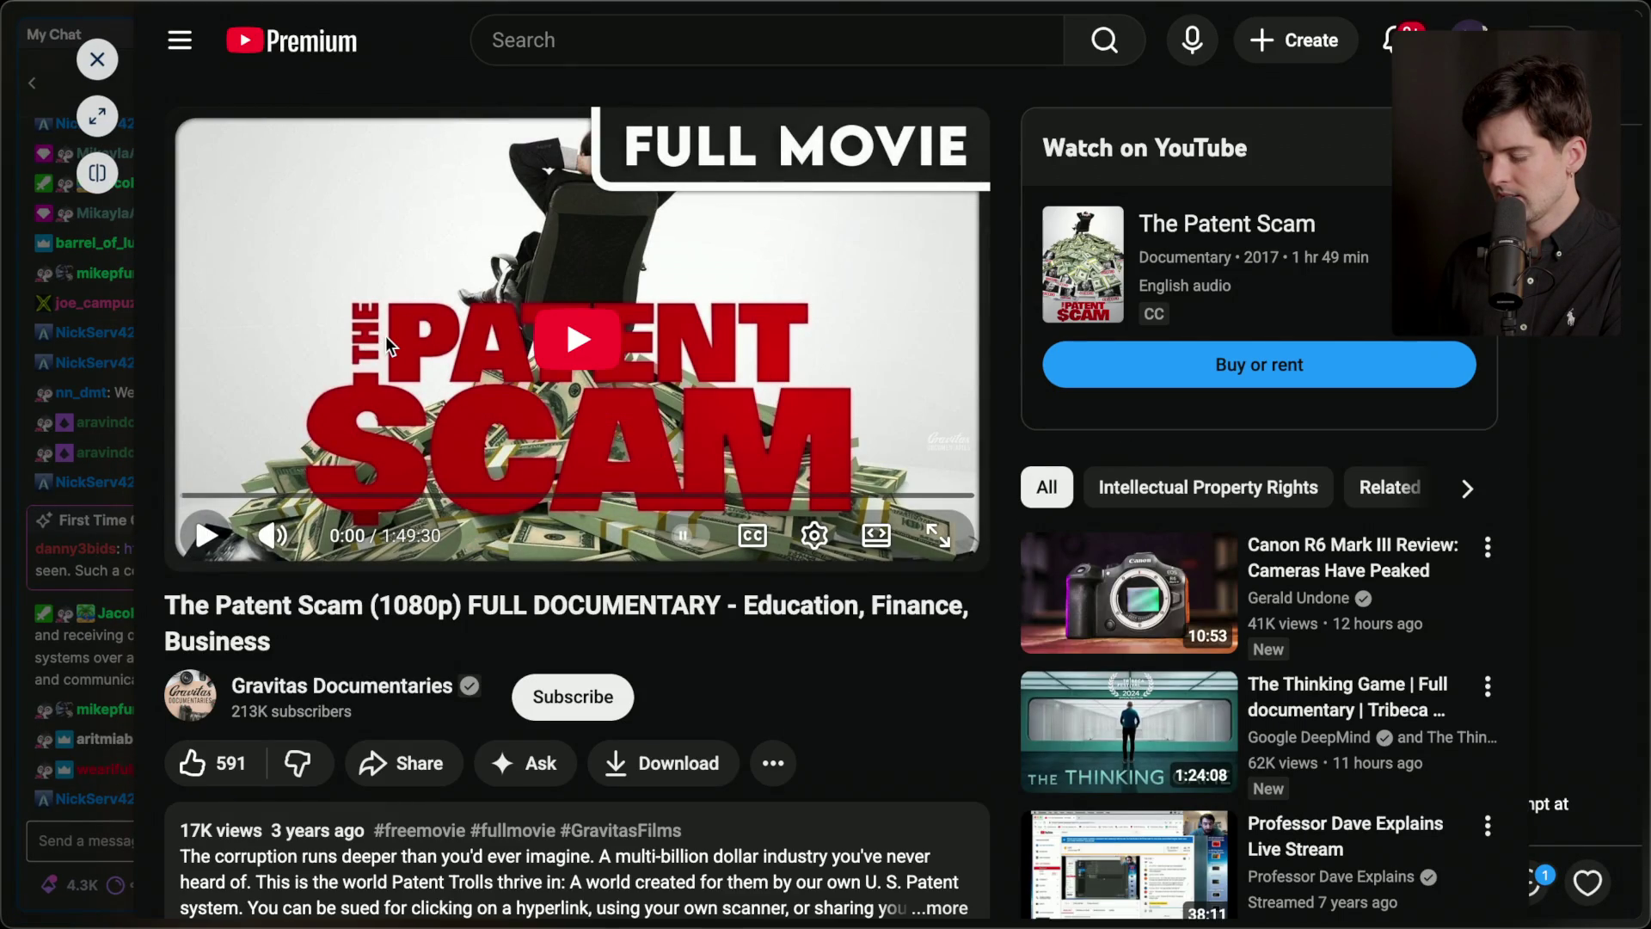
Save The Patent Scam documentary to the Watch later playlist.
left_click(773, 763)
left_click(857, 831)
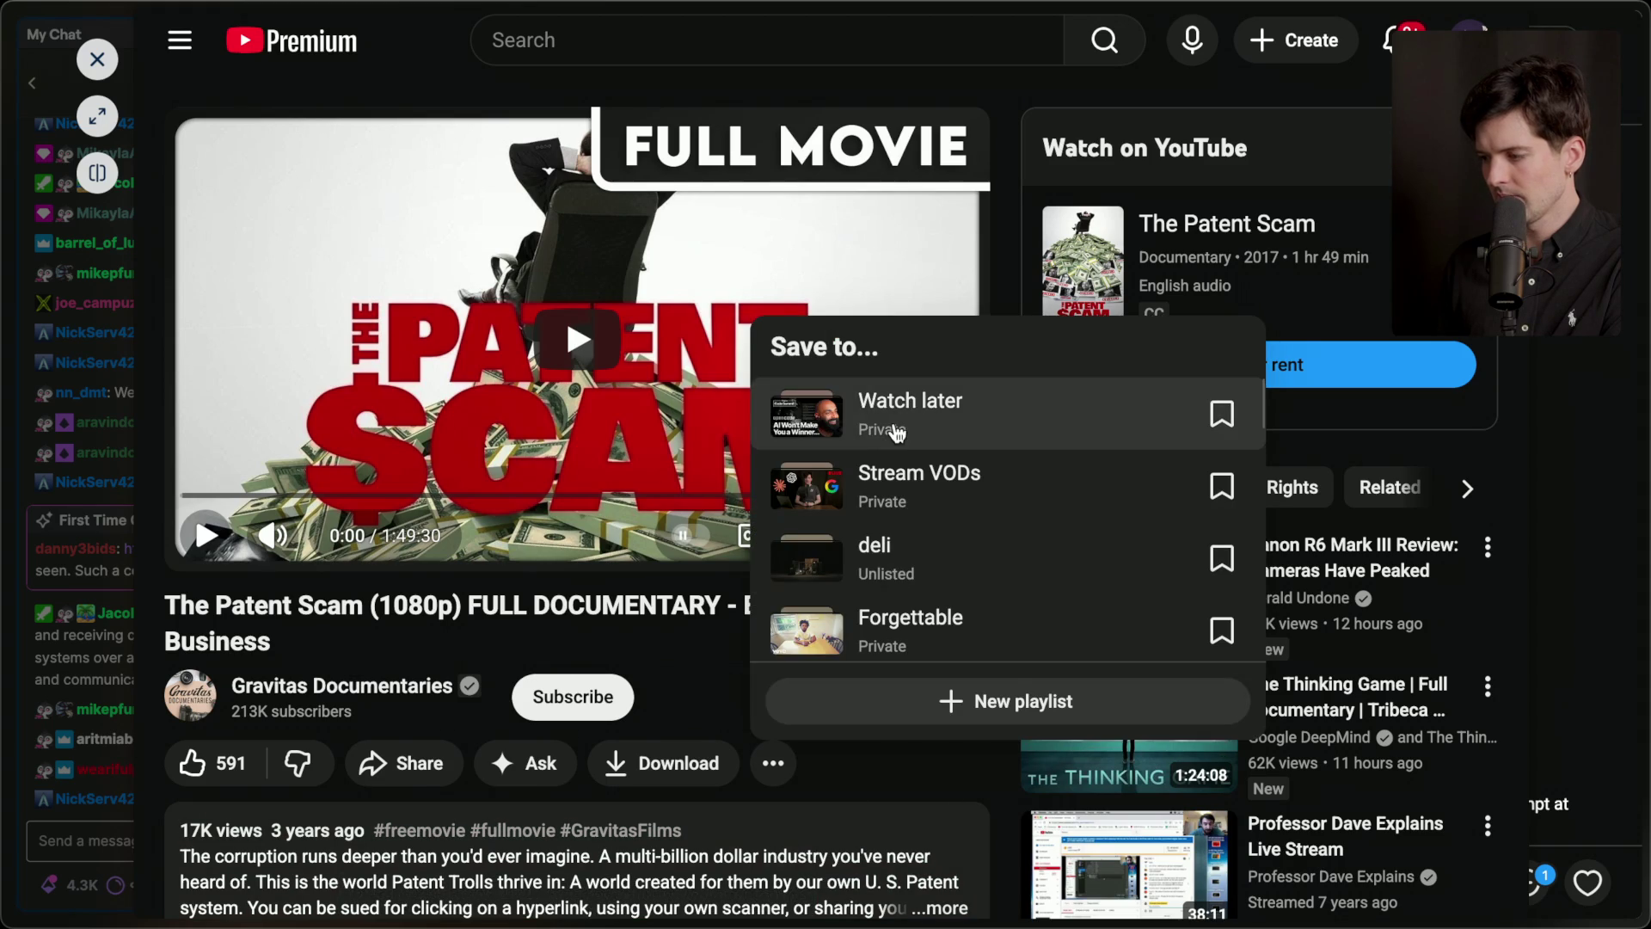
left_click(896, 432)
Close the video overlay and go back to the GitHub patent article tab.
left_click(97, 59)
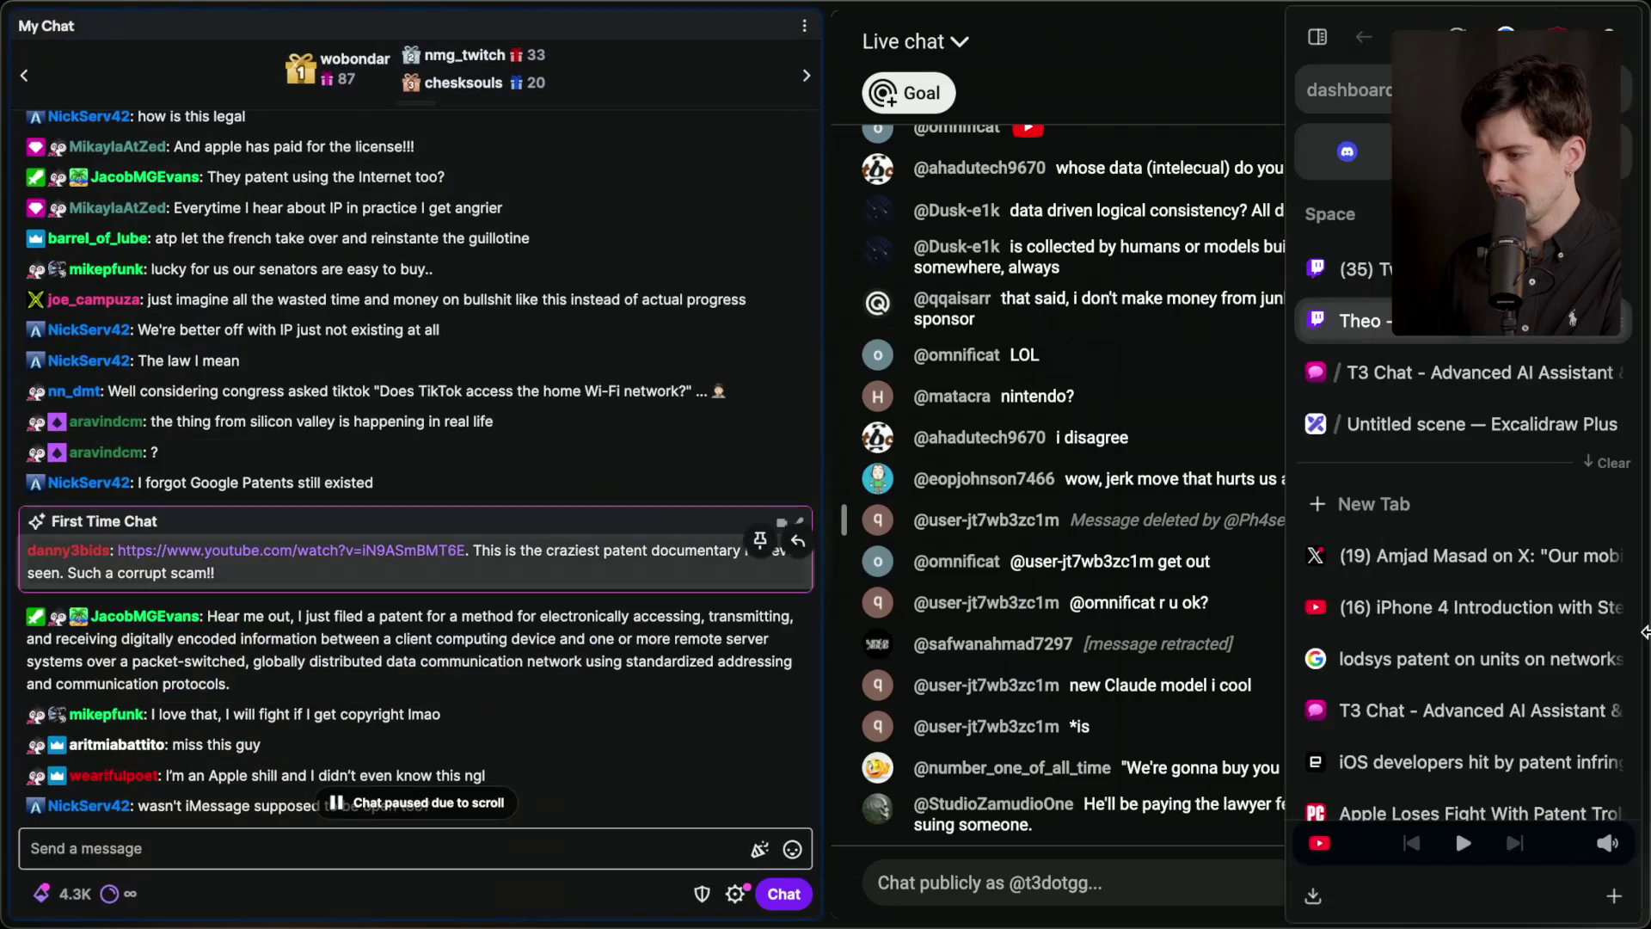
scroll(1421, 725, "down", 2)
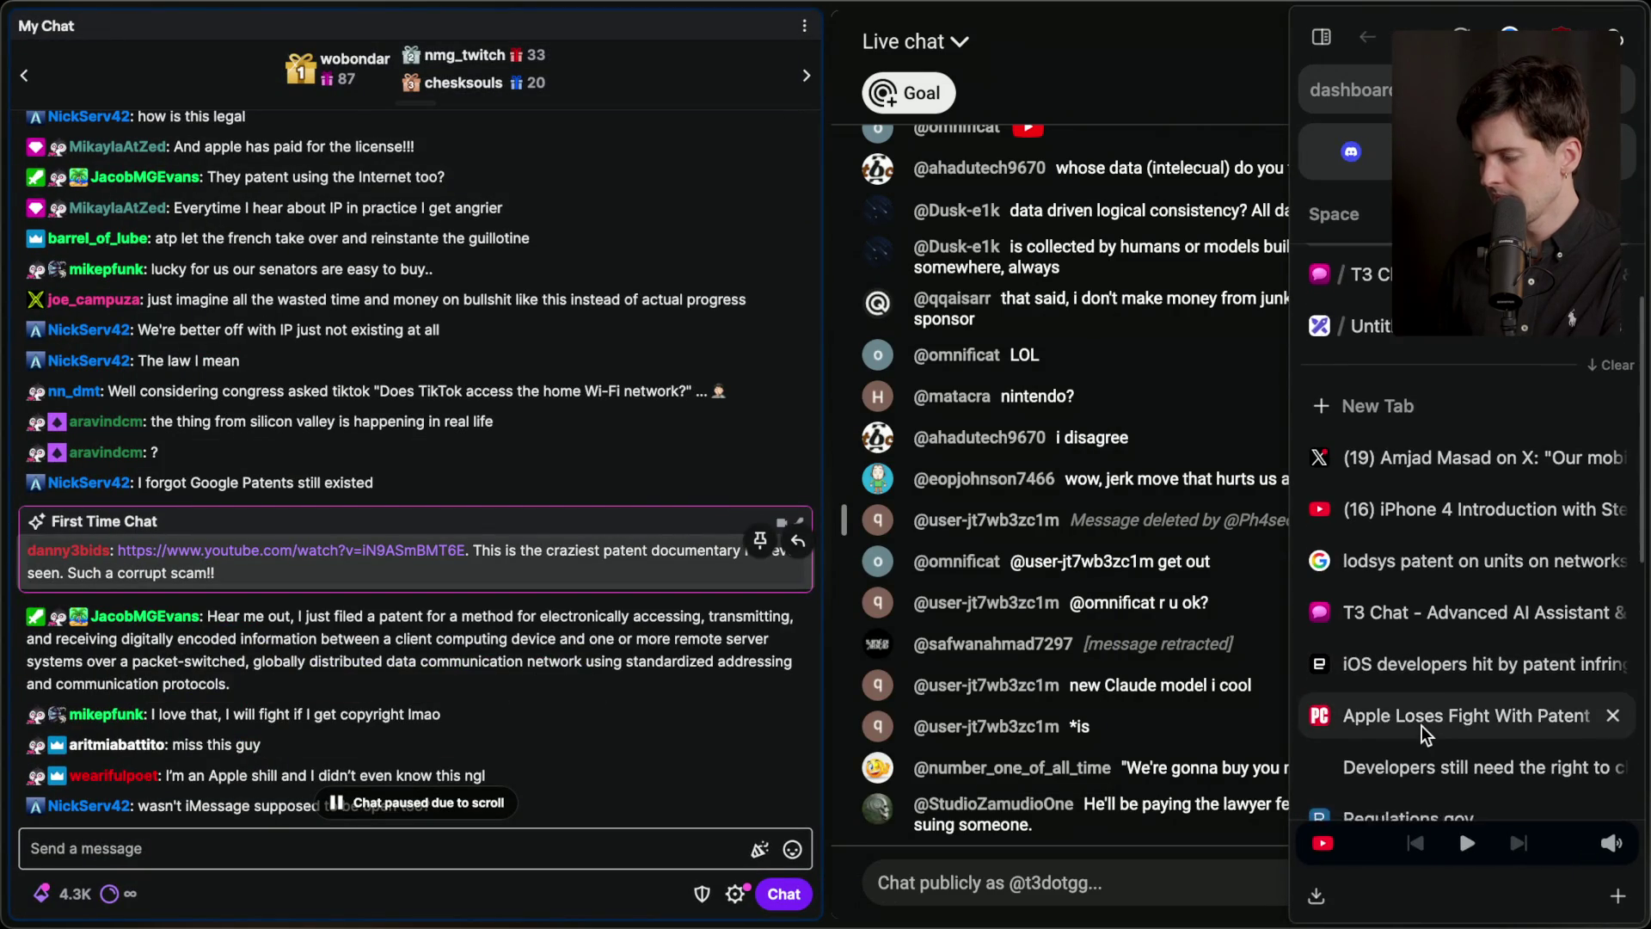
left_click(1422, 724)
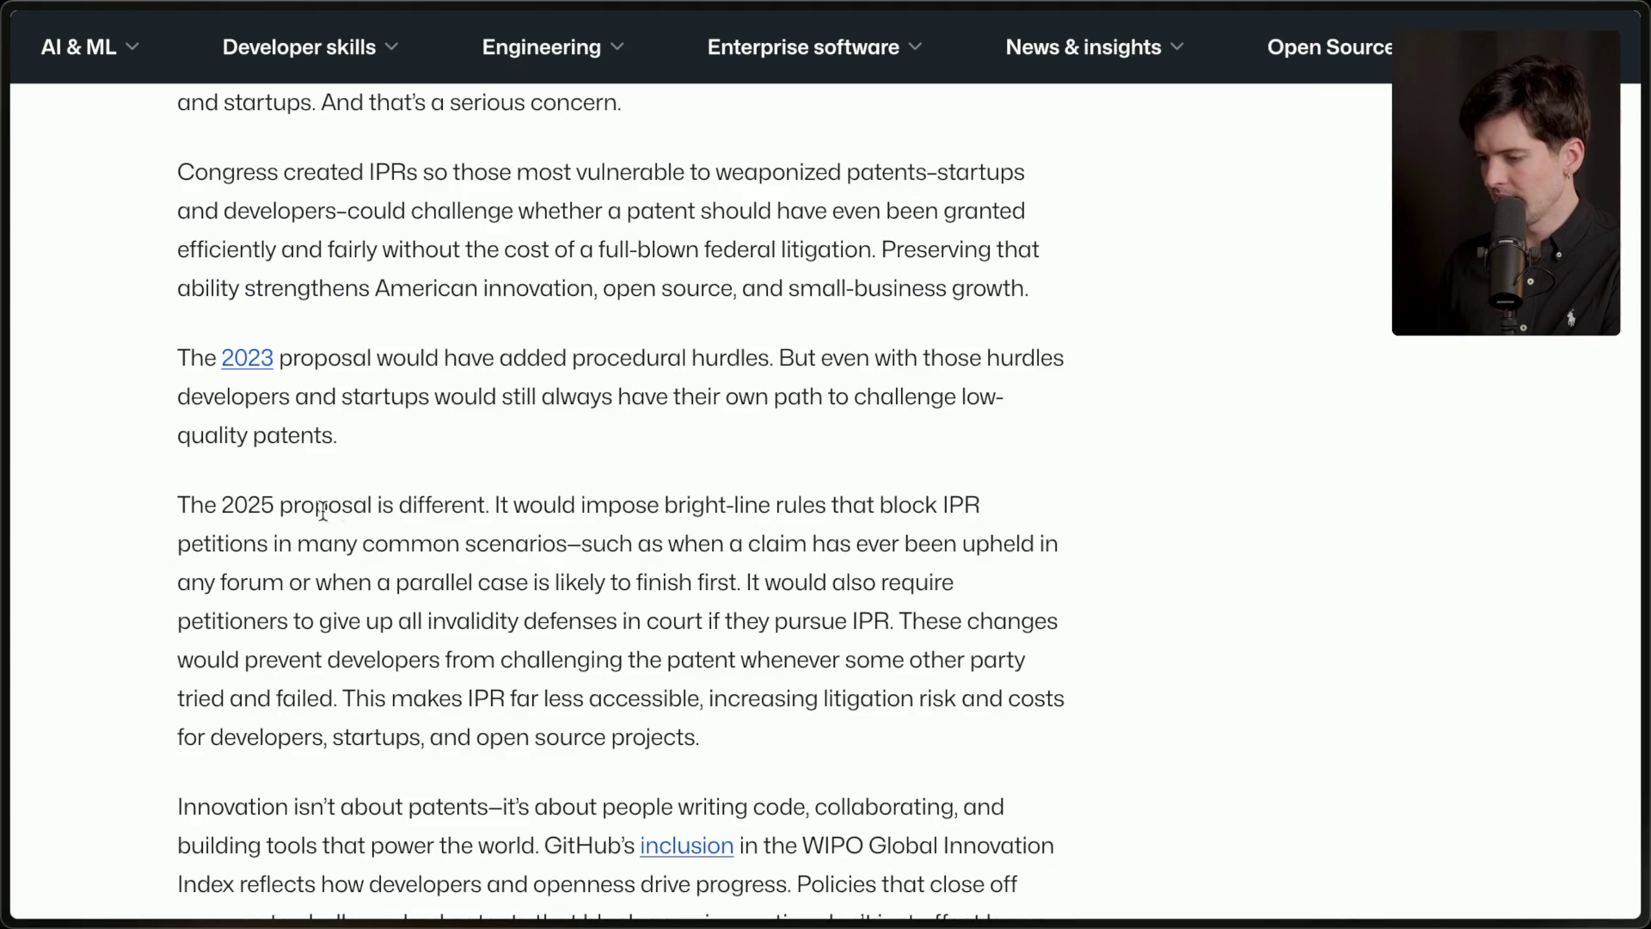
left_click_drag(162, 496, 819, 673)
left_click(806, 753)
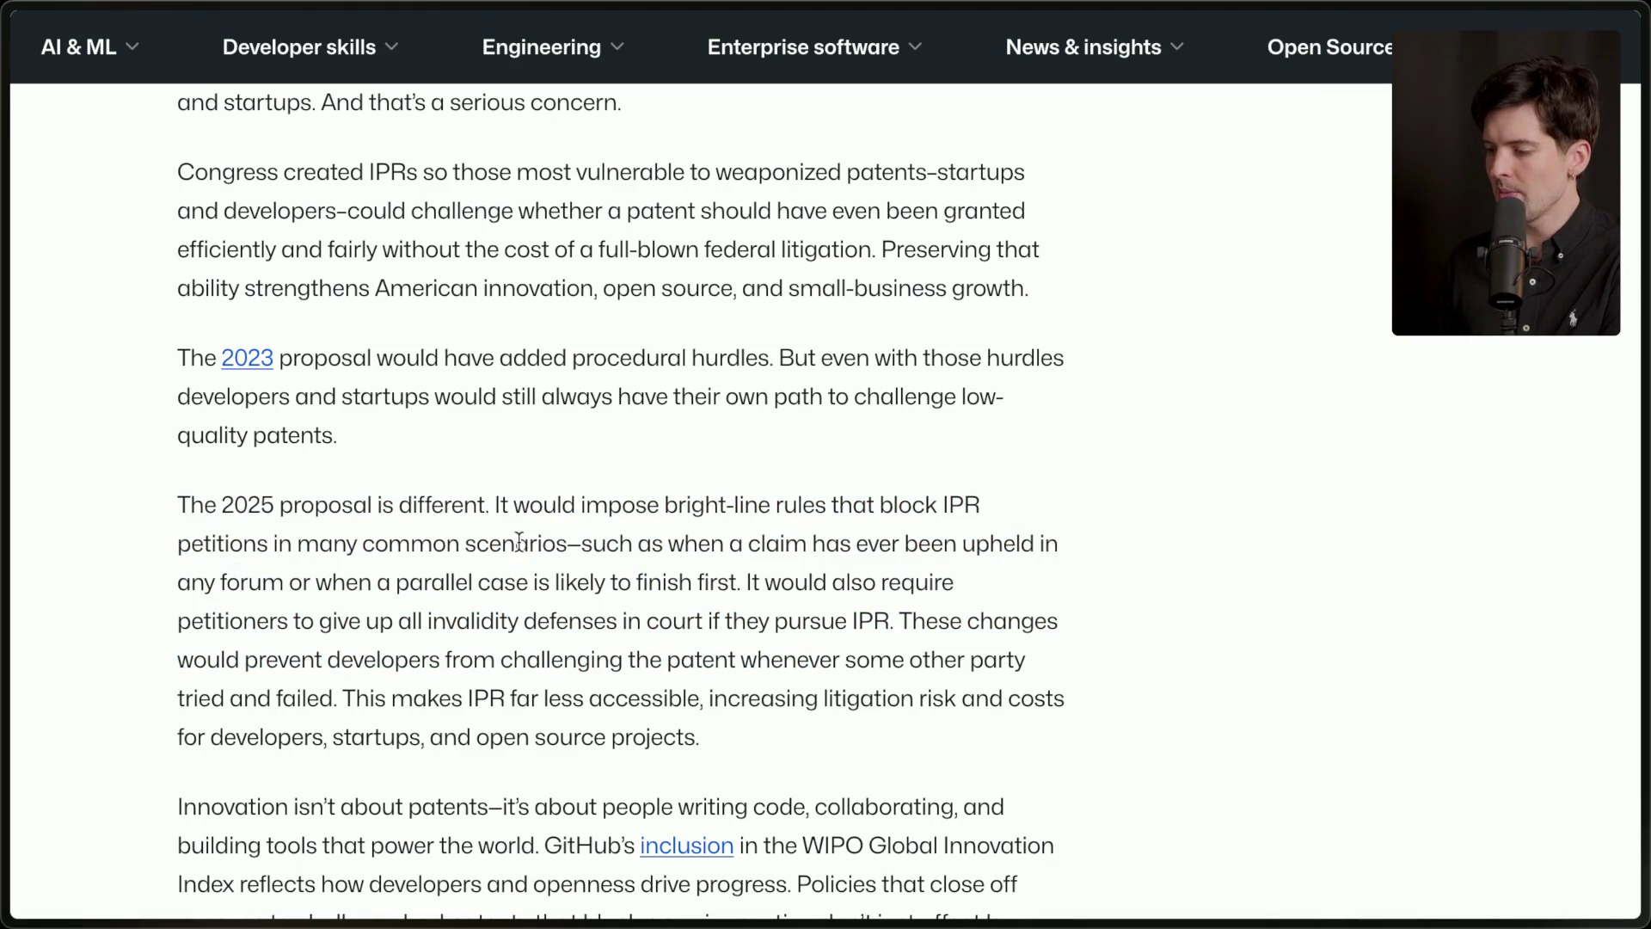
mouse_move(566, 543)
left_mouse_down()
mouse_move(1003, 543)
mouse_move(1047, 586)
mouse_move(949, 740)
left_mouse_up()
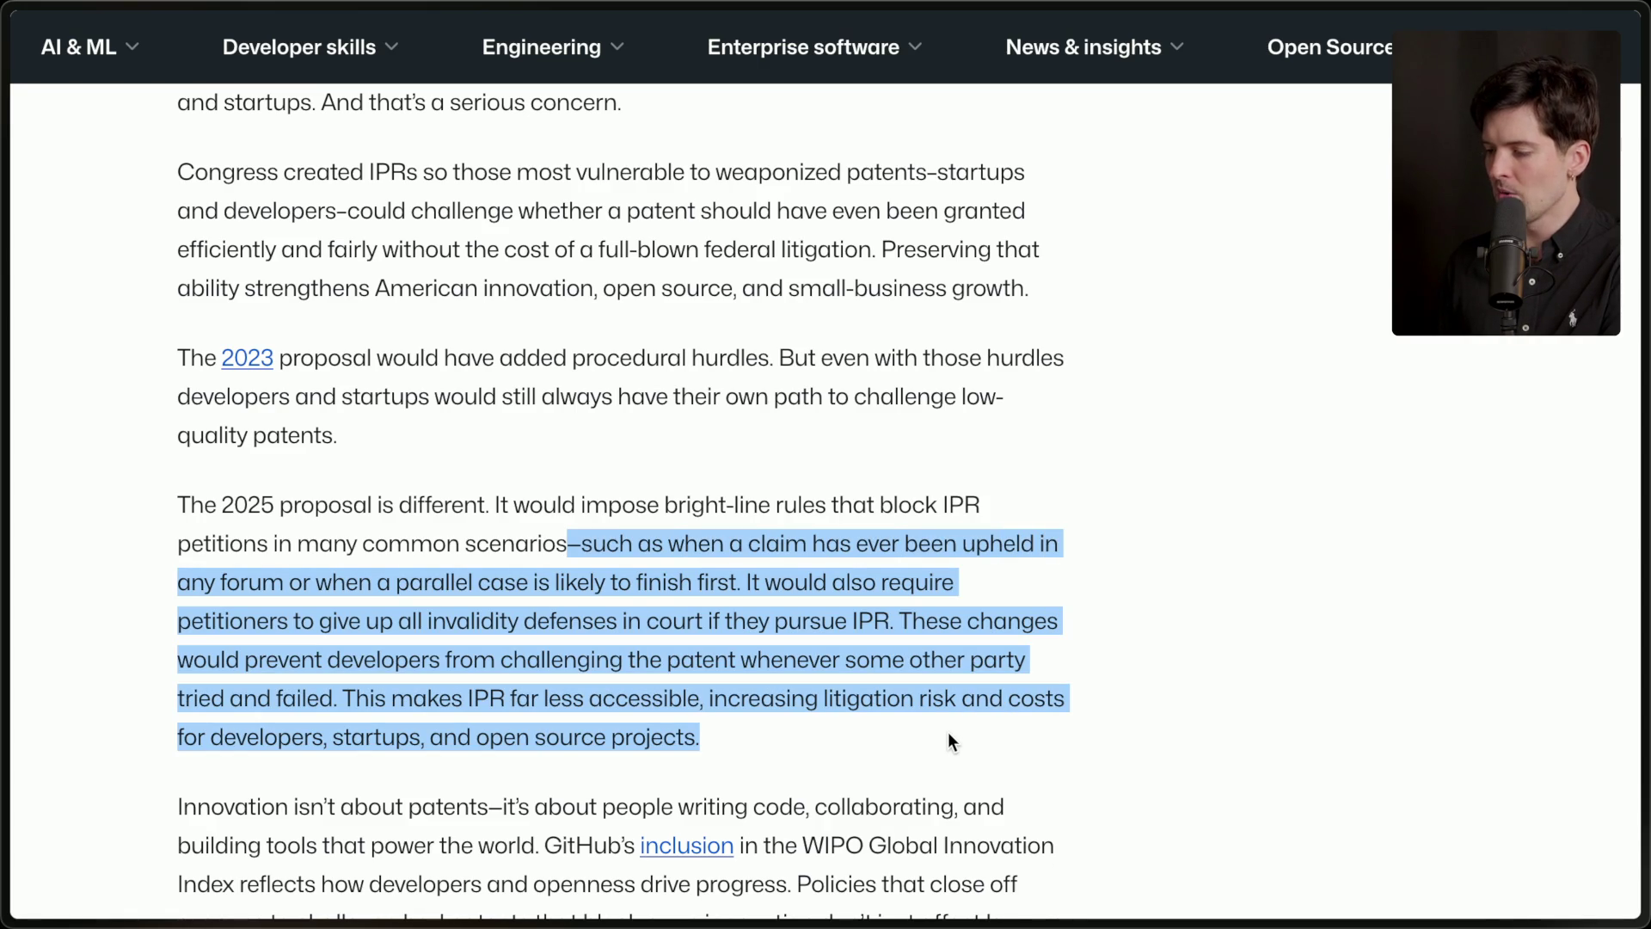
left_click(811, 746)
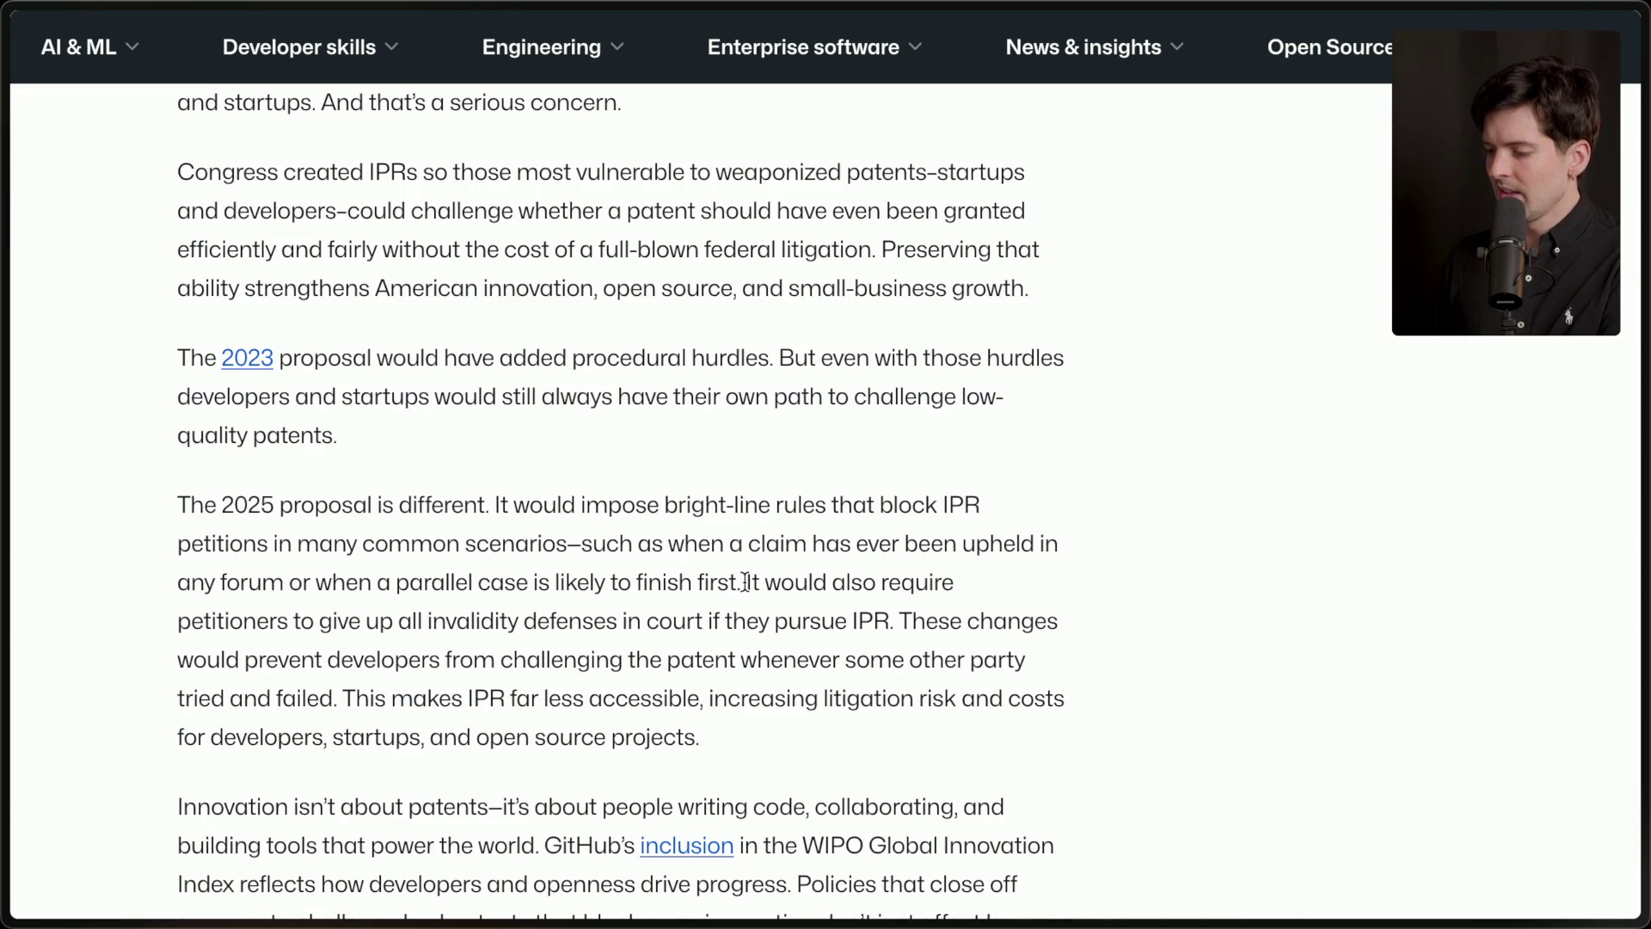
left_click_drag(745, 582, 757, 707)
left_click(757, 707)
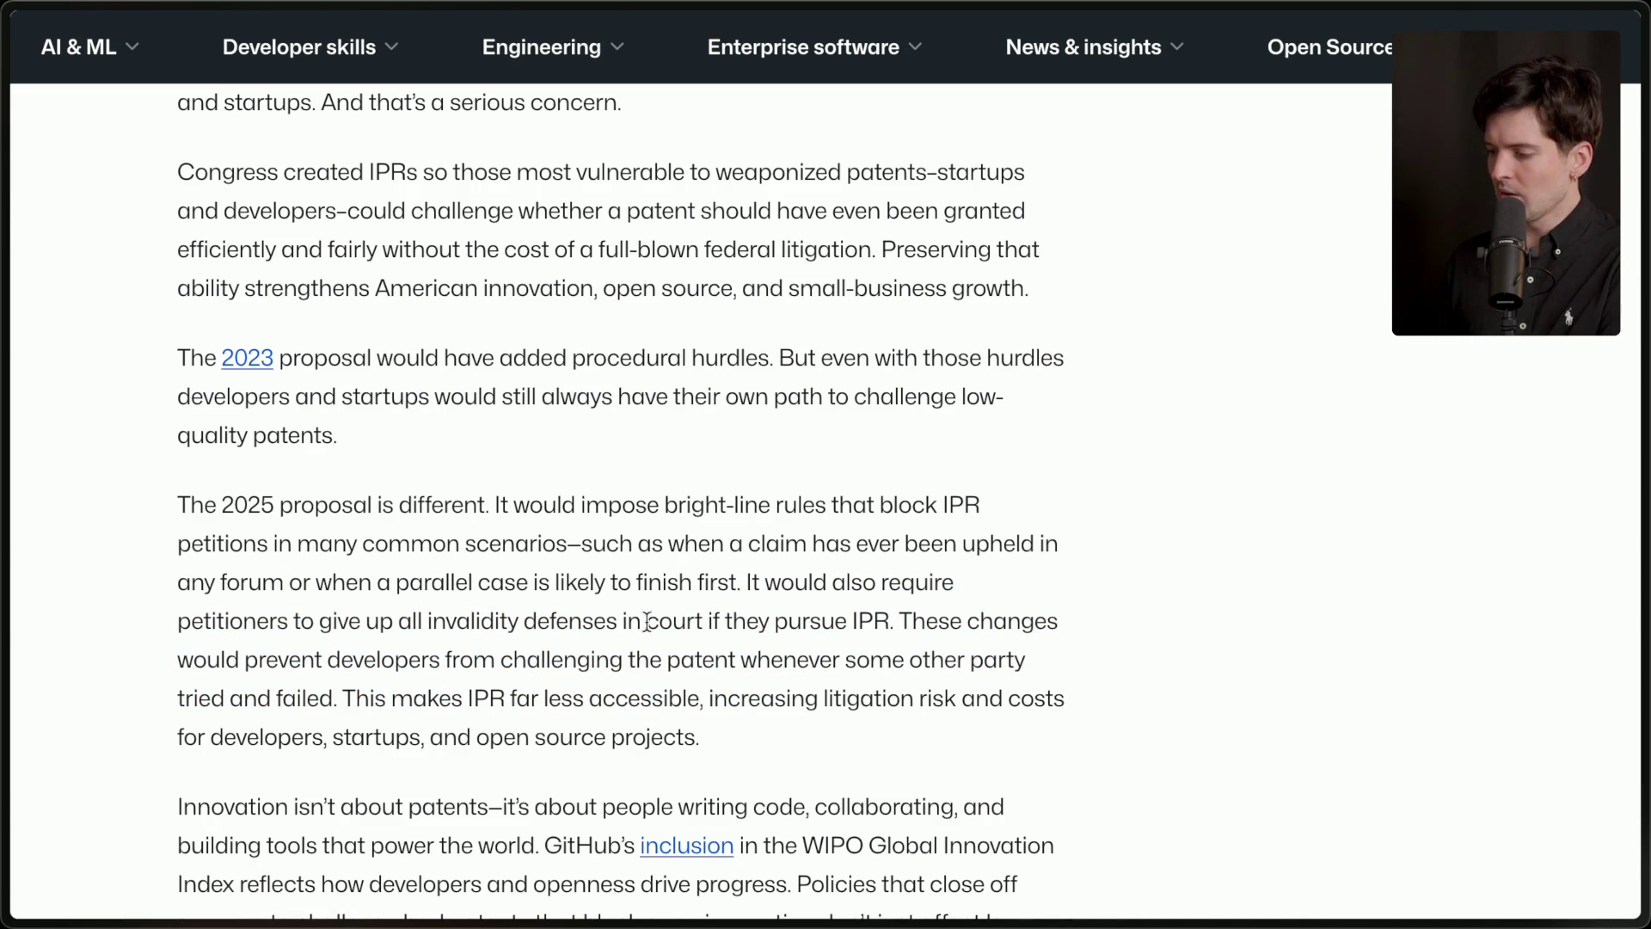
mouse_move(898, 623)
left_mouse_down()
mouse_move(744, 606)
mouse_move(750, 589)
left_mouse_up()
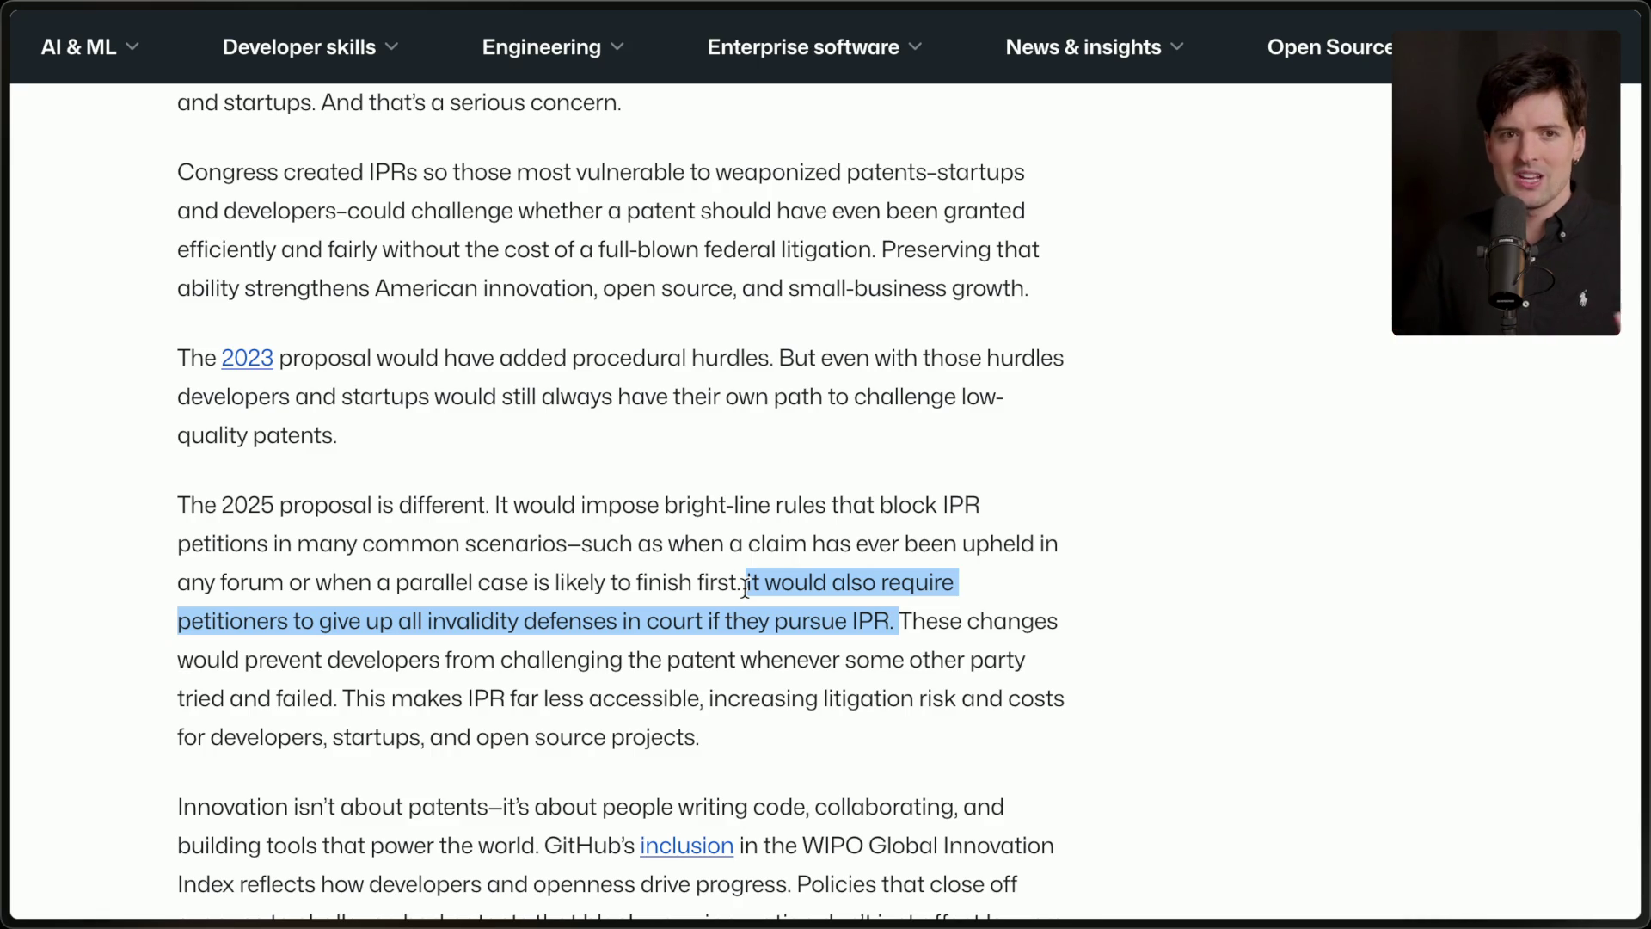
left_click(746, 590)
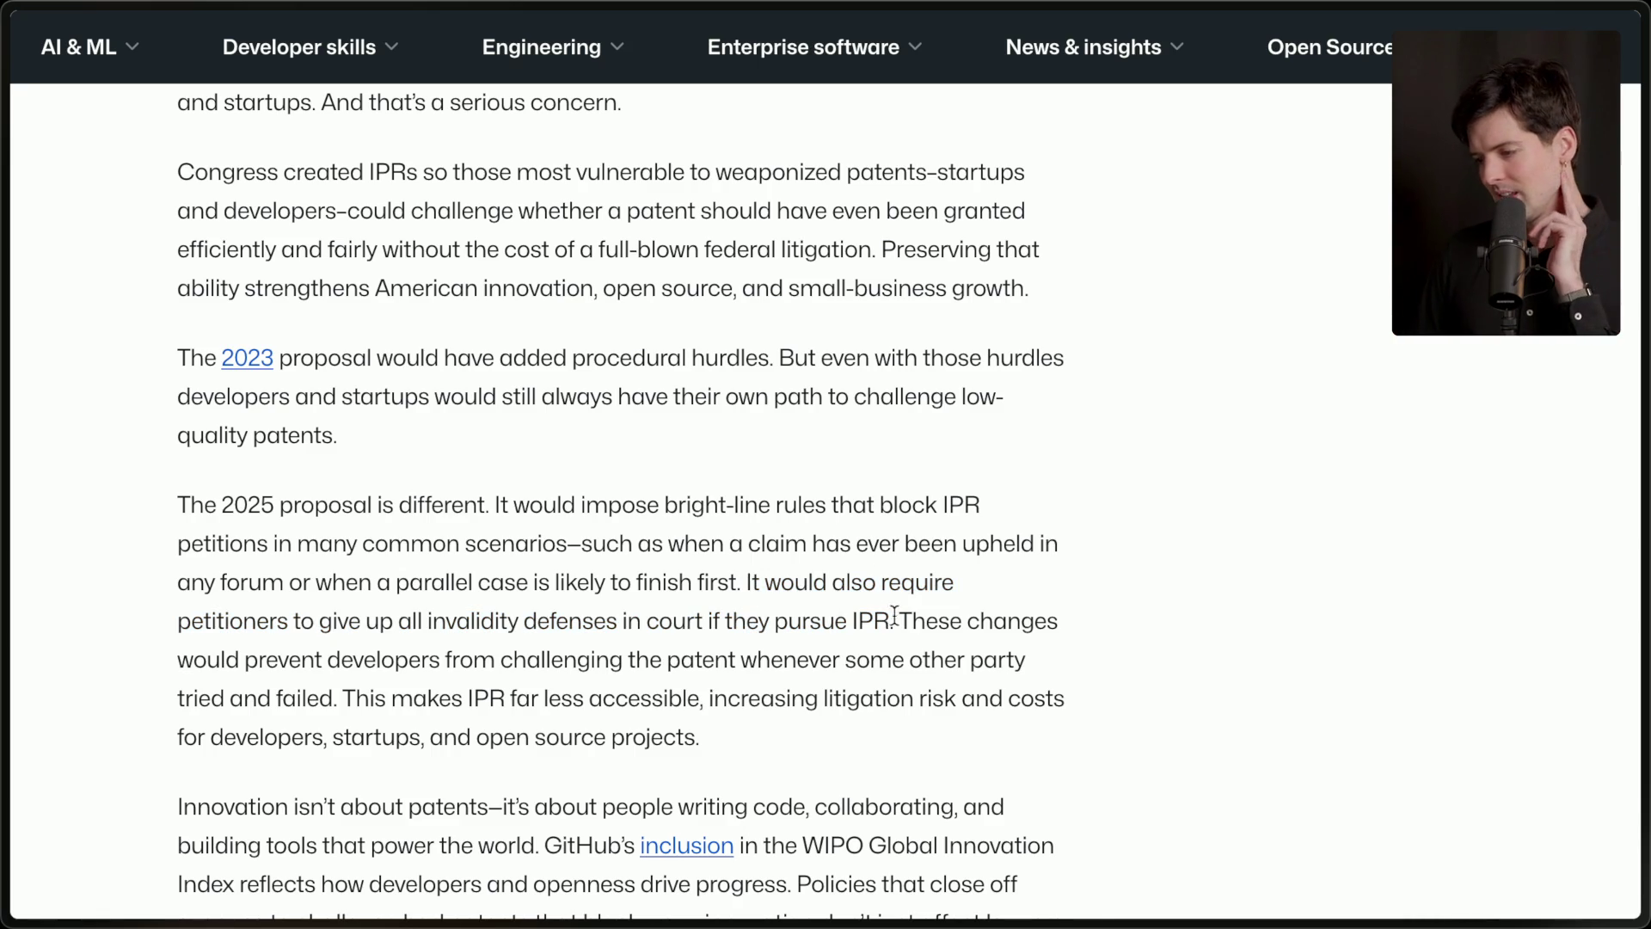
left_click_drag(899, 621, 903, 744)
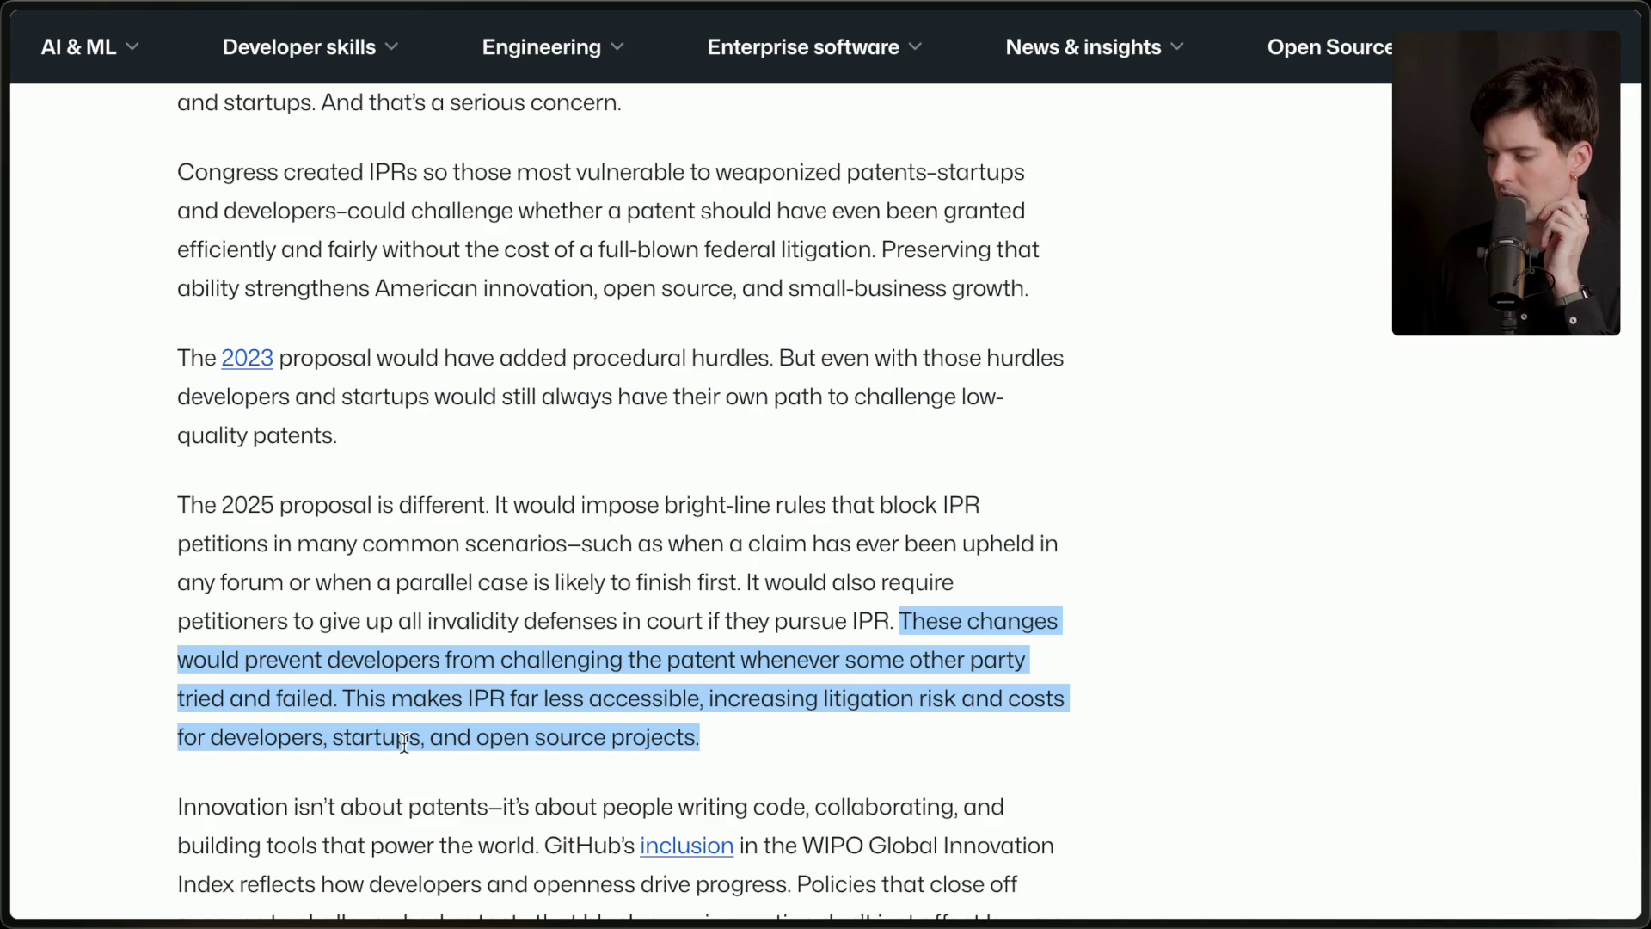
left_click(729, 740)
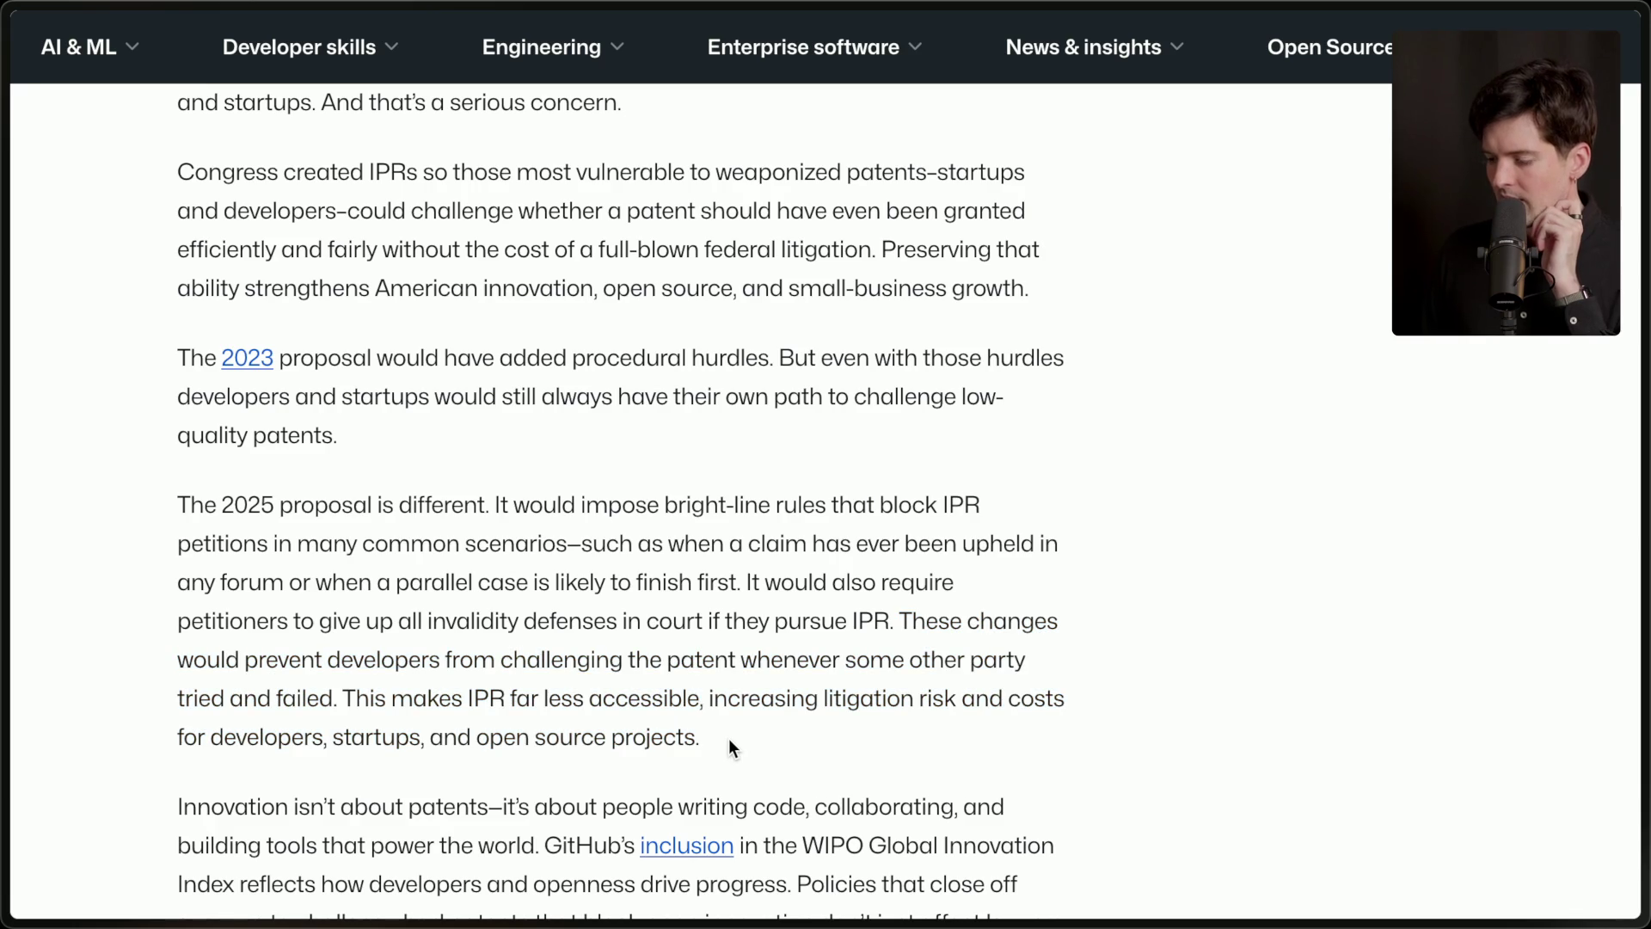
scroll(730, 740, "down", 3)
scroll(729, 741, "up", 1)
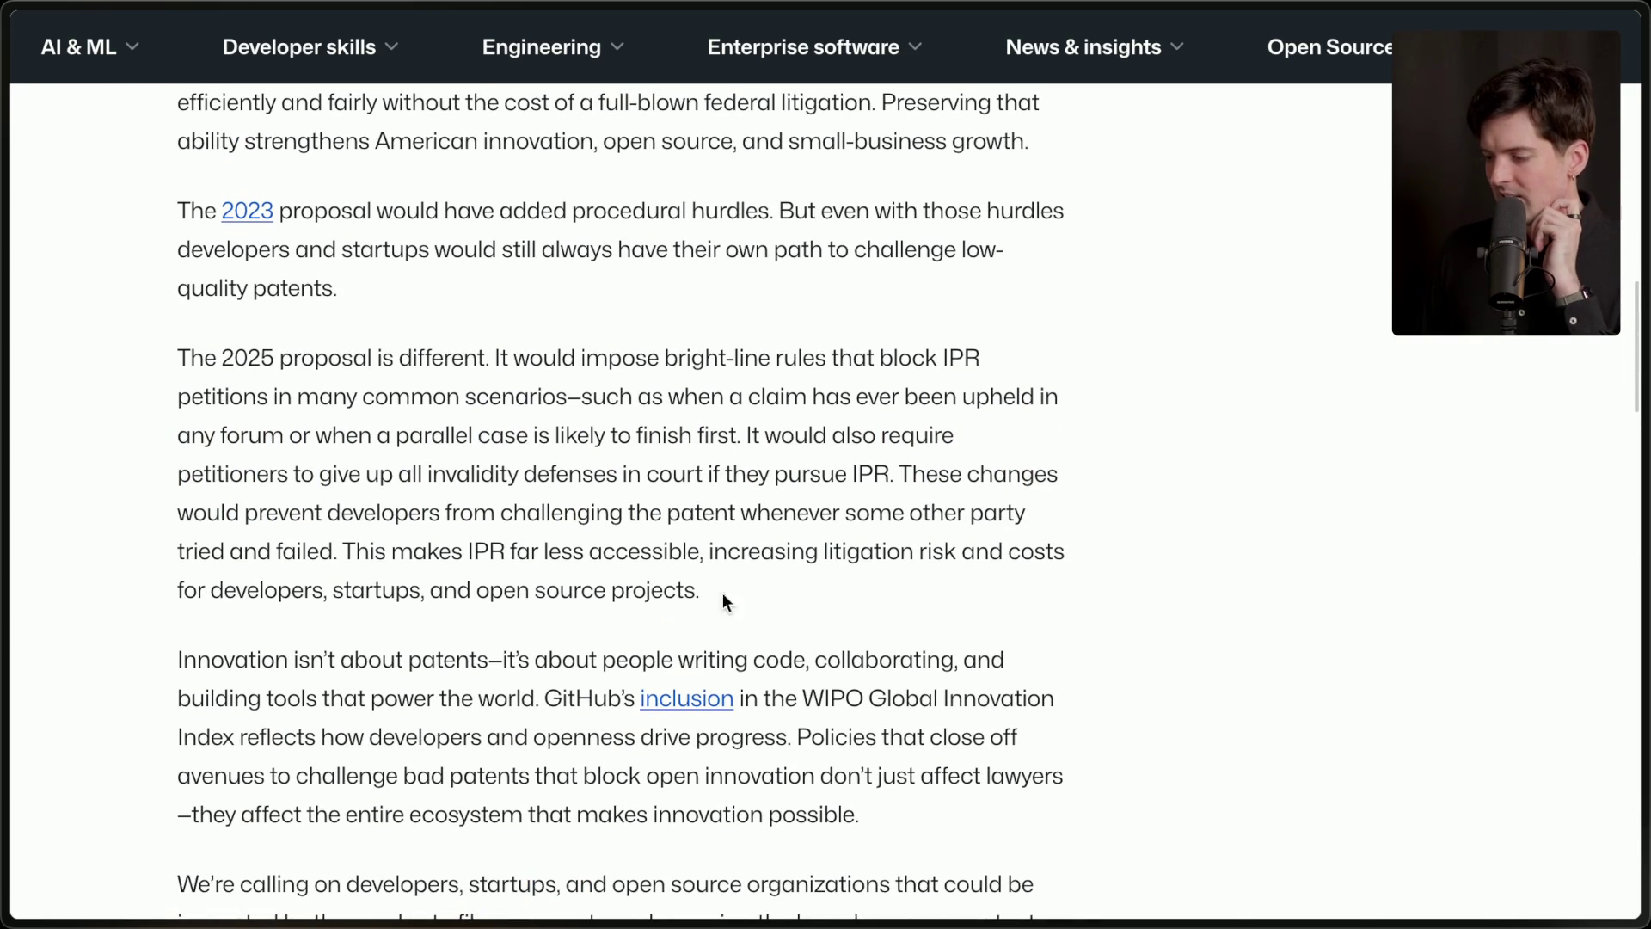
left_click_drag(761, 591, 101, 329)
left_click(763, 599)
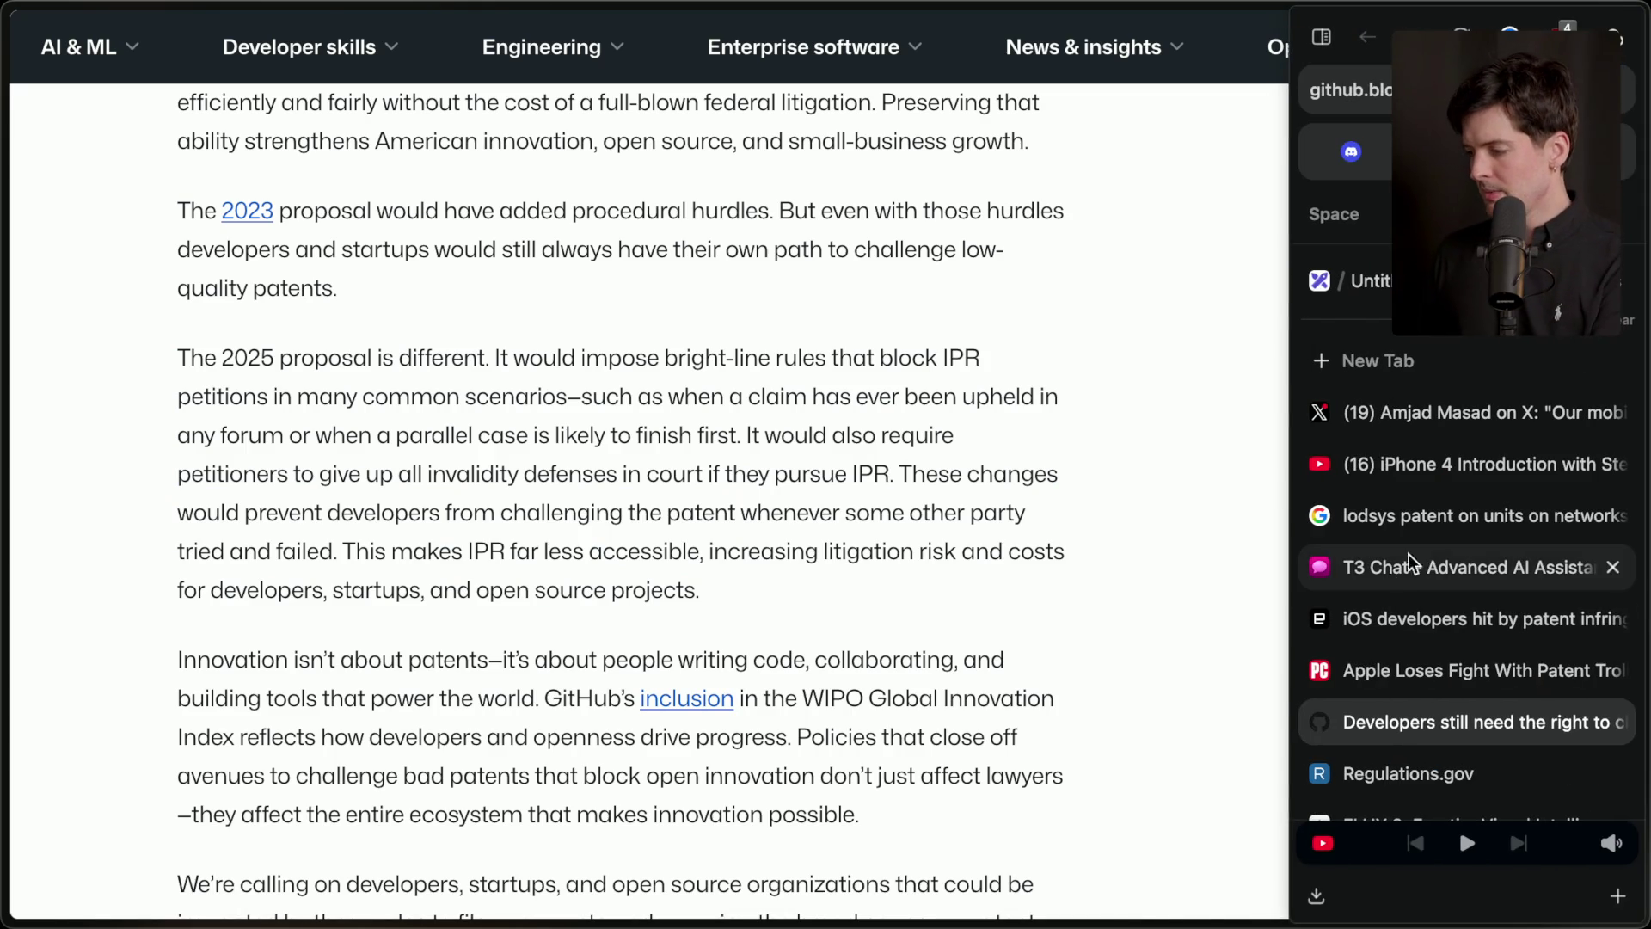
In a new T3 Chat, ask which Texas courthouse patent trolls favour and about Samsung's ice rink there.
left_click(1397, 582)
left_click(131, 49)
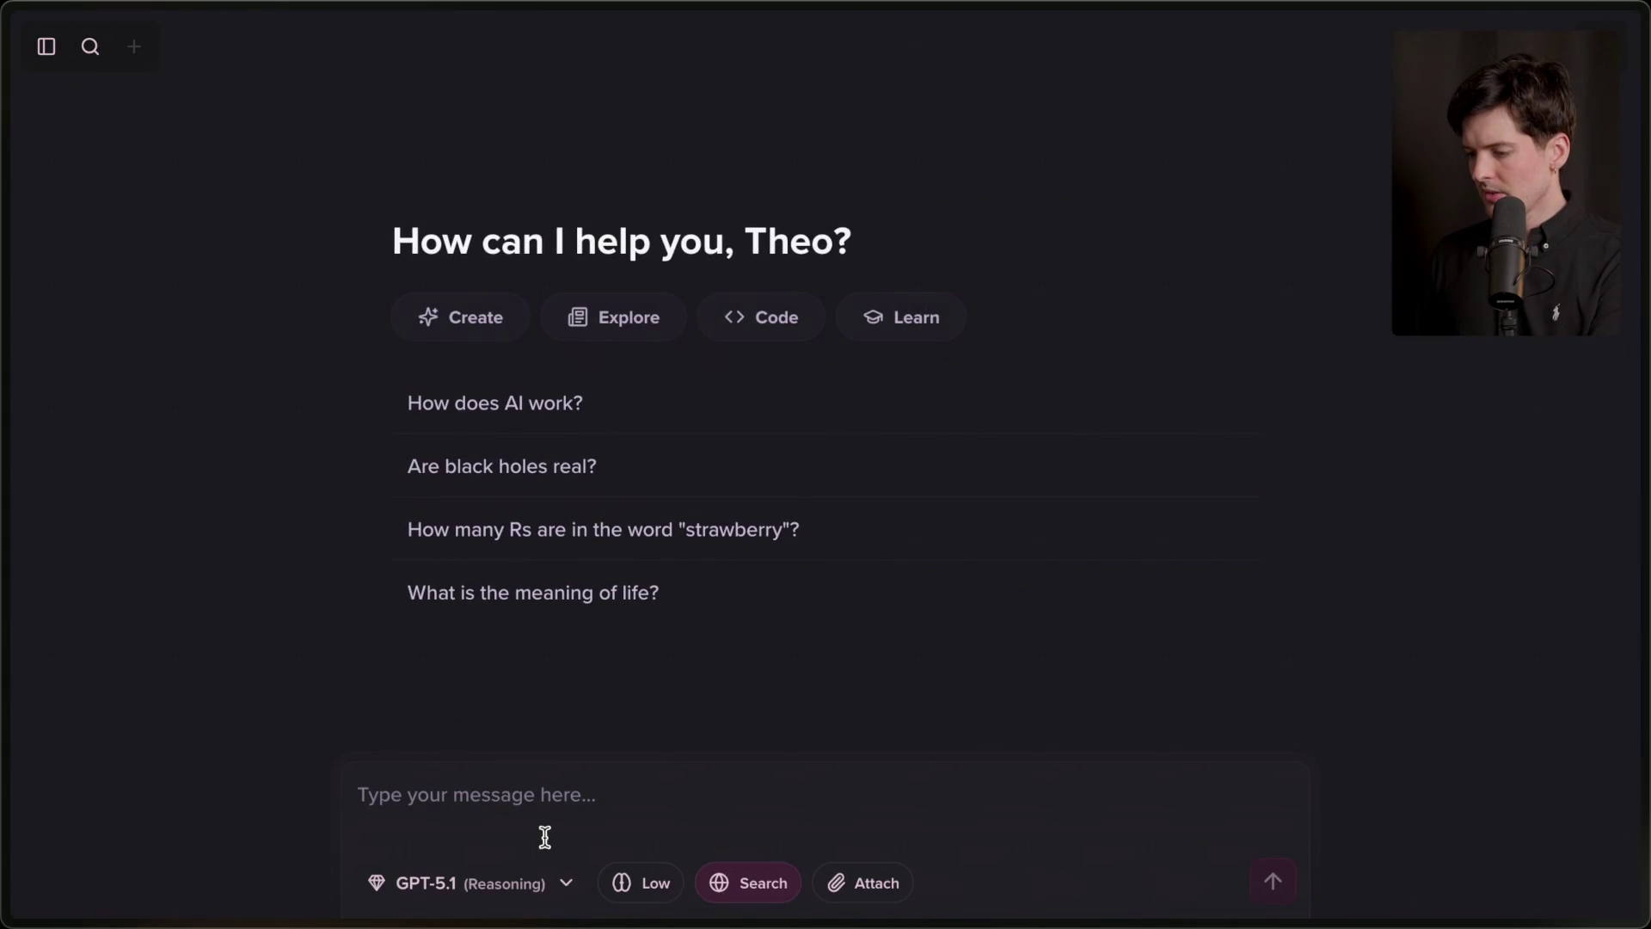
type("I recall a specific co")
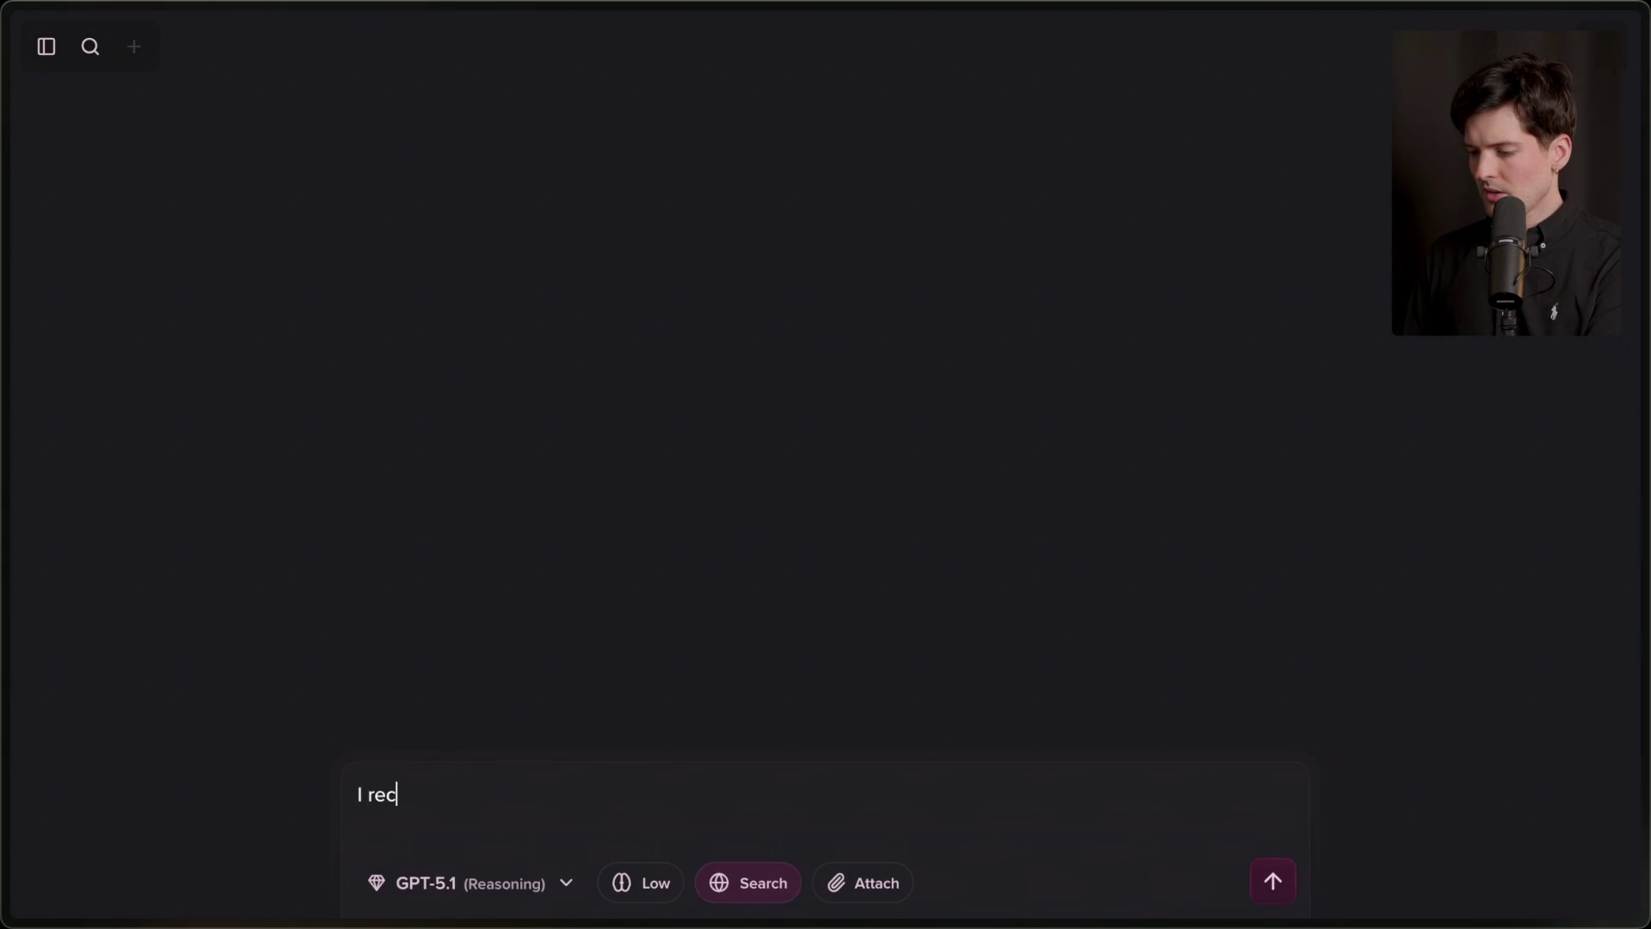
type("urt house in TEx")
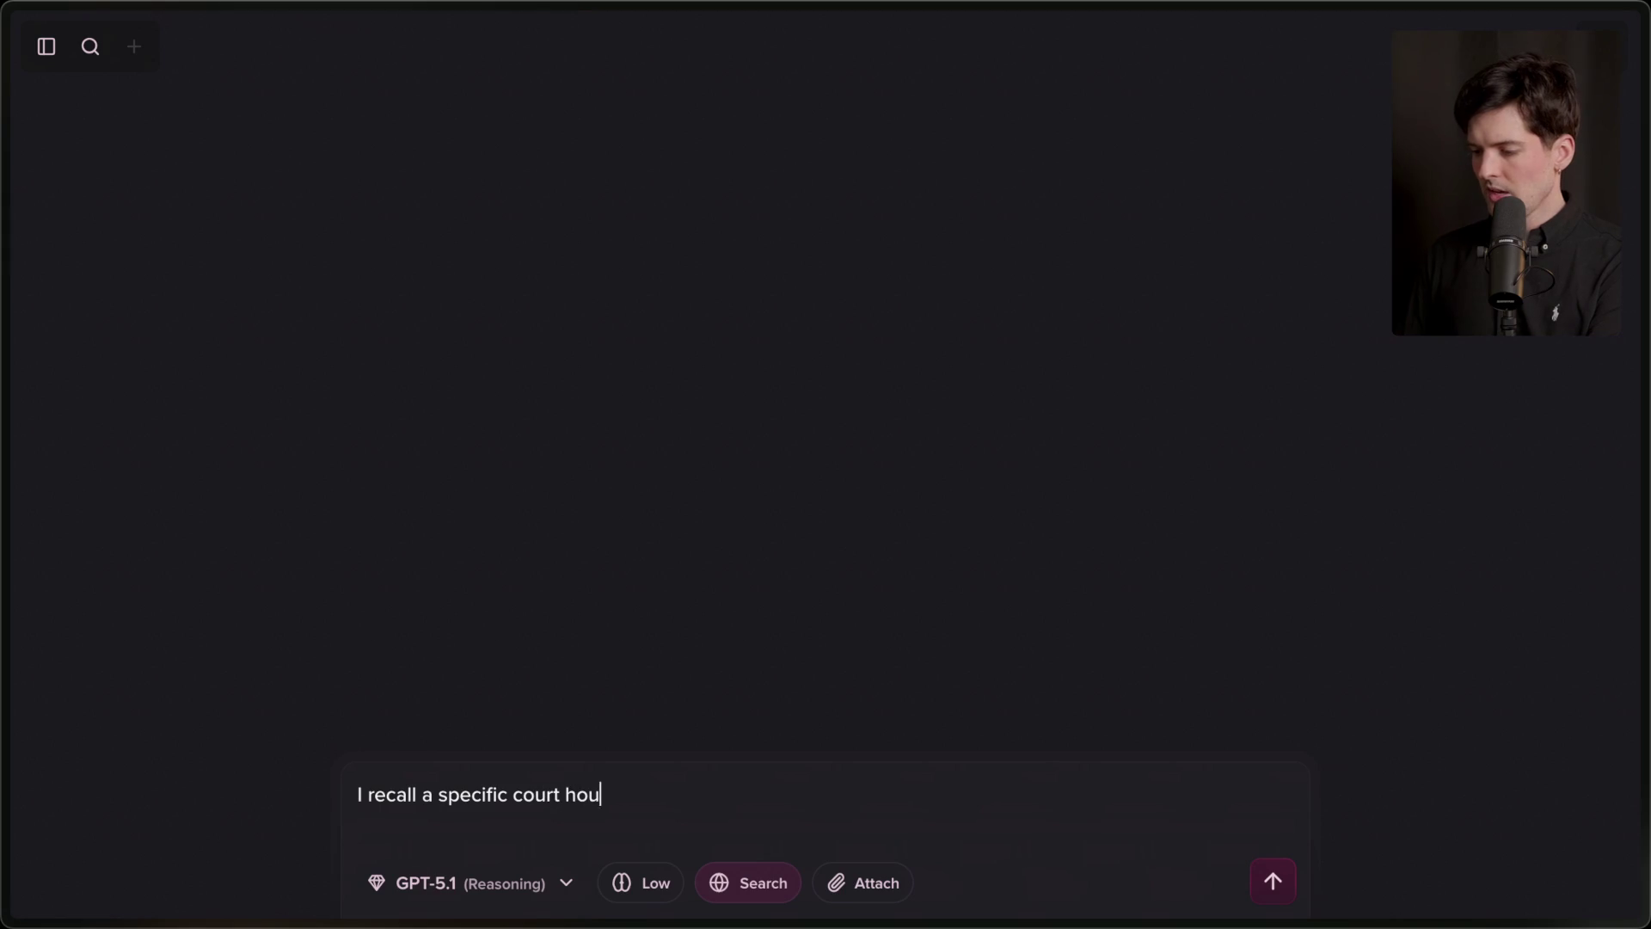
key("BackSpace")
key("BackSpace")
type("exas that is often used for ")
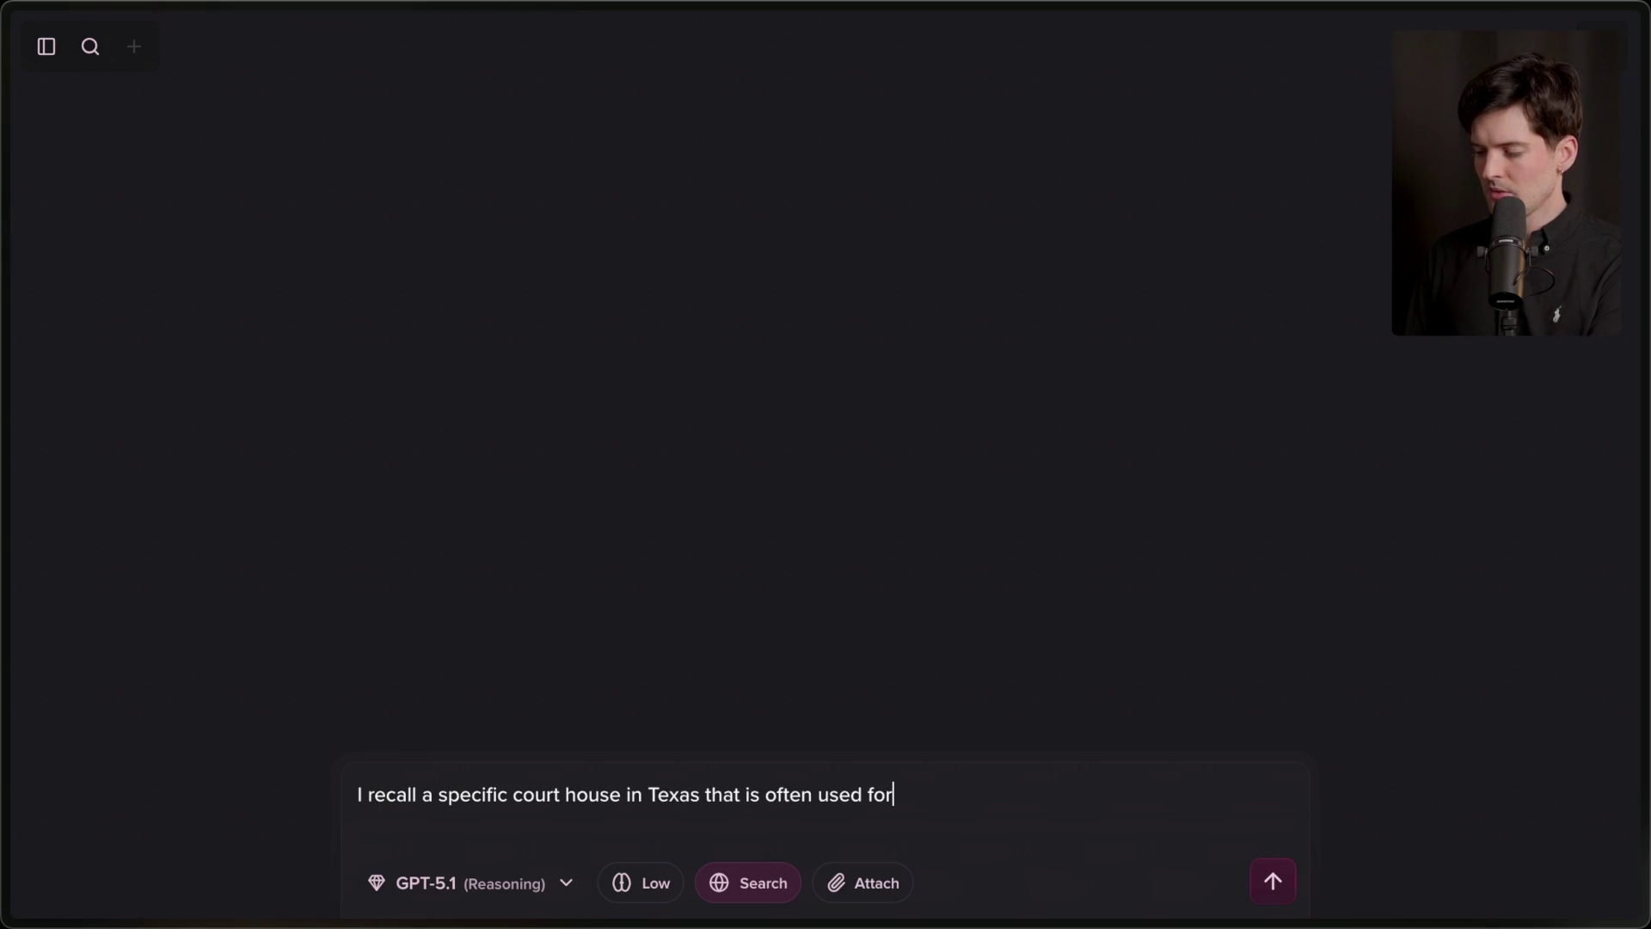
type("patent trolls to file ")
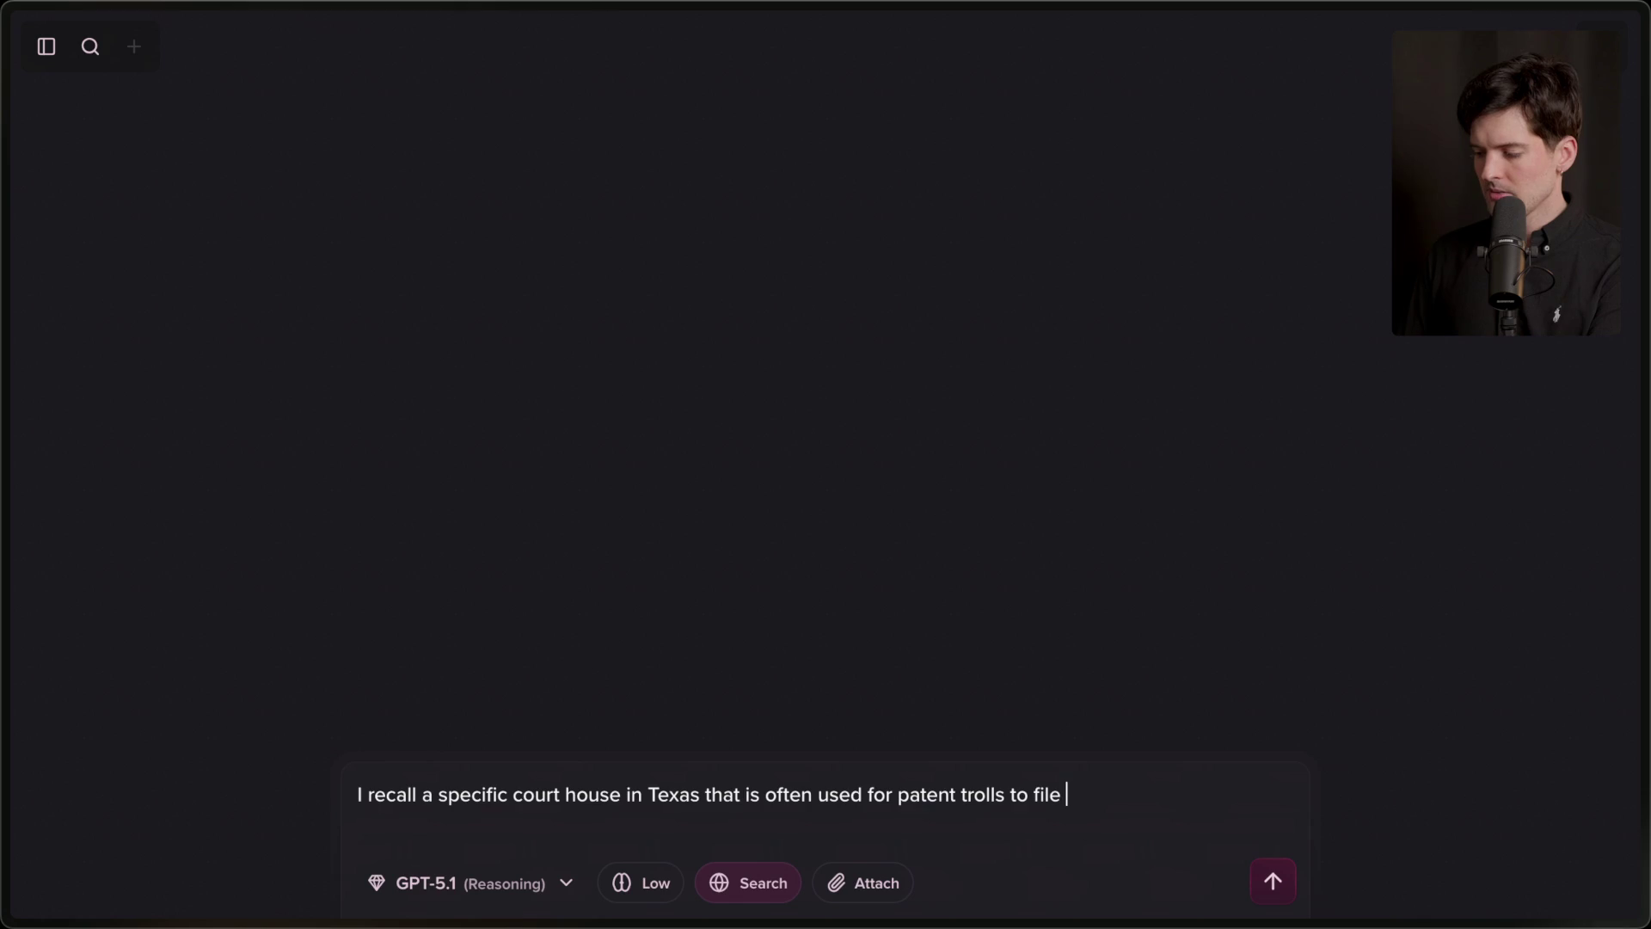
type("bullshit lawsuits. I ")
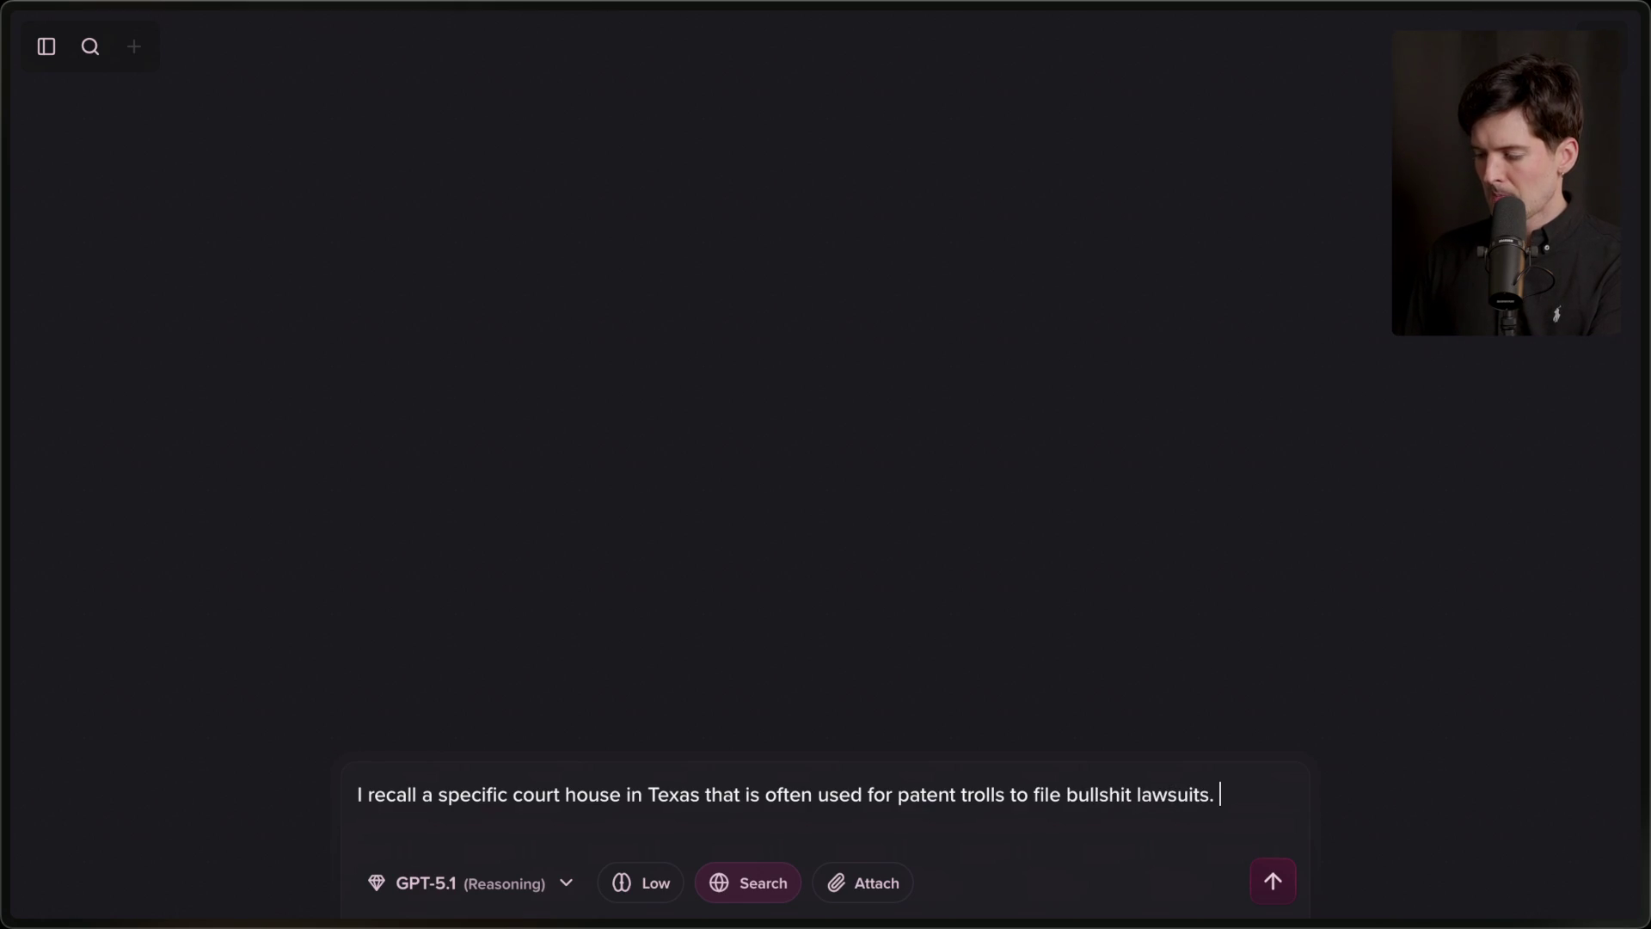
type("think I saw iti")
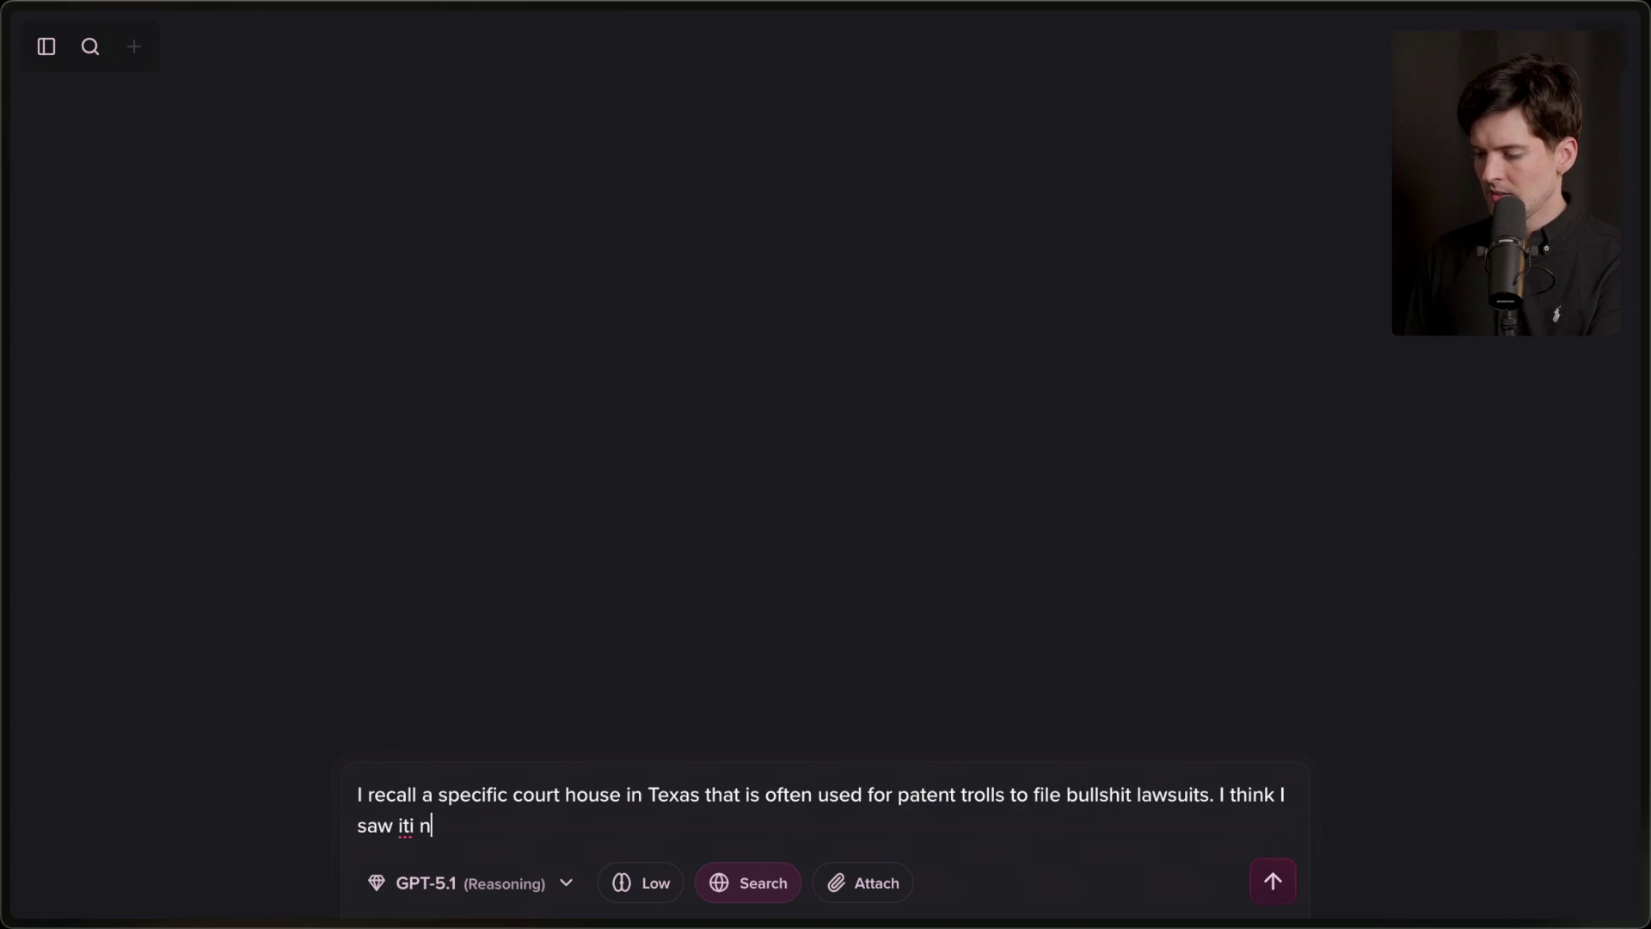
key("BackSpace")
type("in a video")
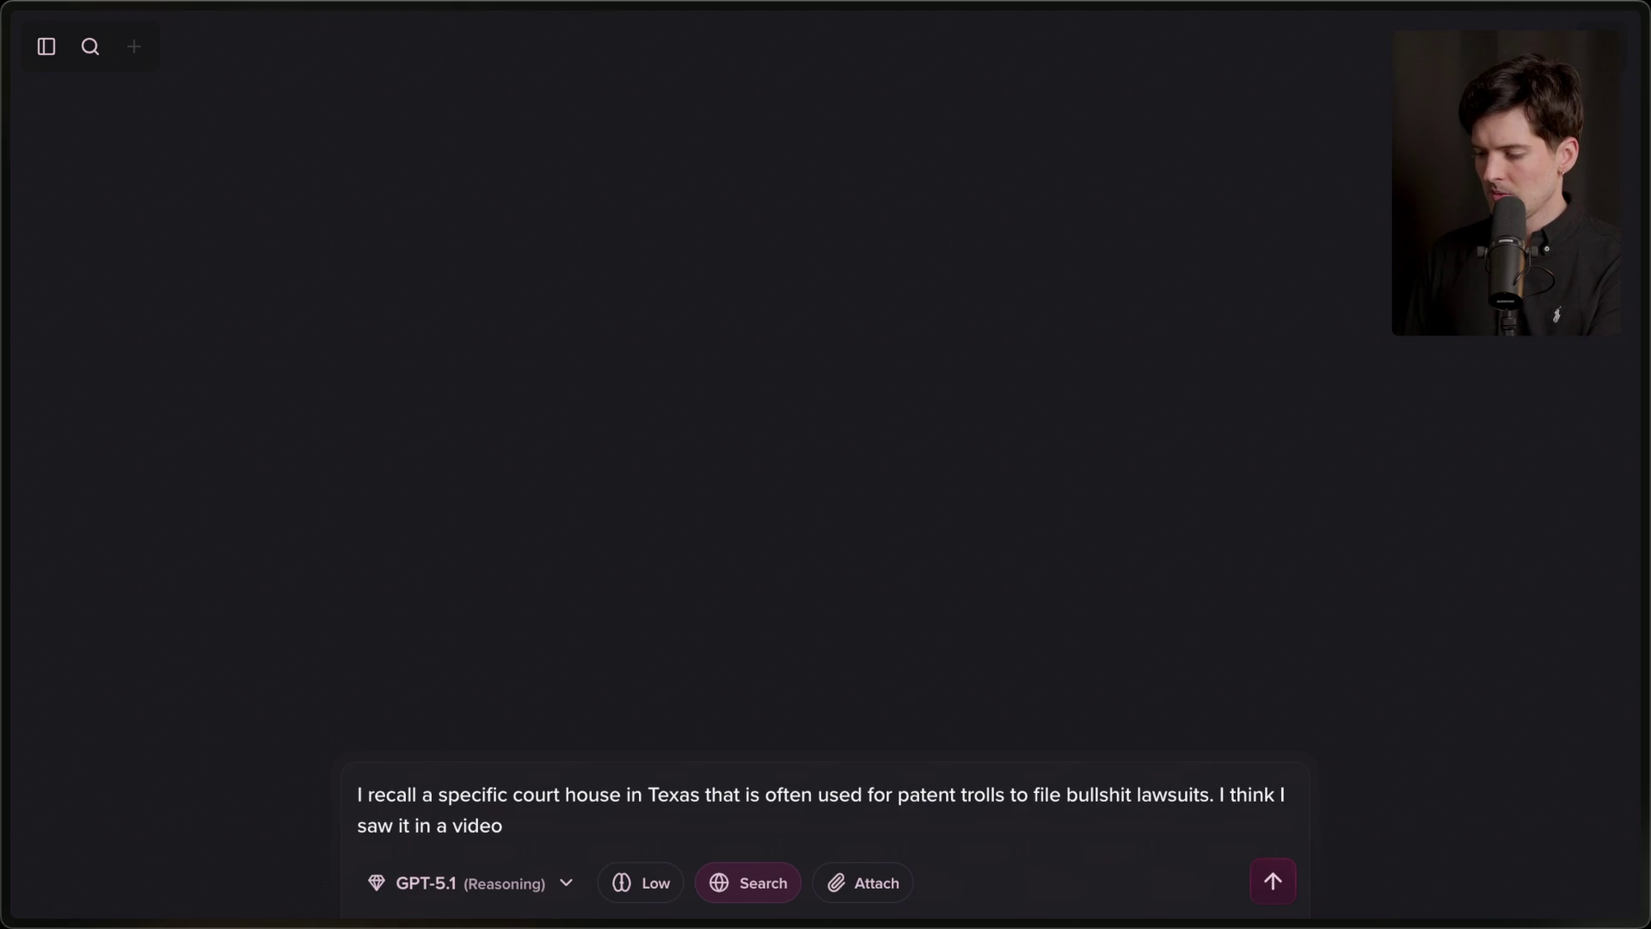
type(", I al")
type("so recall ")
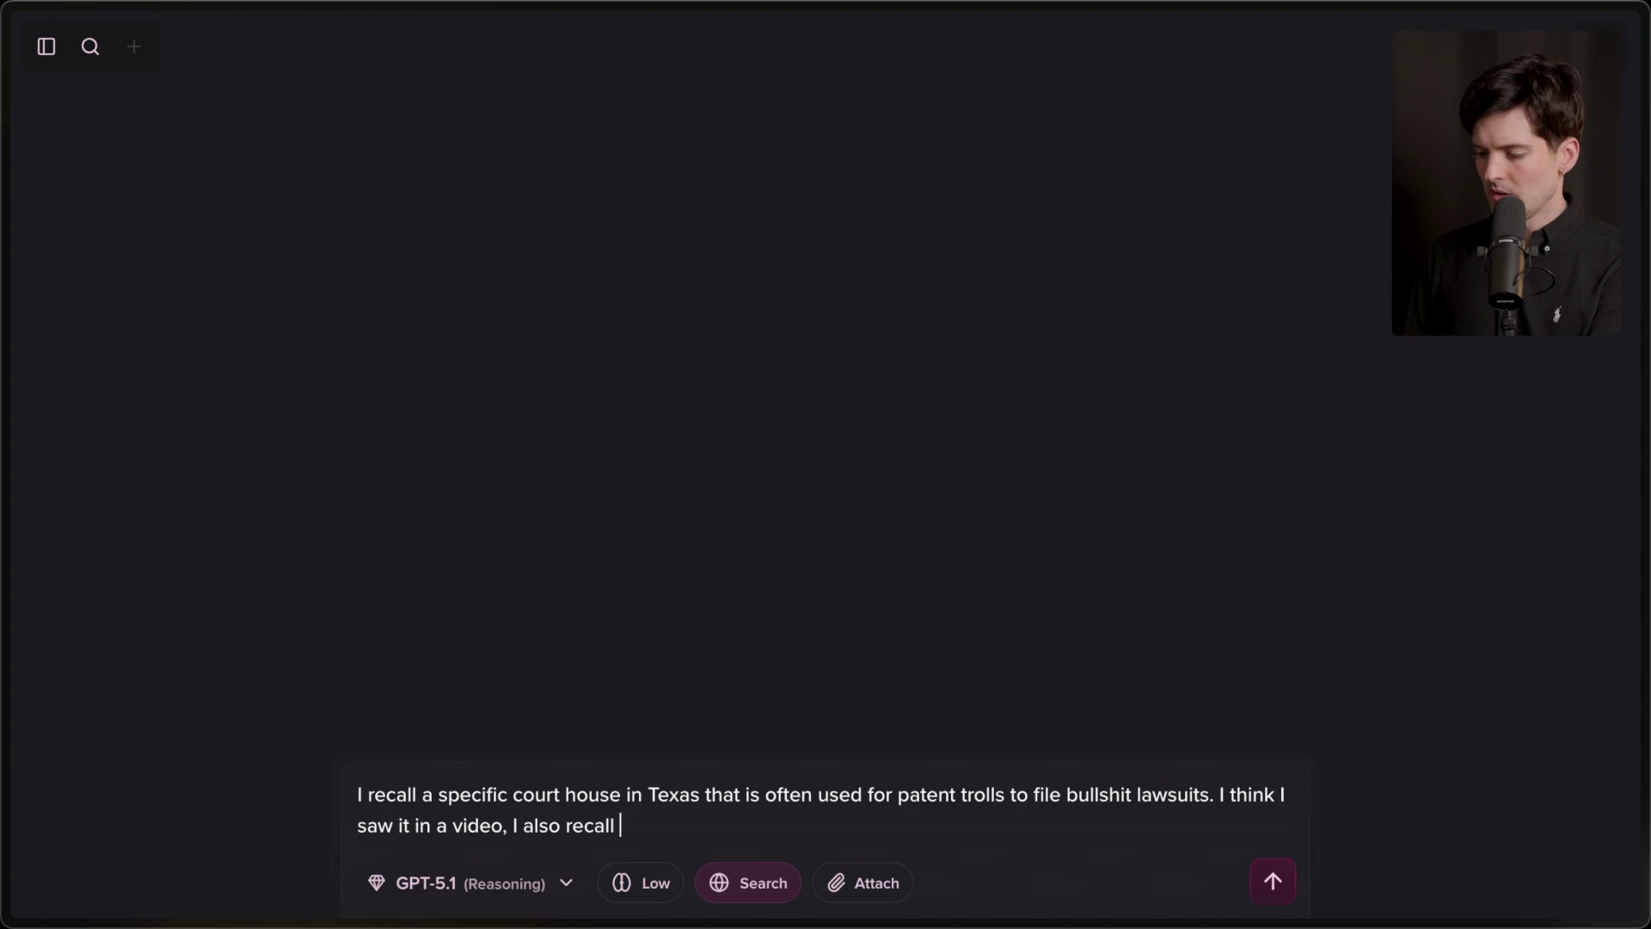
type("Samsung(")
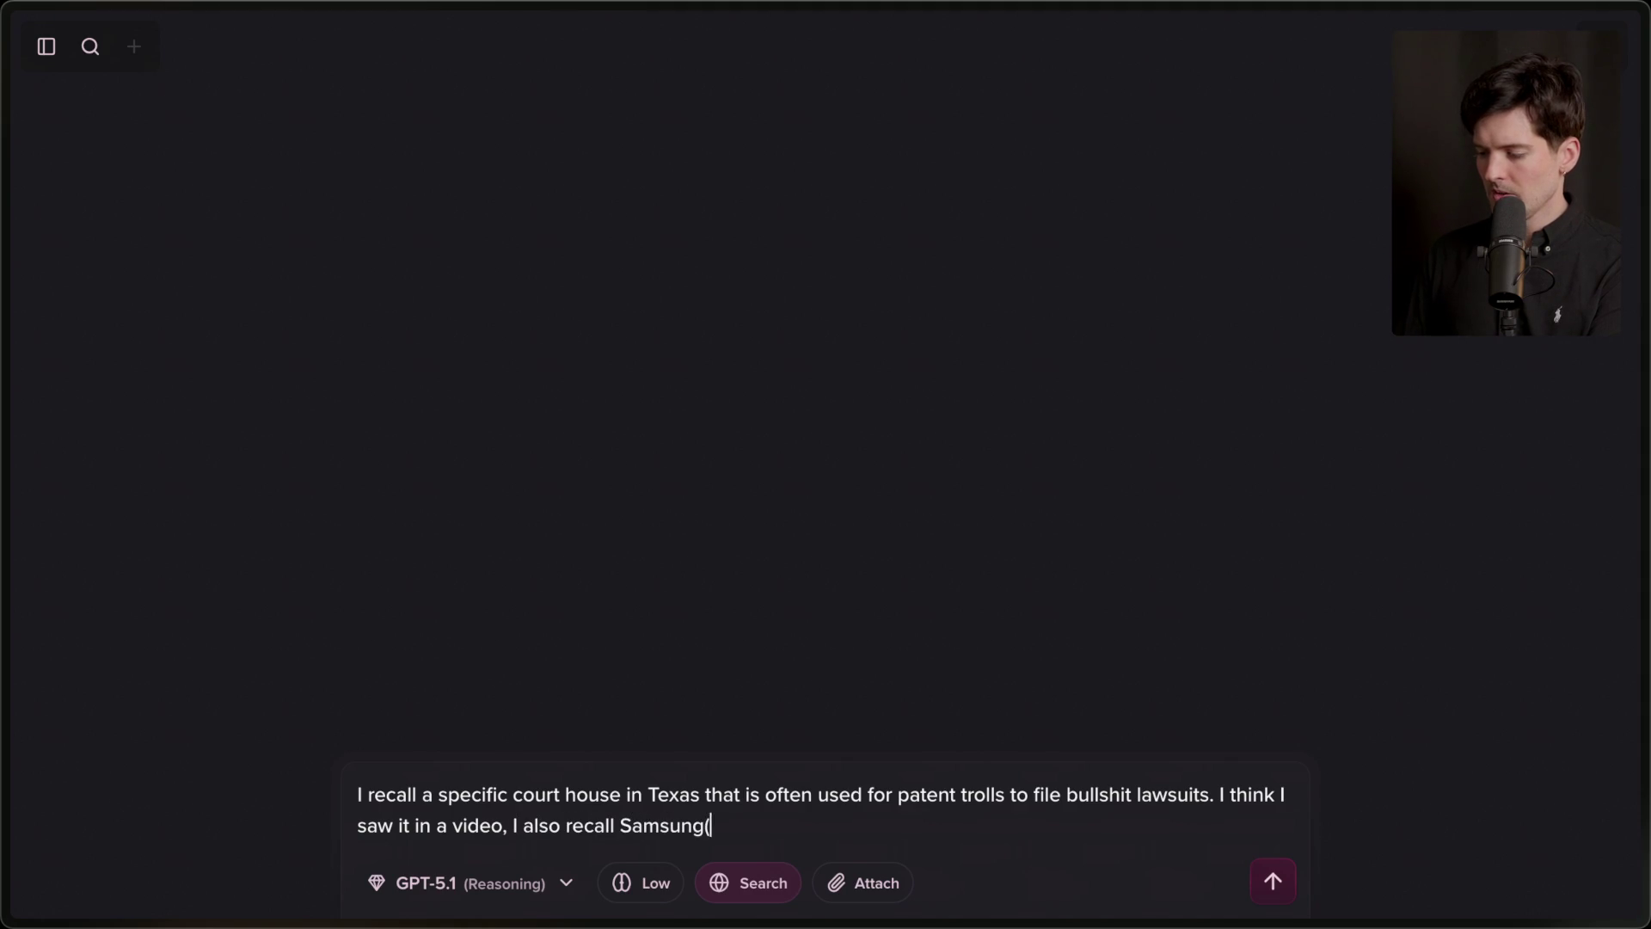
type("buy")
key("BackSpace")
key("BackSpace")
key("BackSpace")
type("paying to have an ice ru")
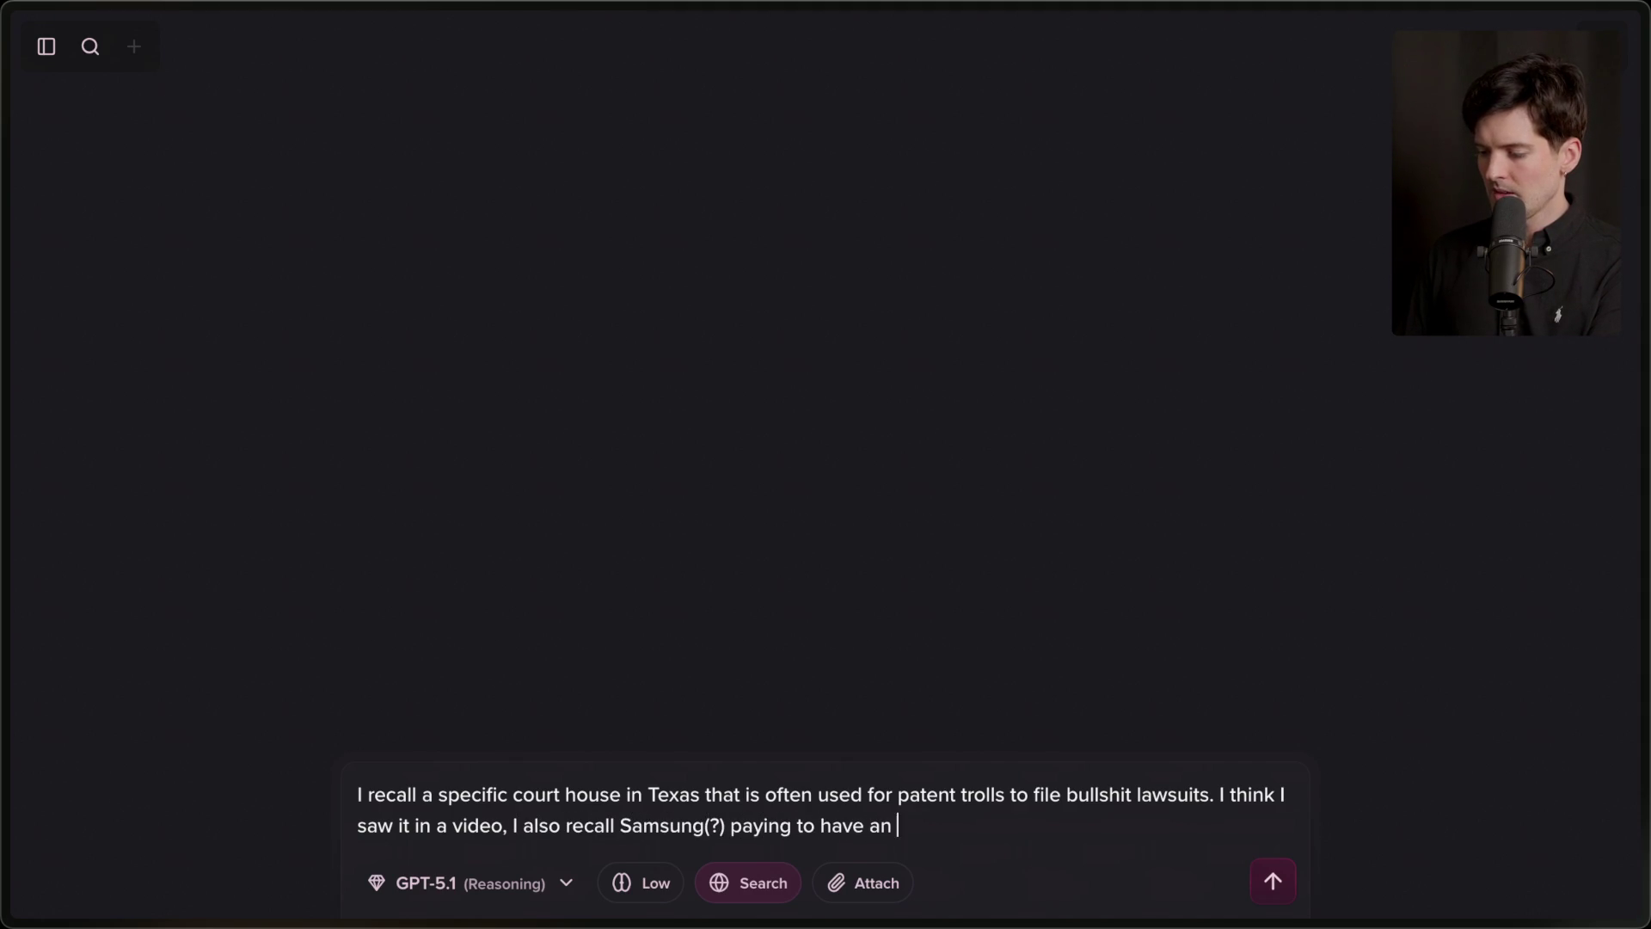
type("outsid")
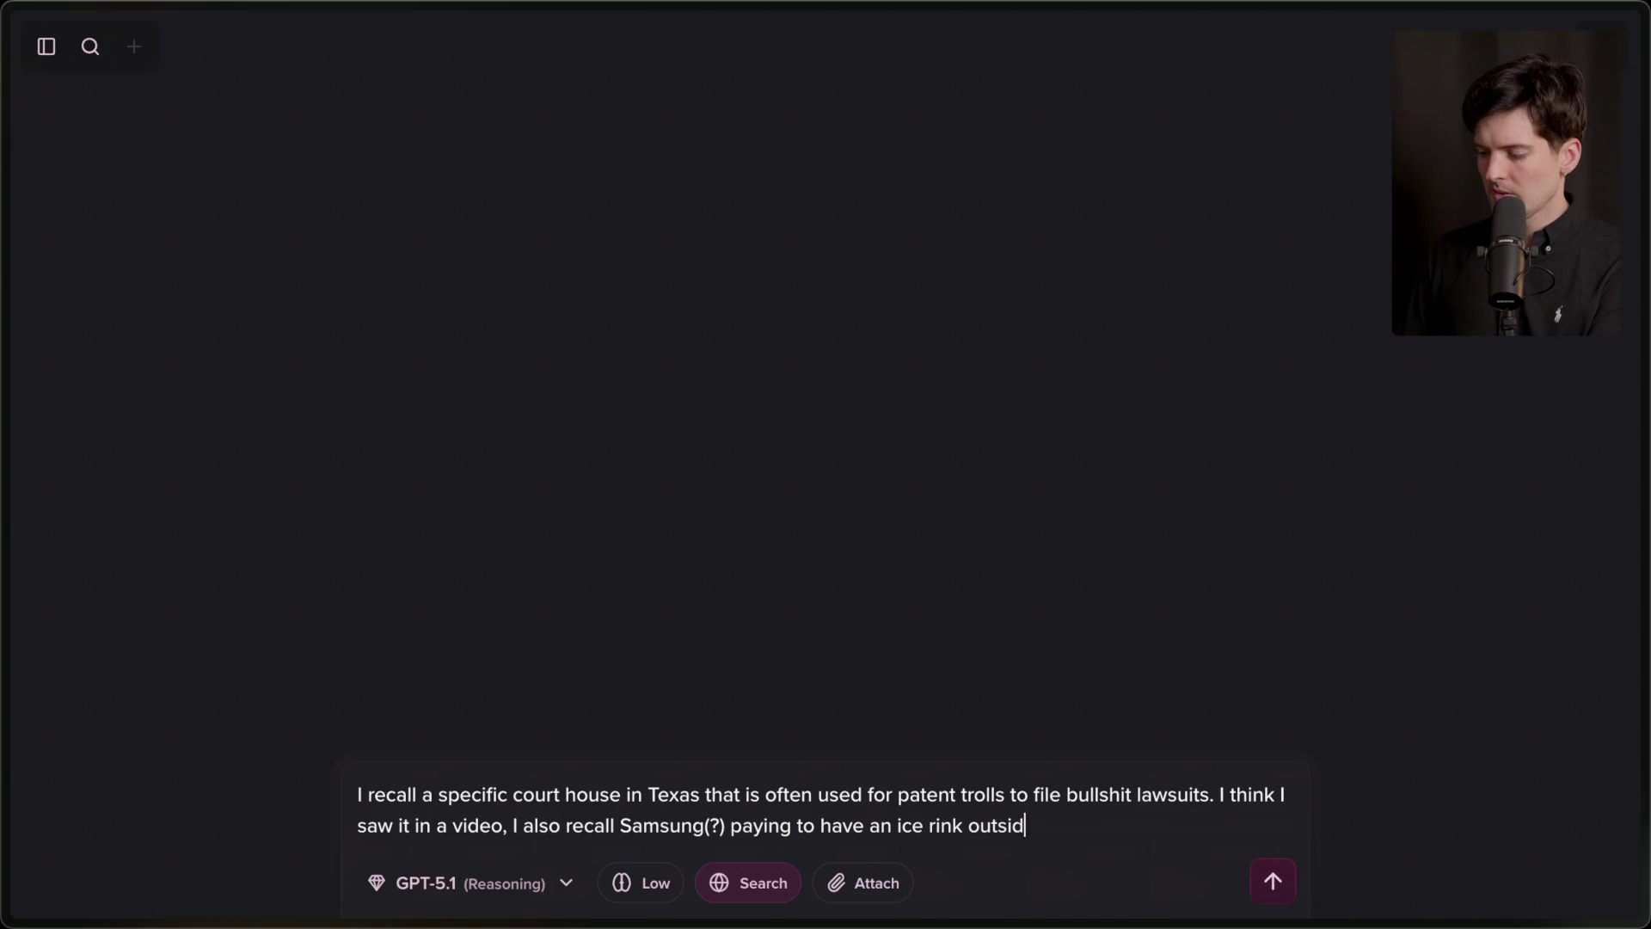
type("e of the court house as")
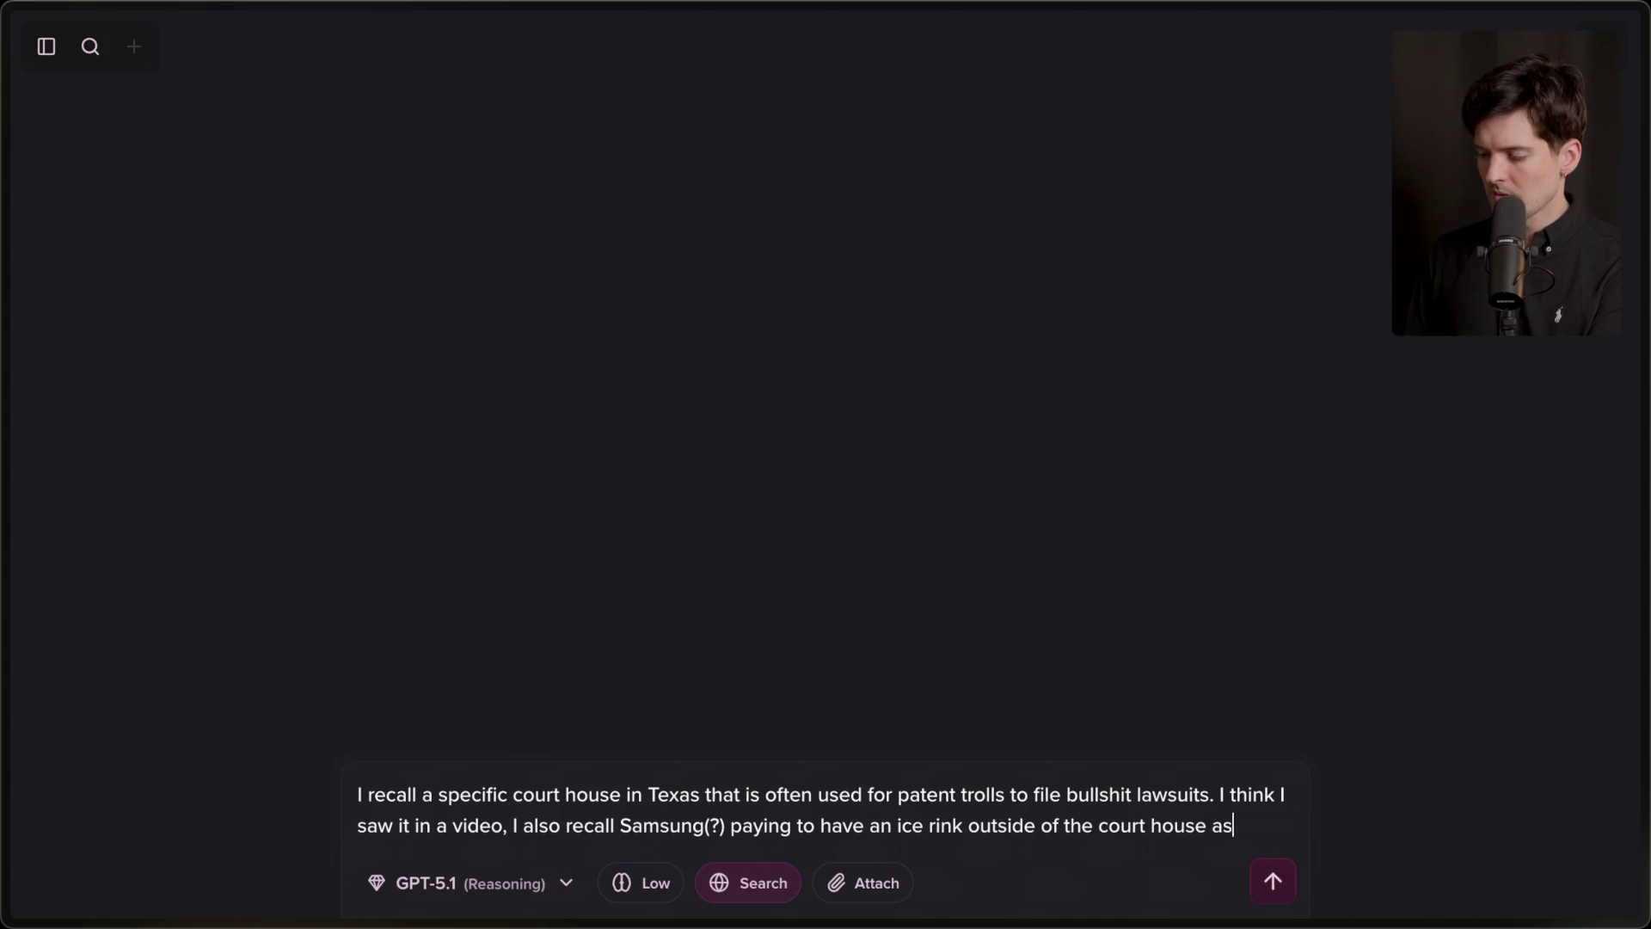
type(" an attempt to win good faith.")
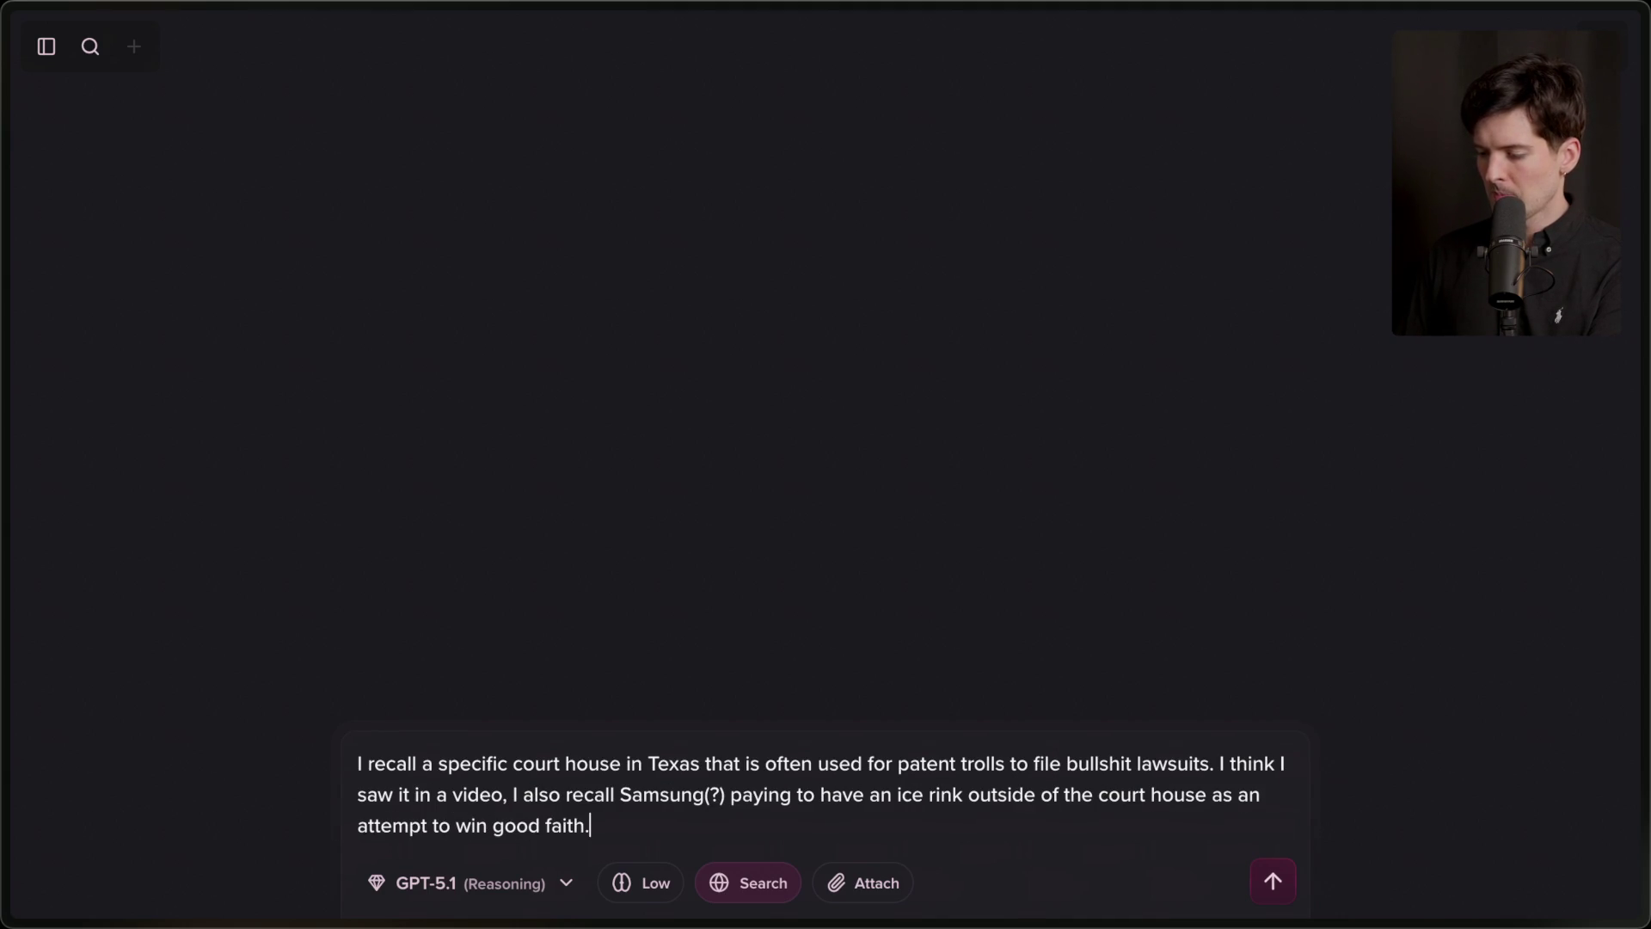
key("Return")
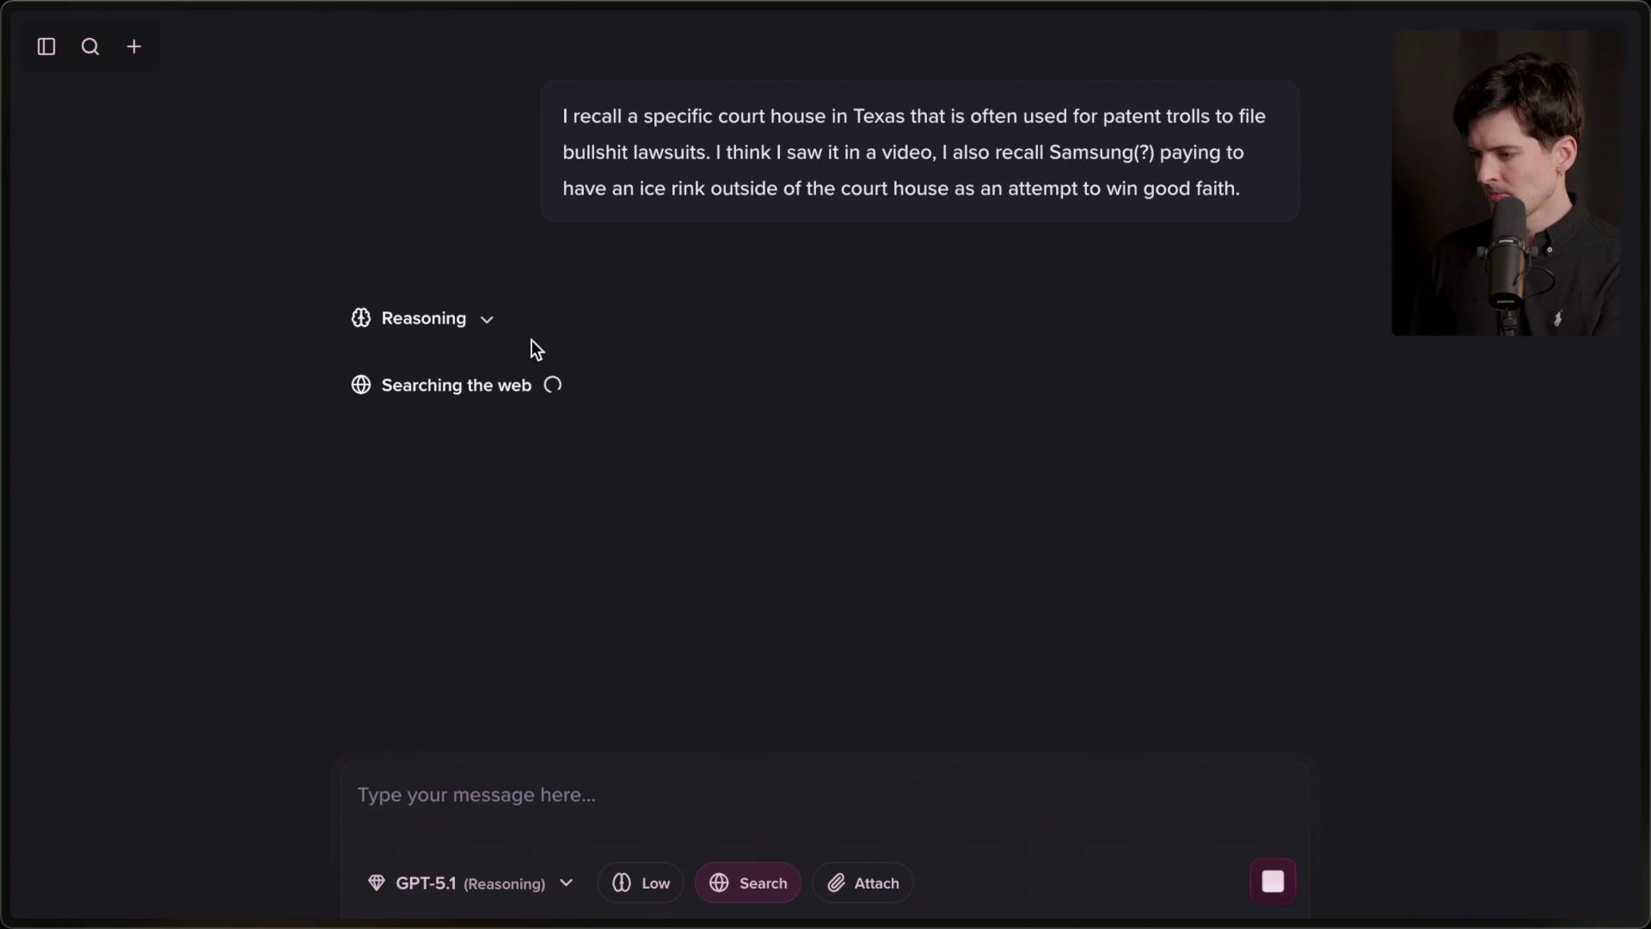
Toggle the Reasoning section and scroll through the sources while the answer loads.
left_click(480, 318)
left_click(478, 317)
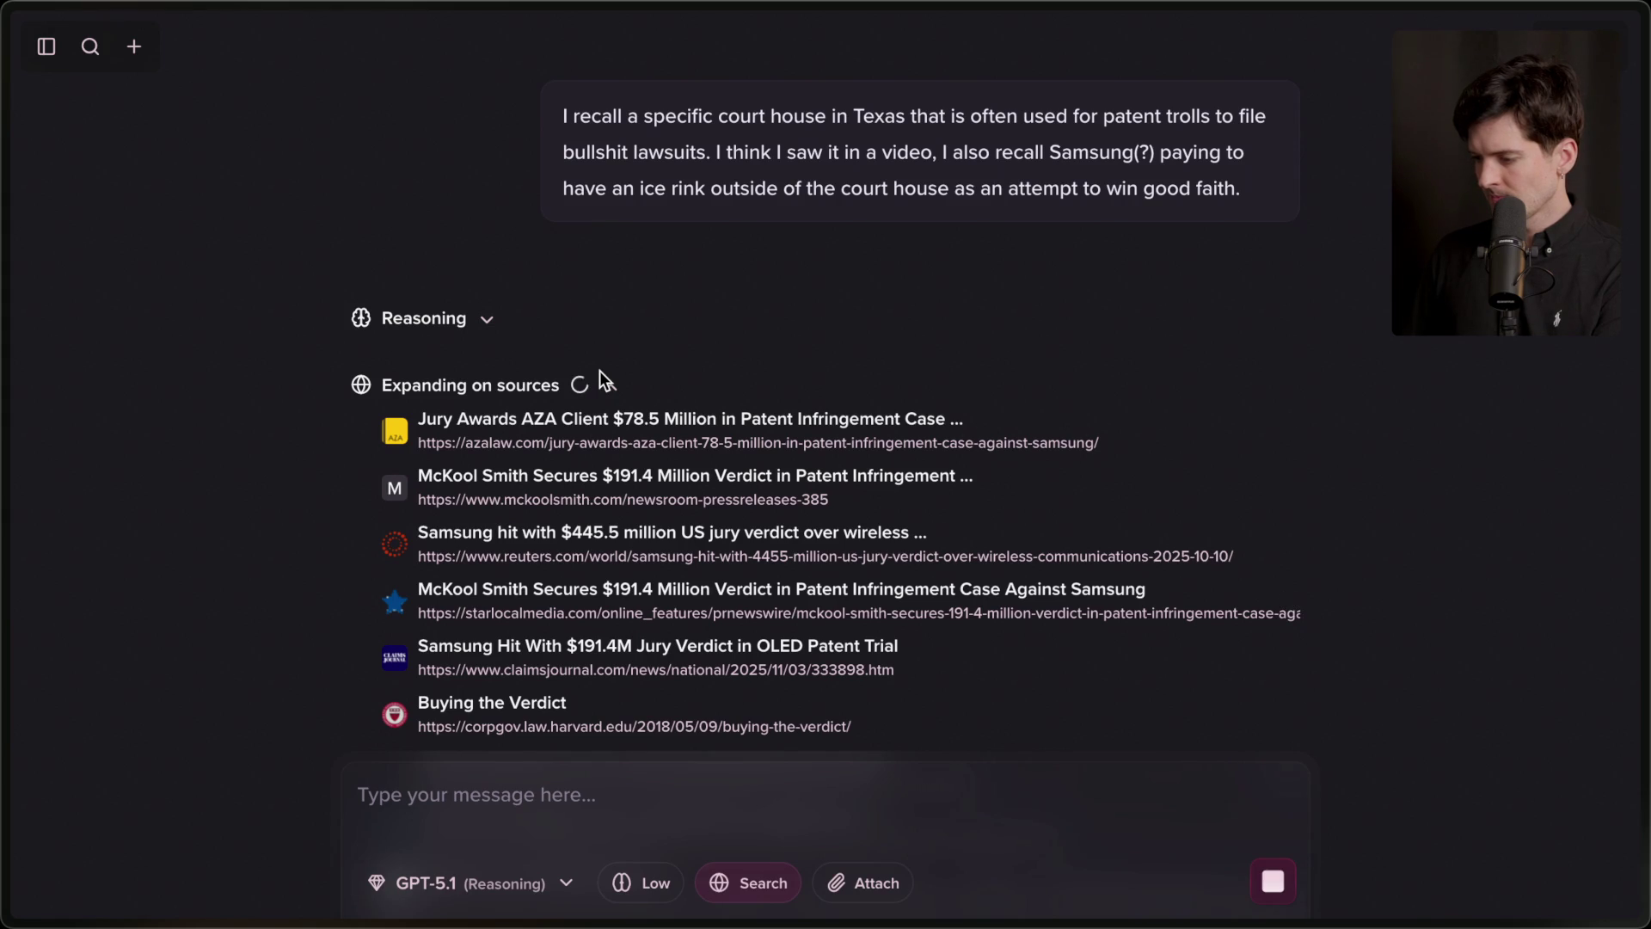
scroll(602, 379, "down", 2)
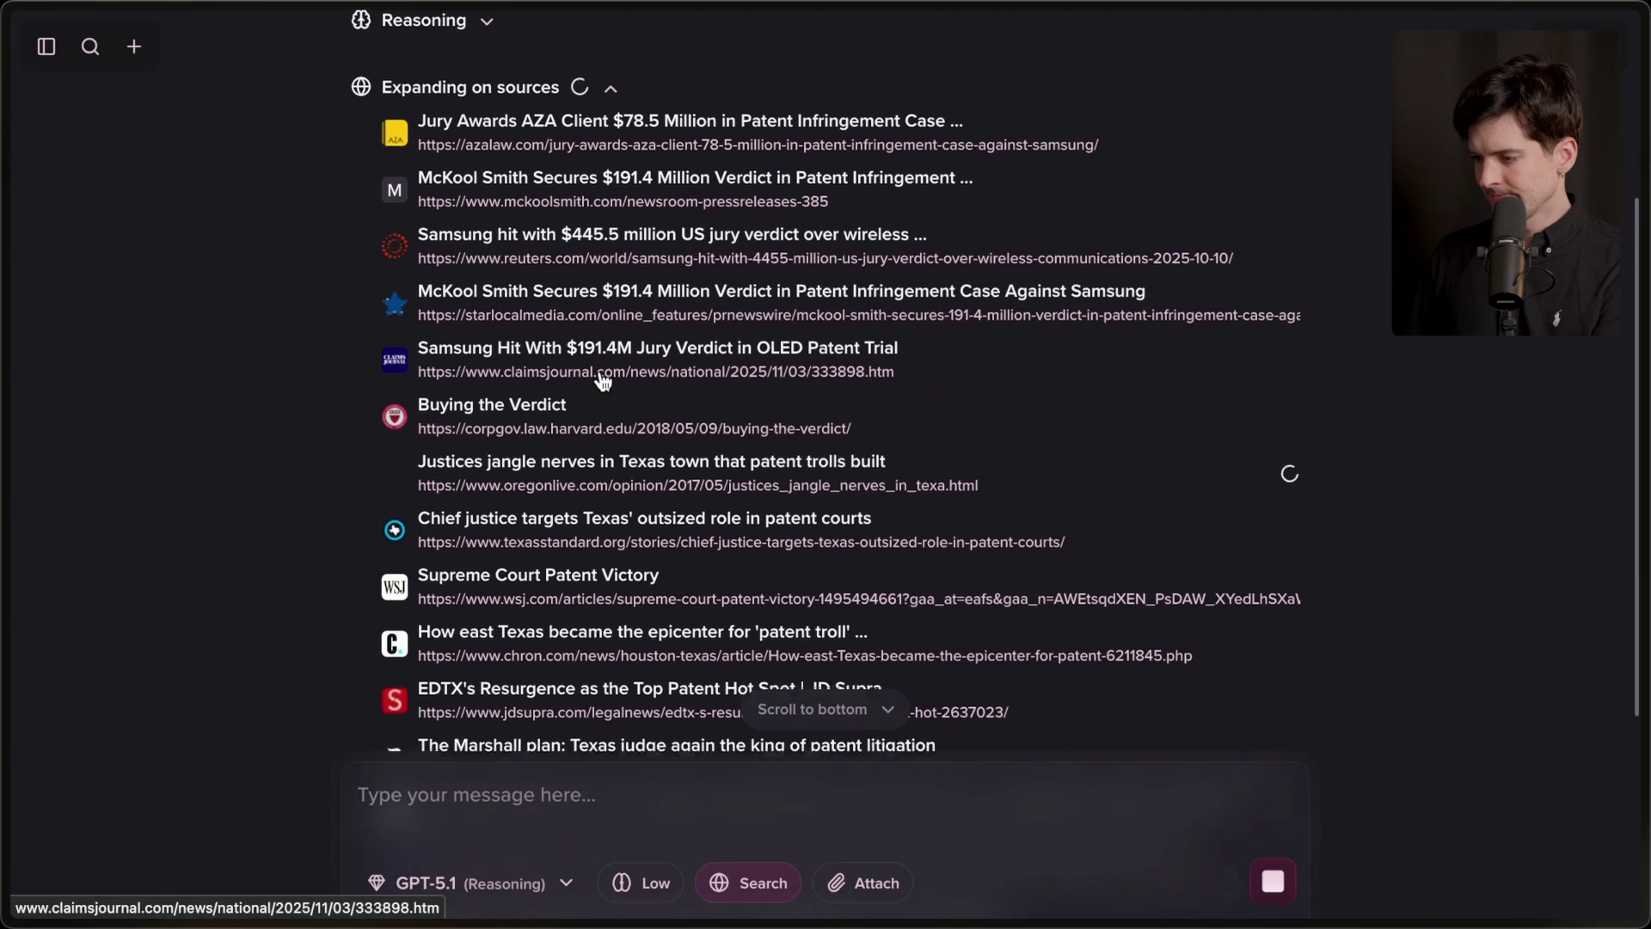
scroll(602, 378, "down", 5)
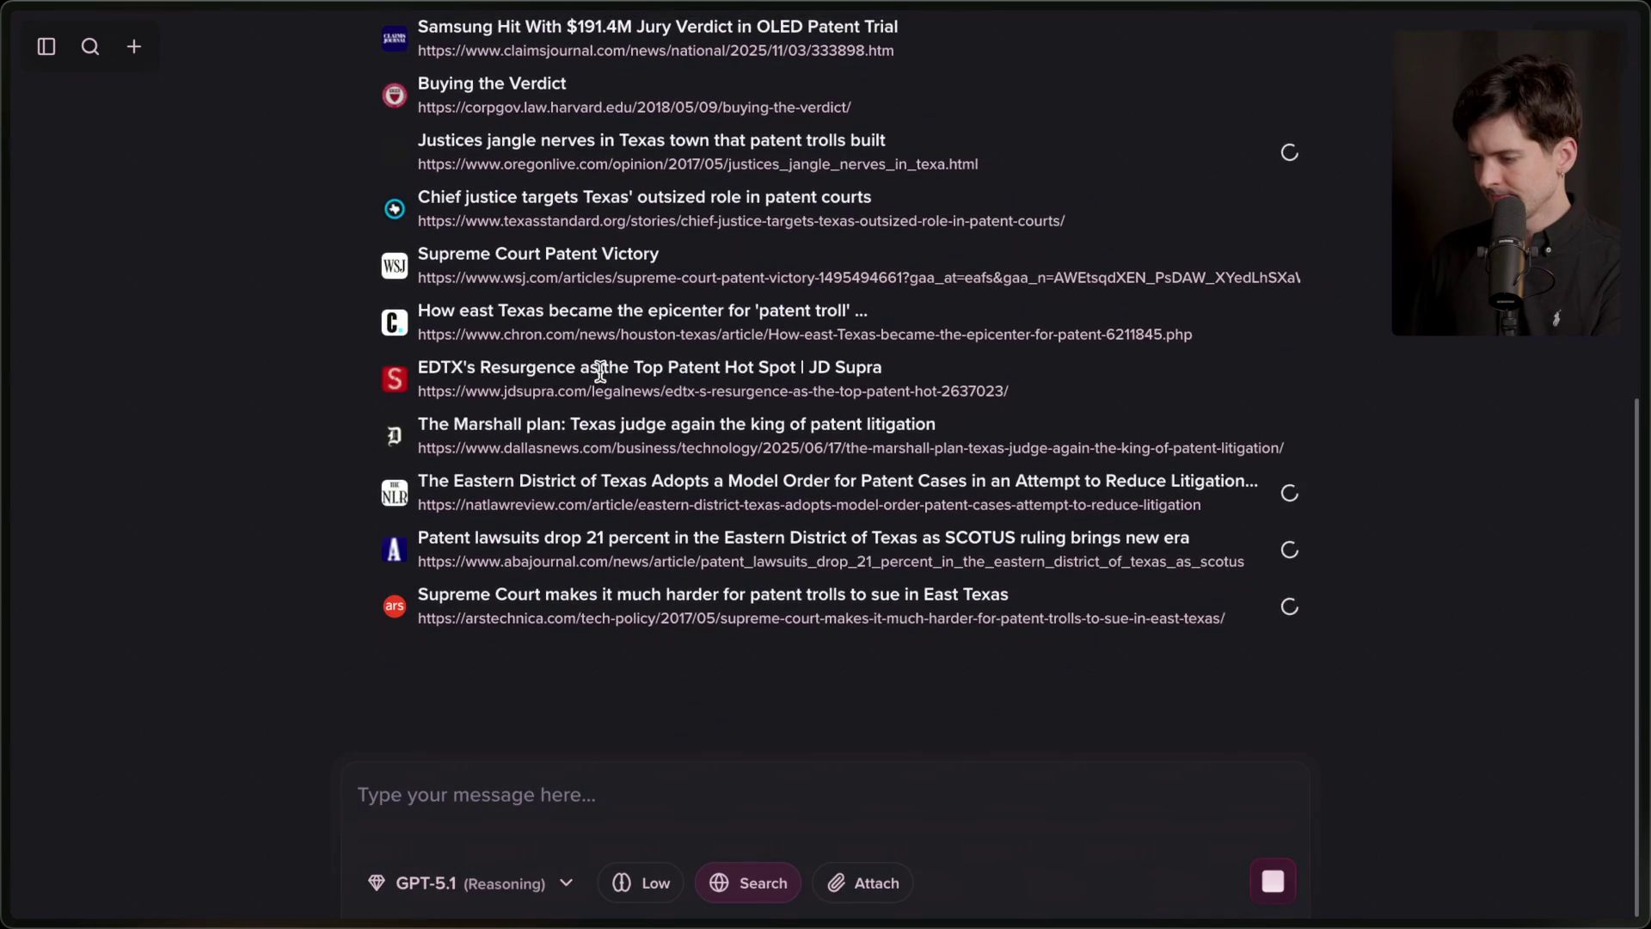
scroll(601, 371, "up", 1)
scroll(600, 370, "up", 2)
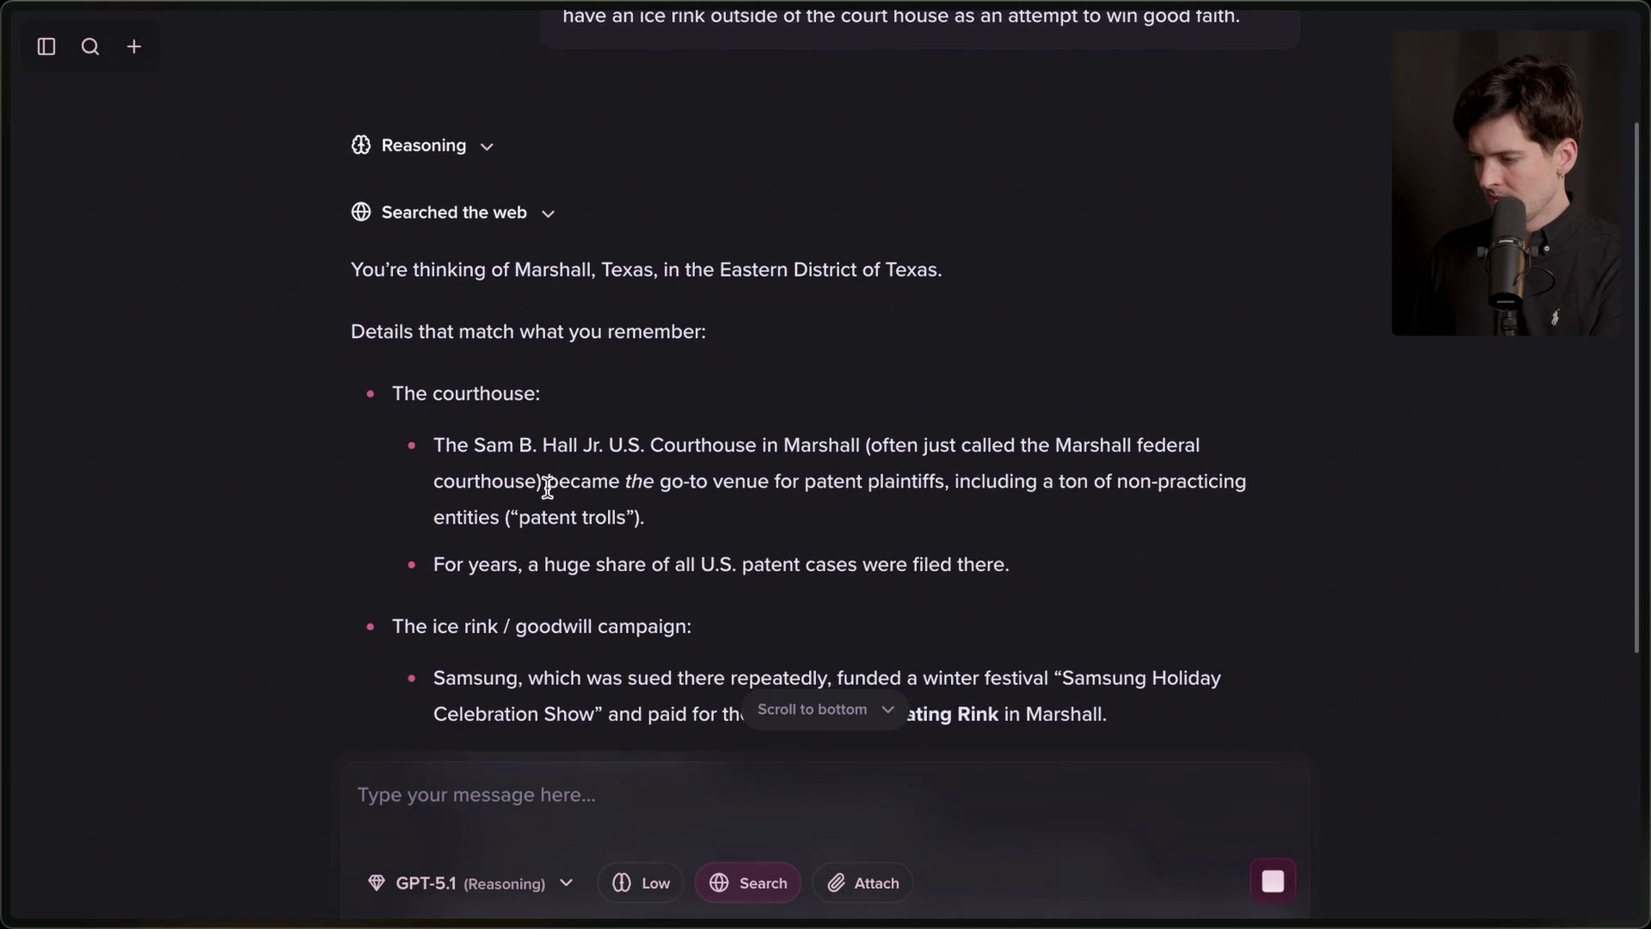
Read the completed answer naming Marshall, Texas and the Samsung Ice Skating Rink.
scroll(547, 488, "down", 4)
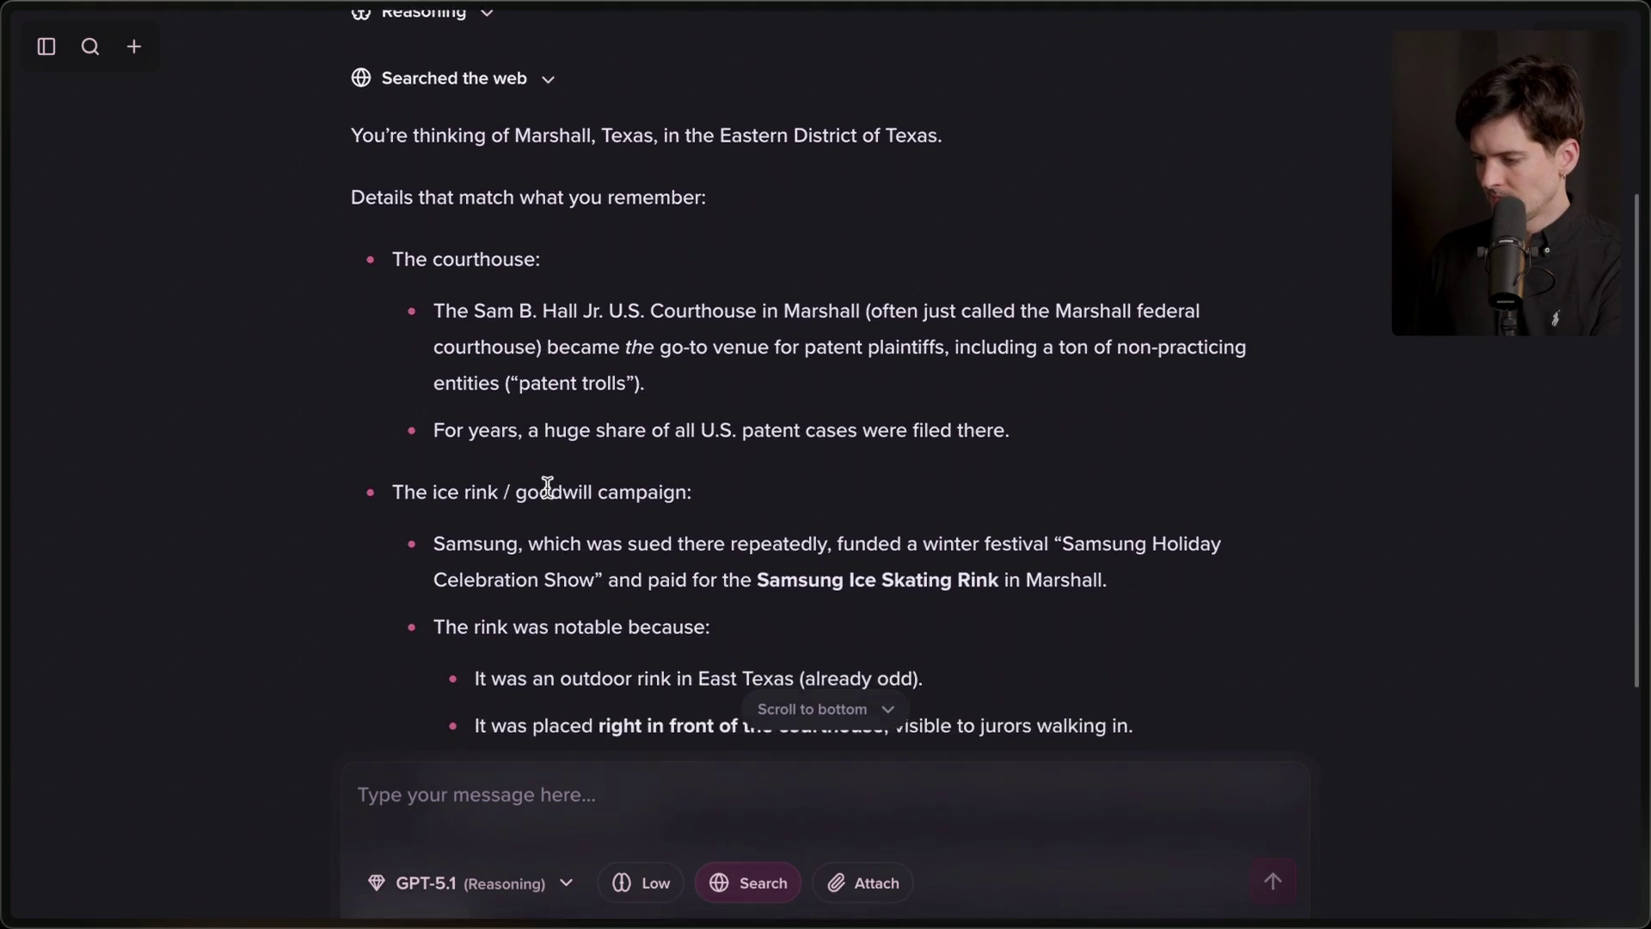
scroll(547, 488, "down", 2)
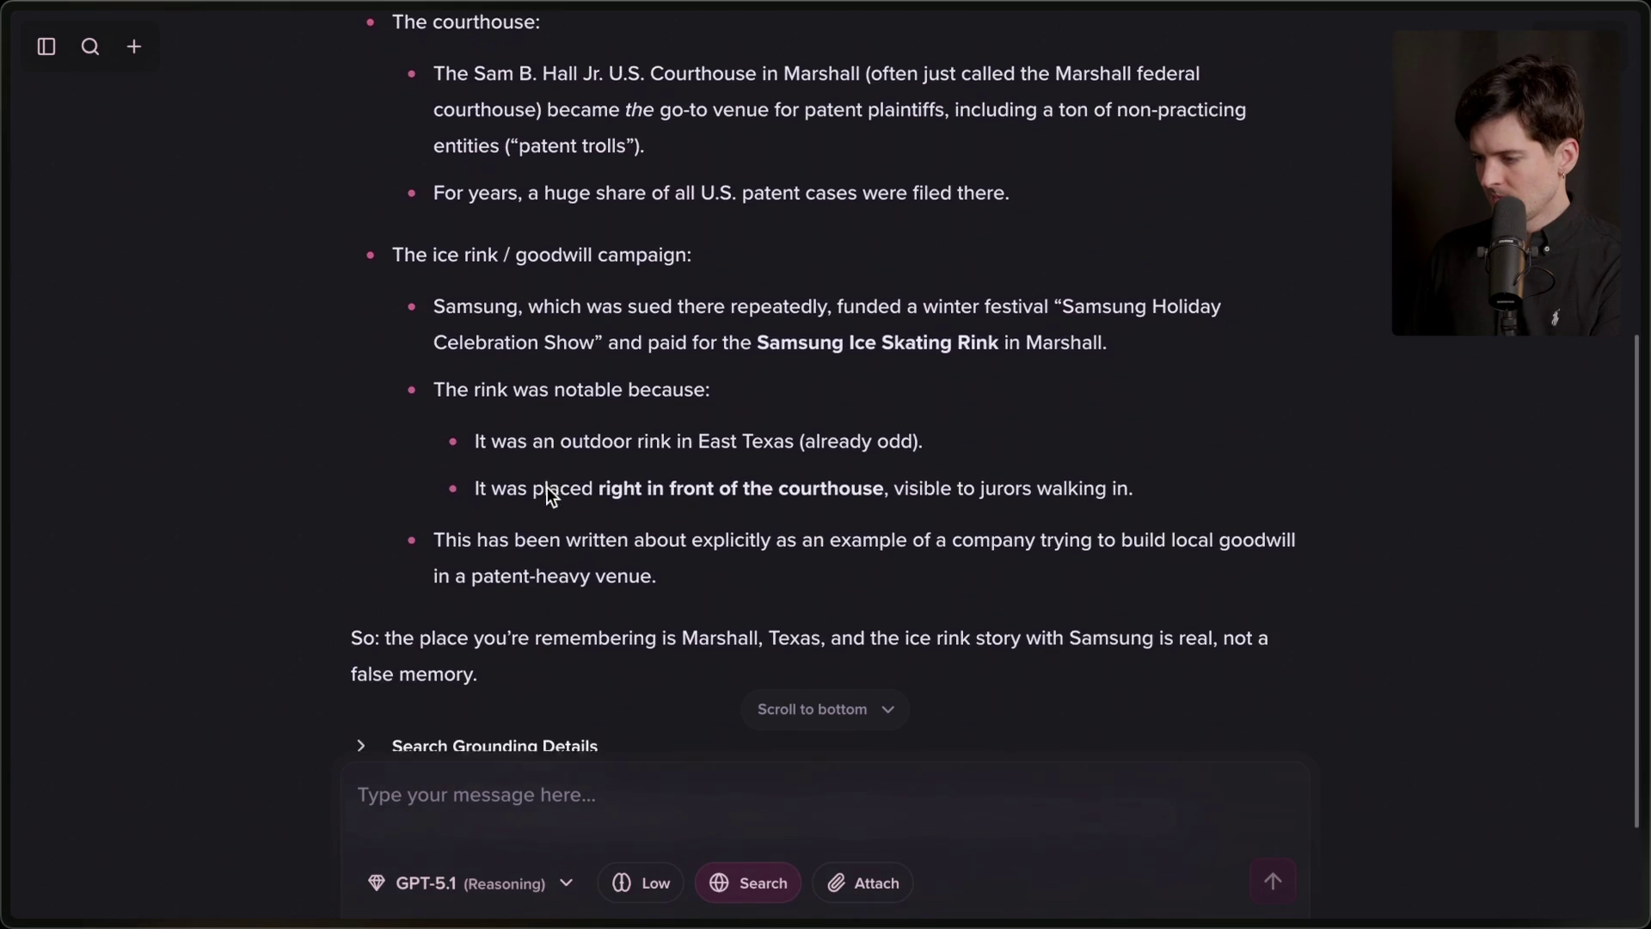
scroll(547, 487, "down", 1)
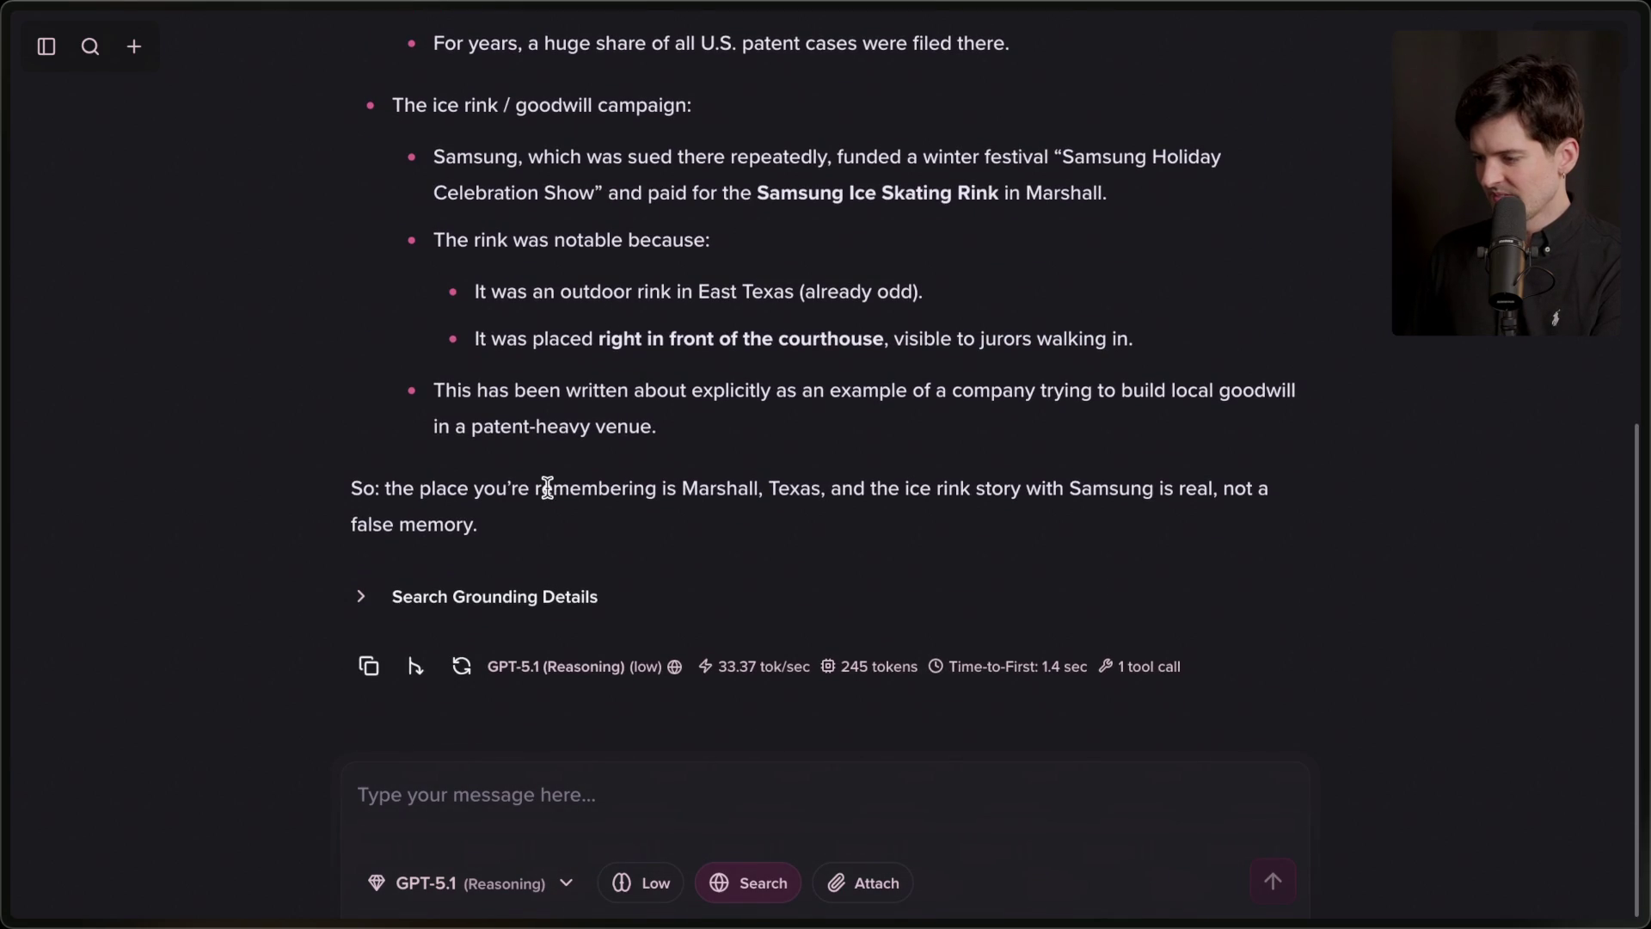
scroll(547, 486, "up", 10)
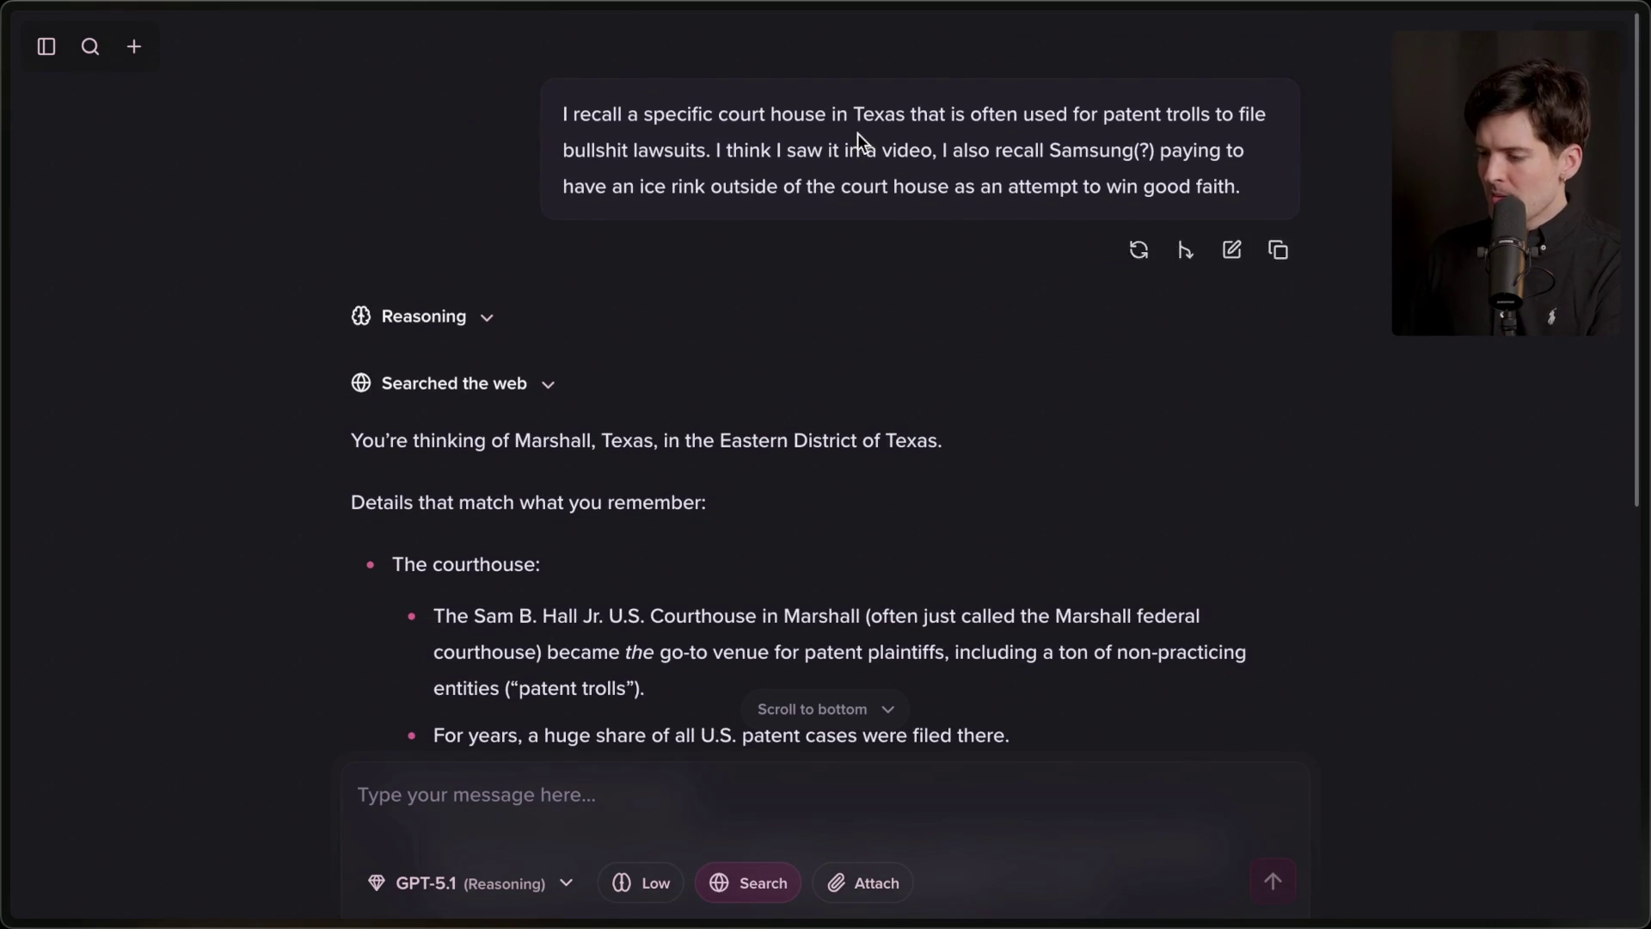
scroll(602, 532, "down", 3)
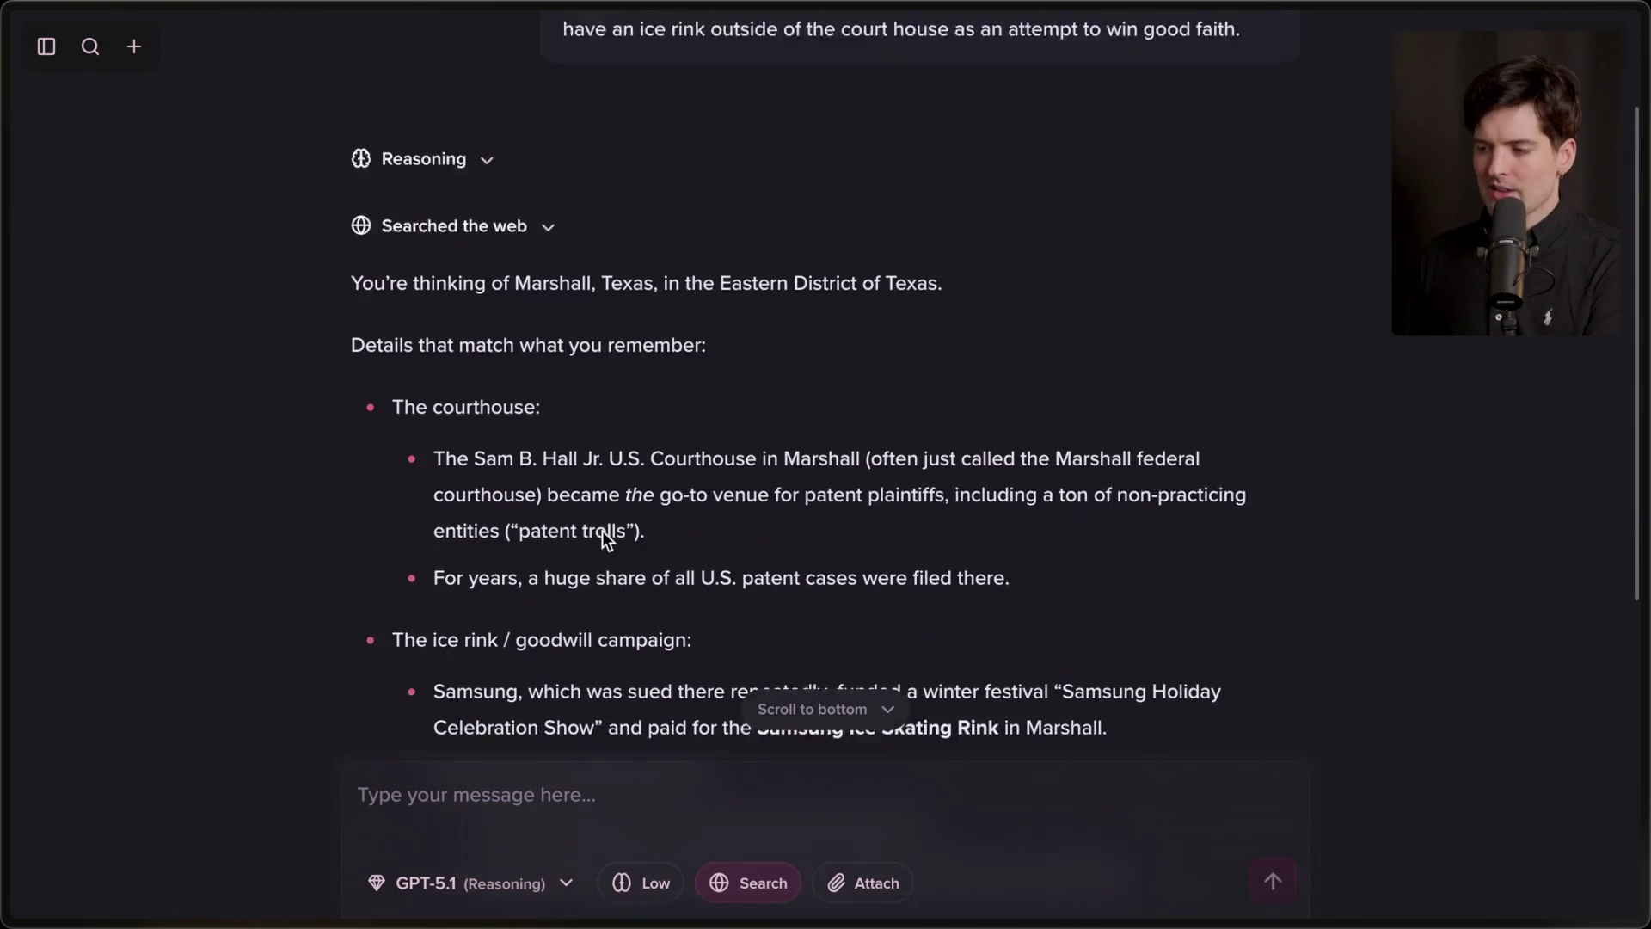
scroll(602, 530, "down", 1)
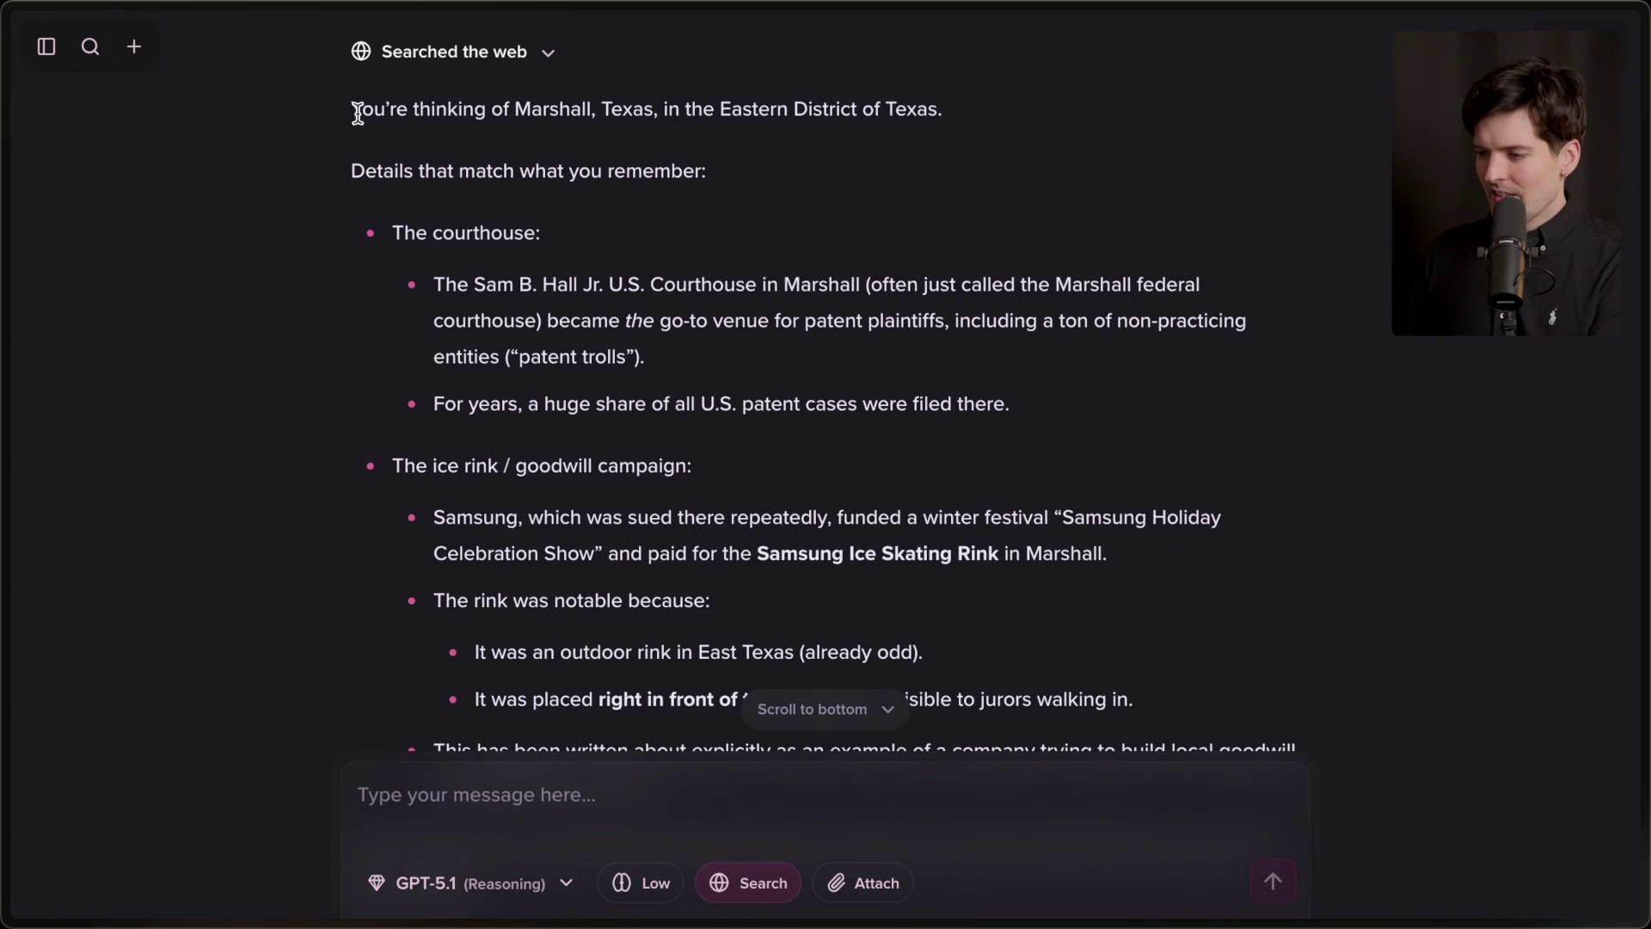
mouse_move(344, 107)
left_mouse_down()
mouse_move(870, 165)
mouse_move(967, 106)
left_mouse_up()
left_click(966, 106)
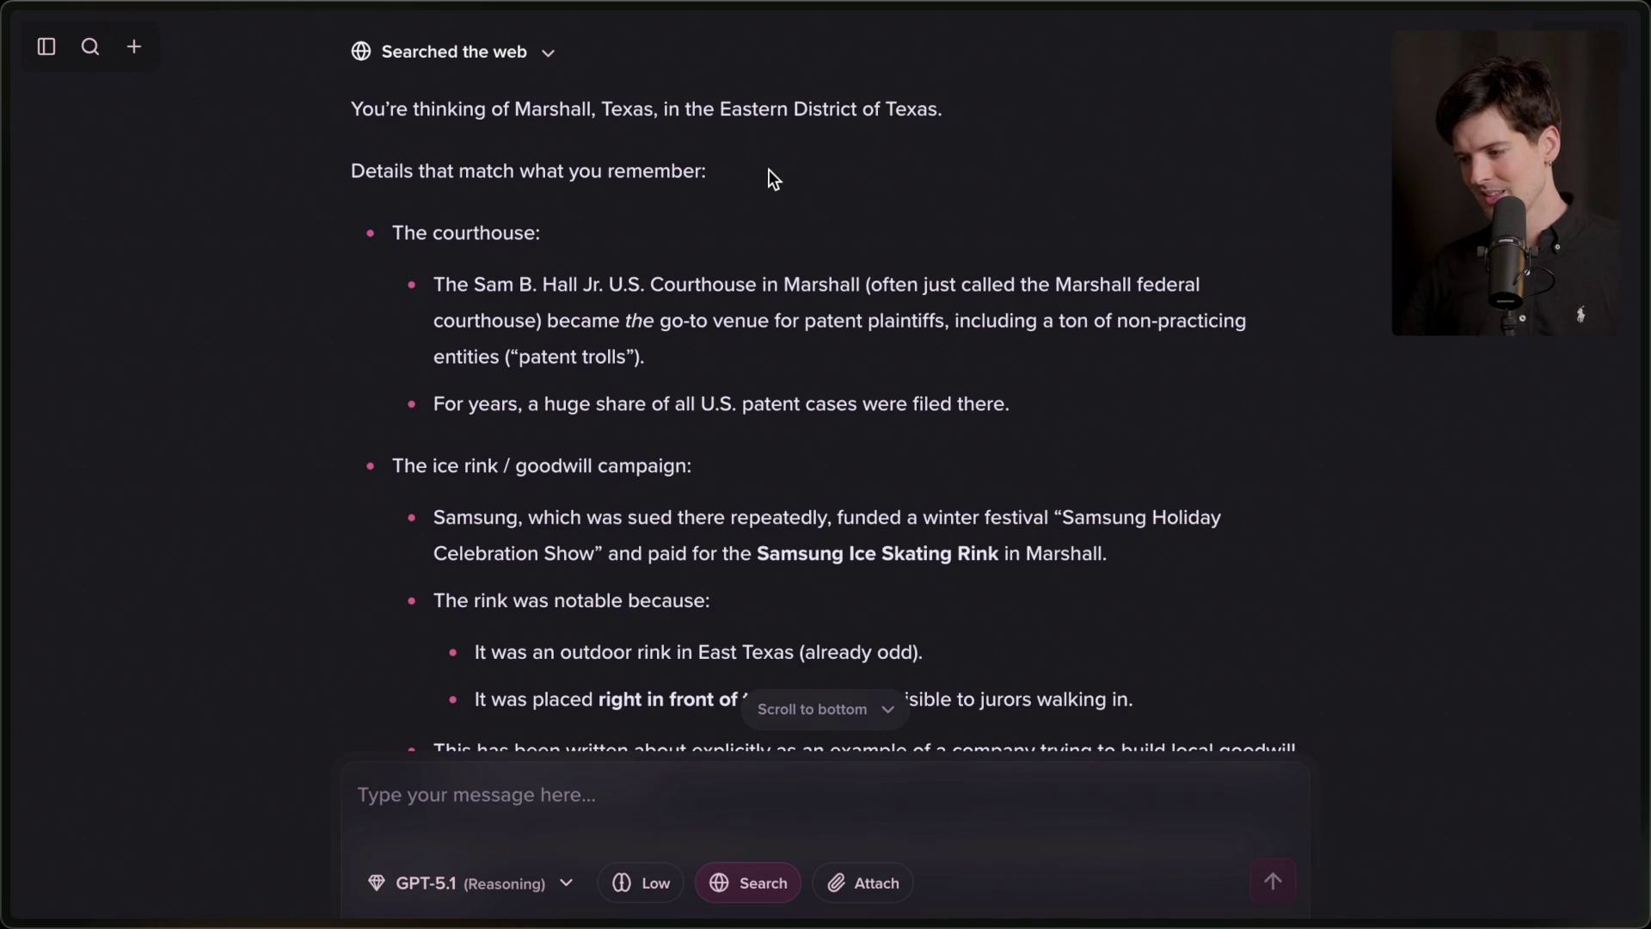
scroll(769, 171, "down", 4)
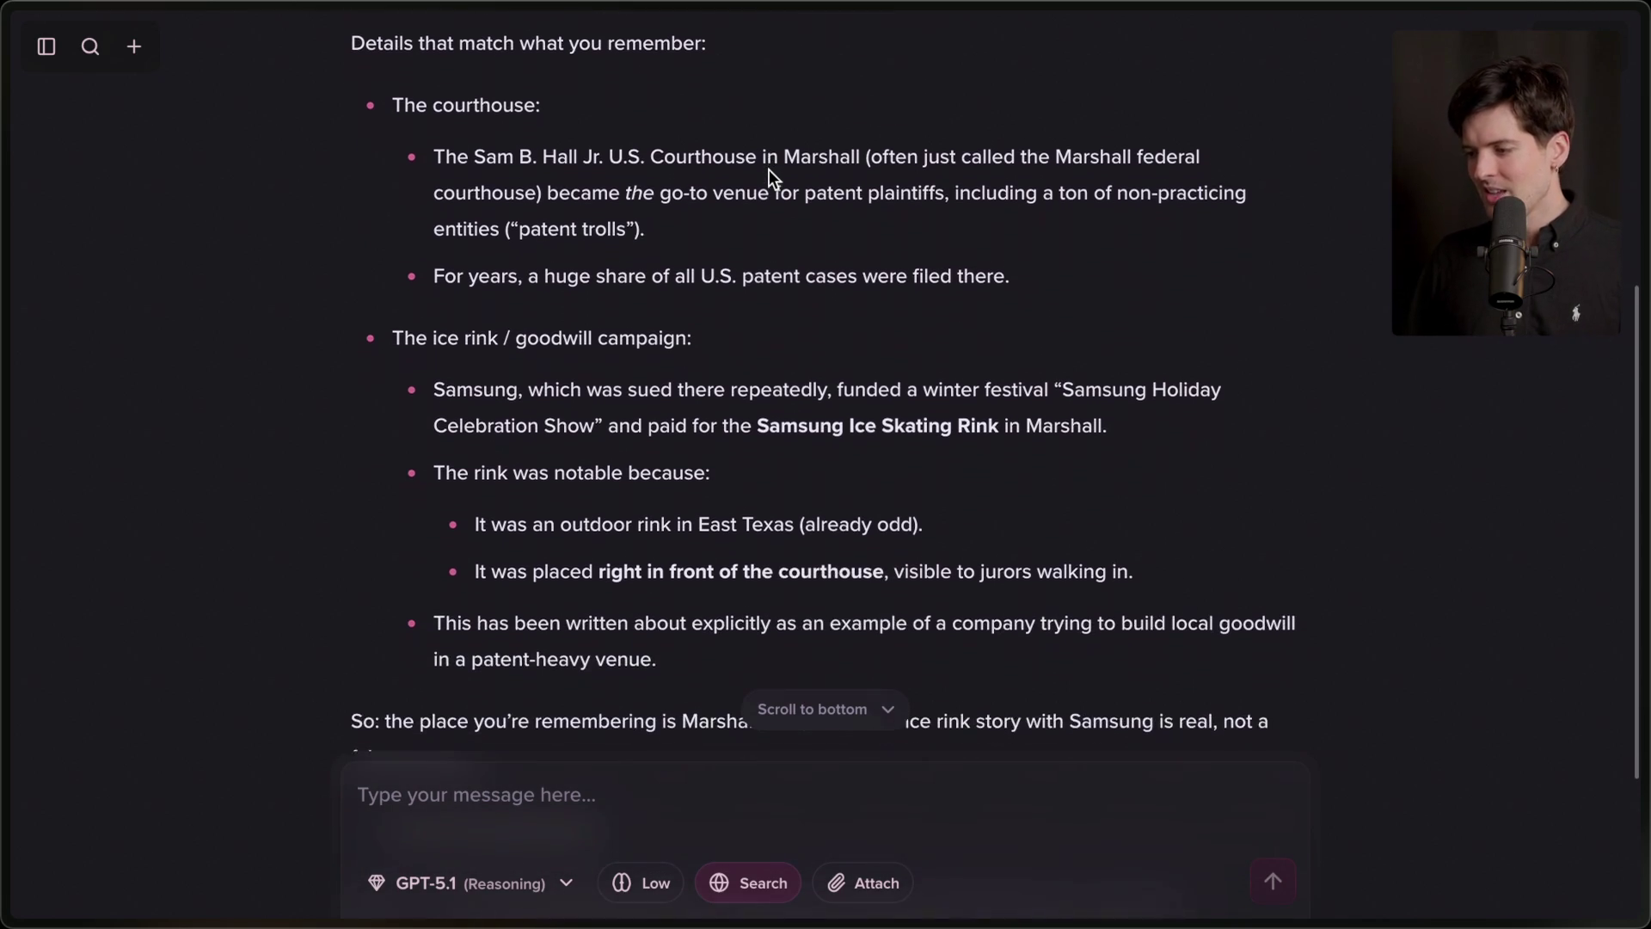
Review the answer's Samsung winter festival and Samsung Ice Skating Rink in Marshall passages.
scroll(769, 168, "down", 2)
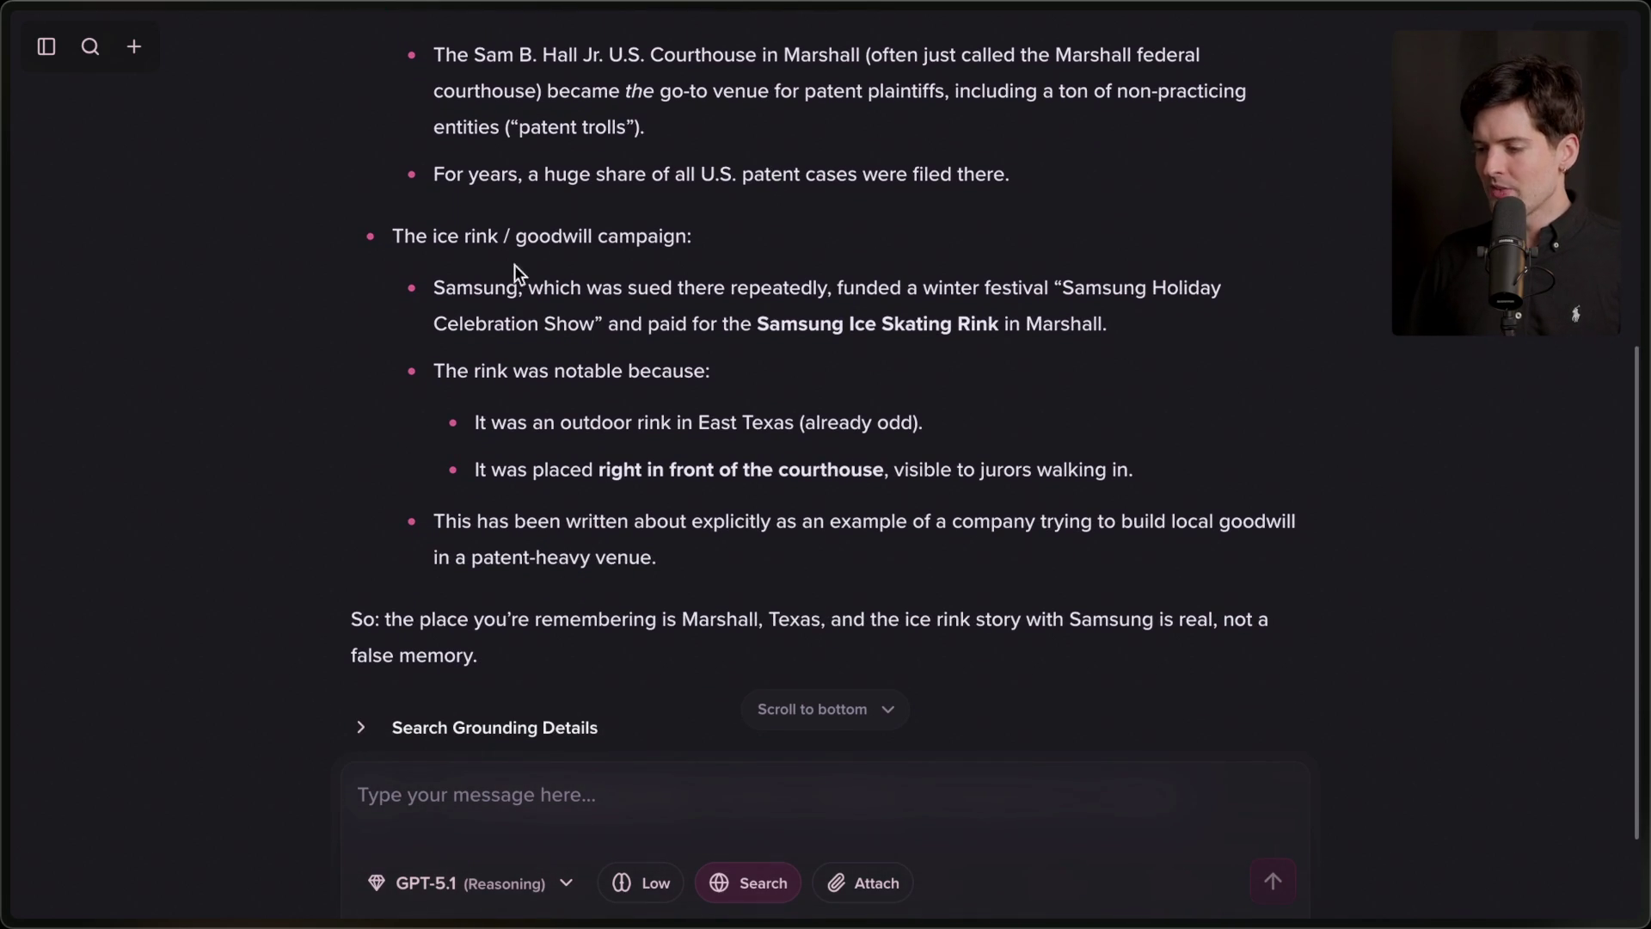
left_click_drag(431, 283, 1194, 325)
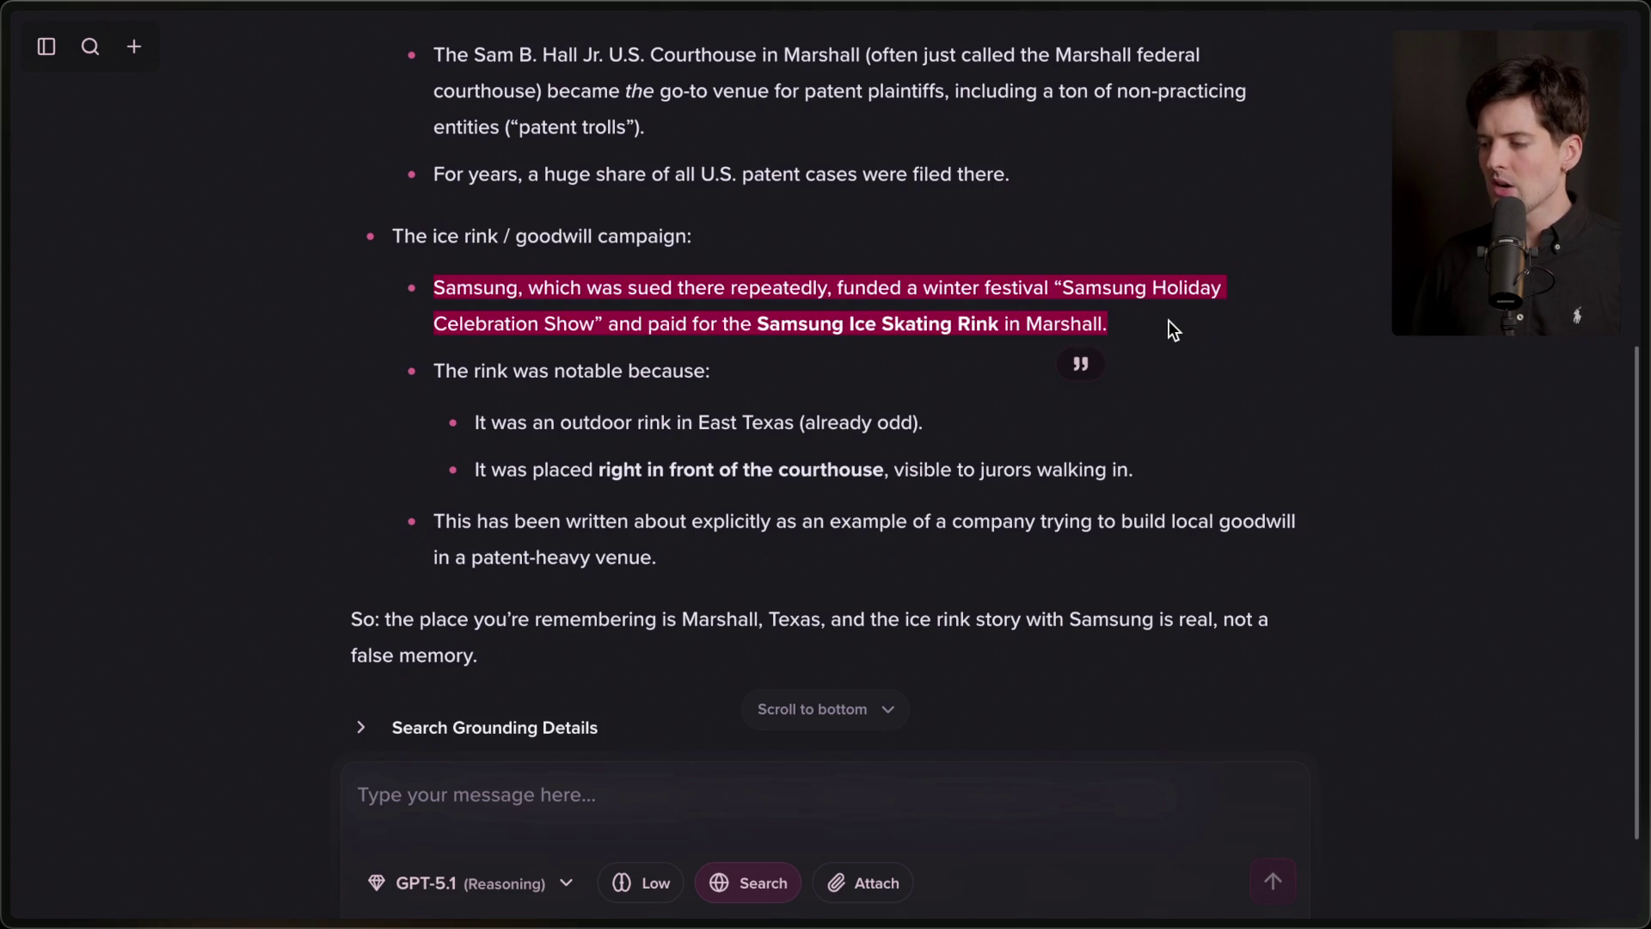
left_click(1168, 322)
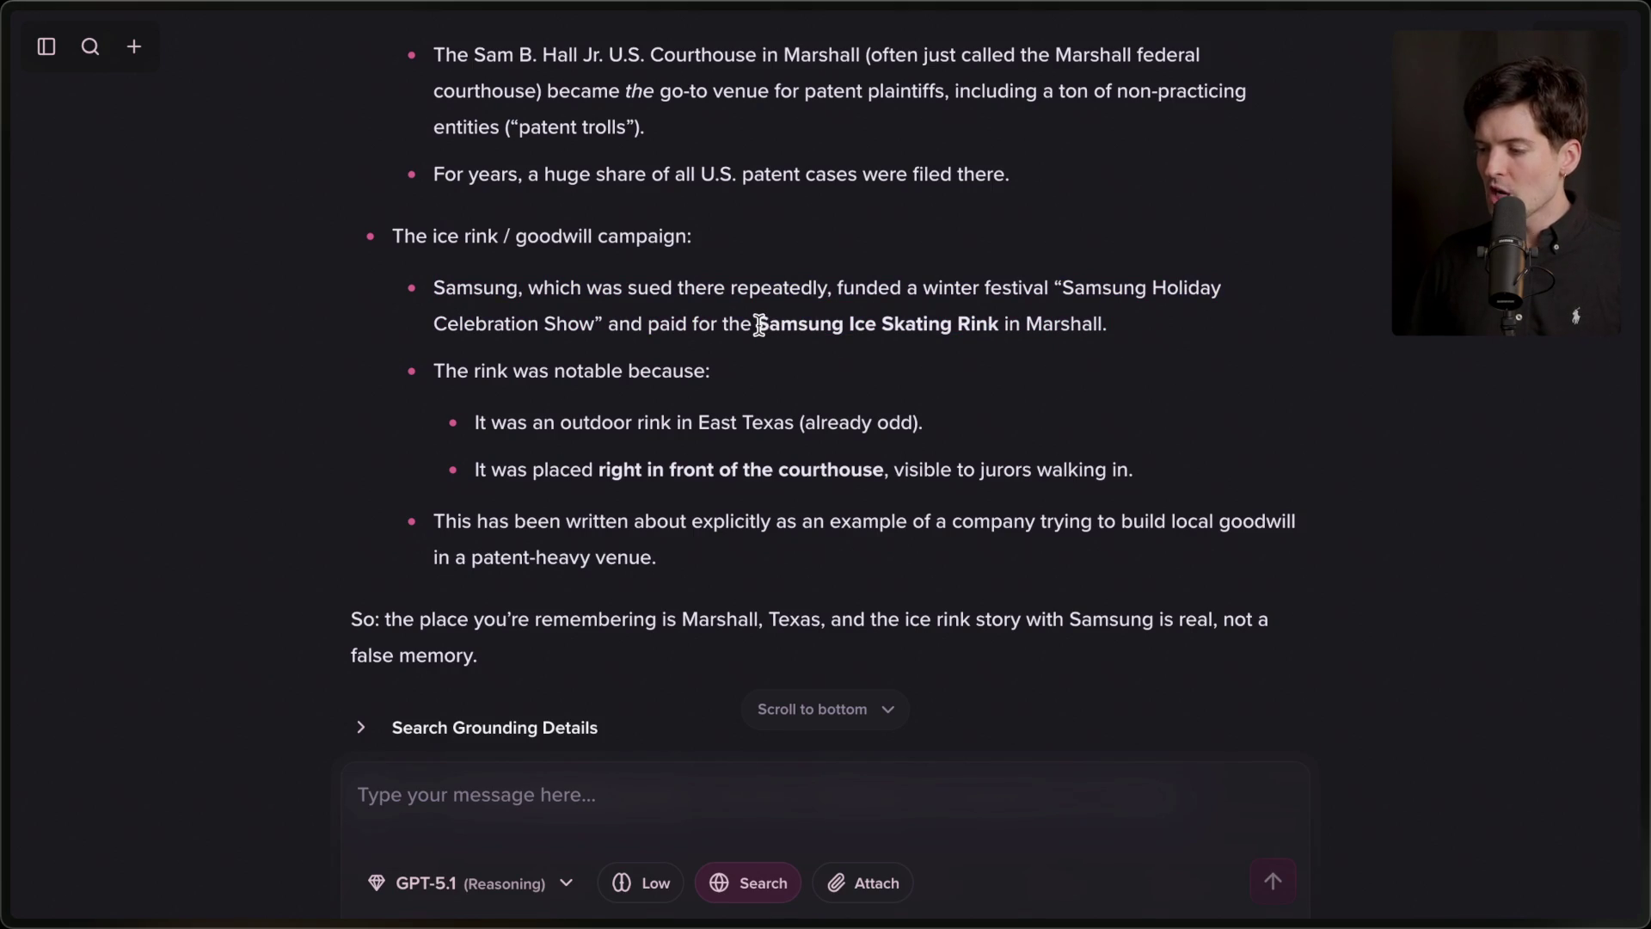
left_click_drag(756, 325, 1162, 331)
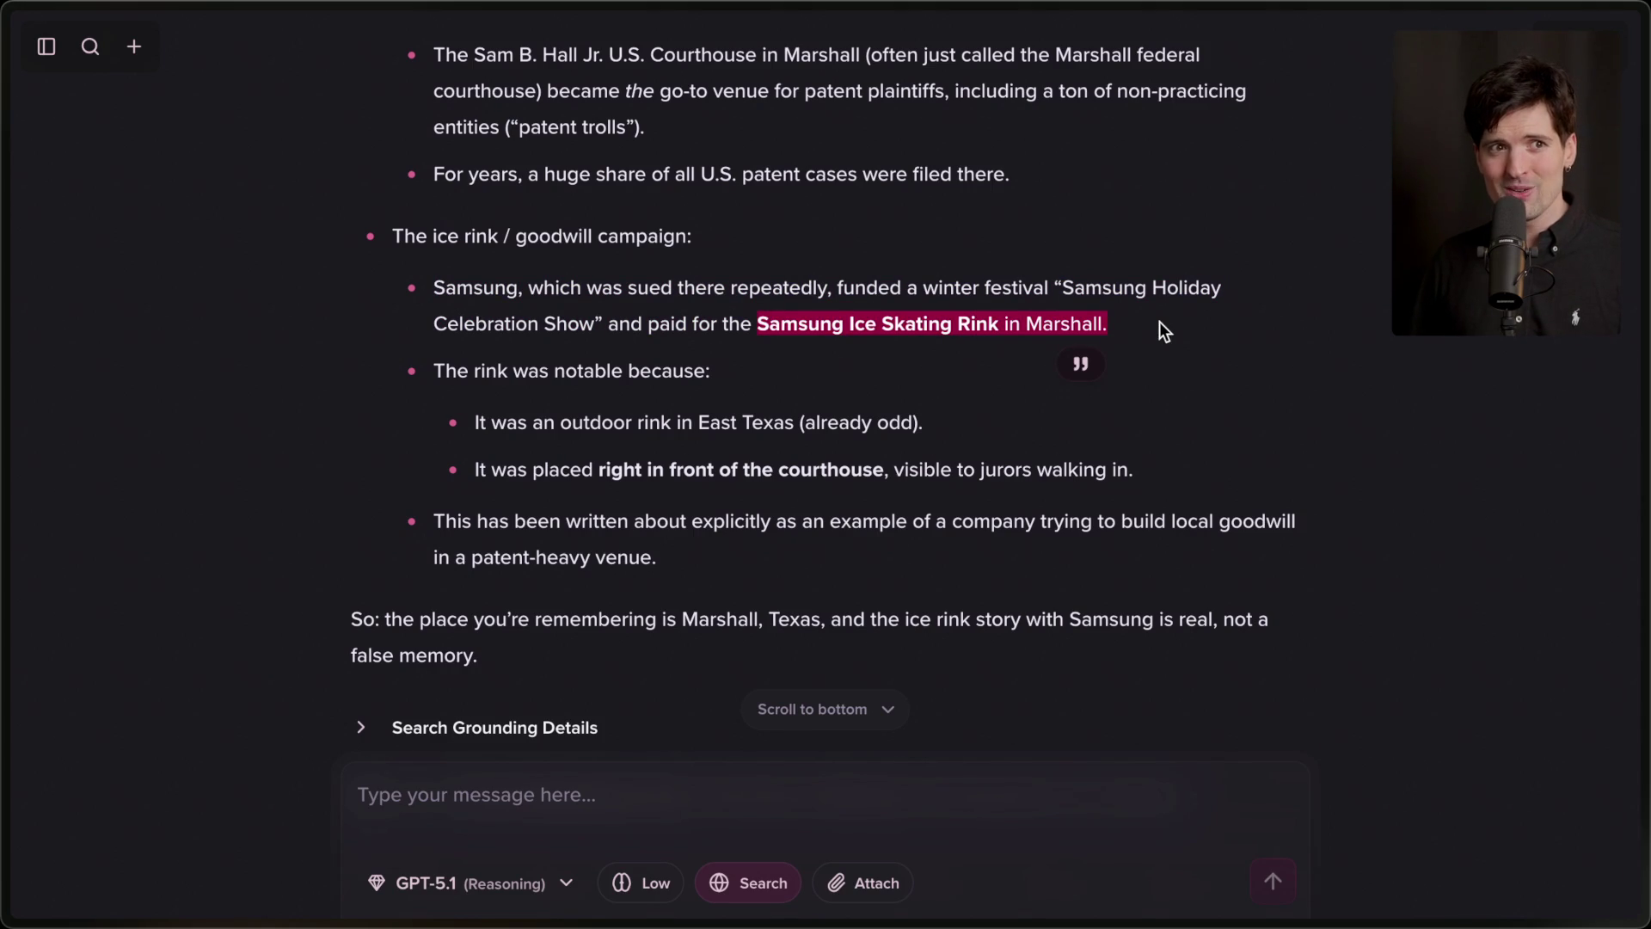
left_click(1159, 321)
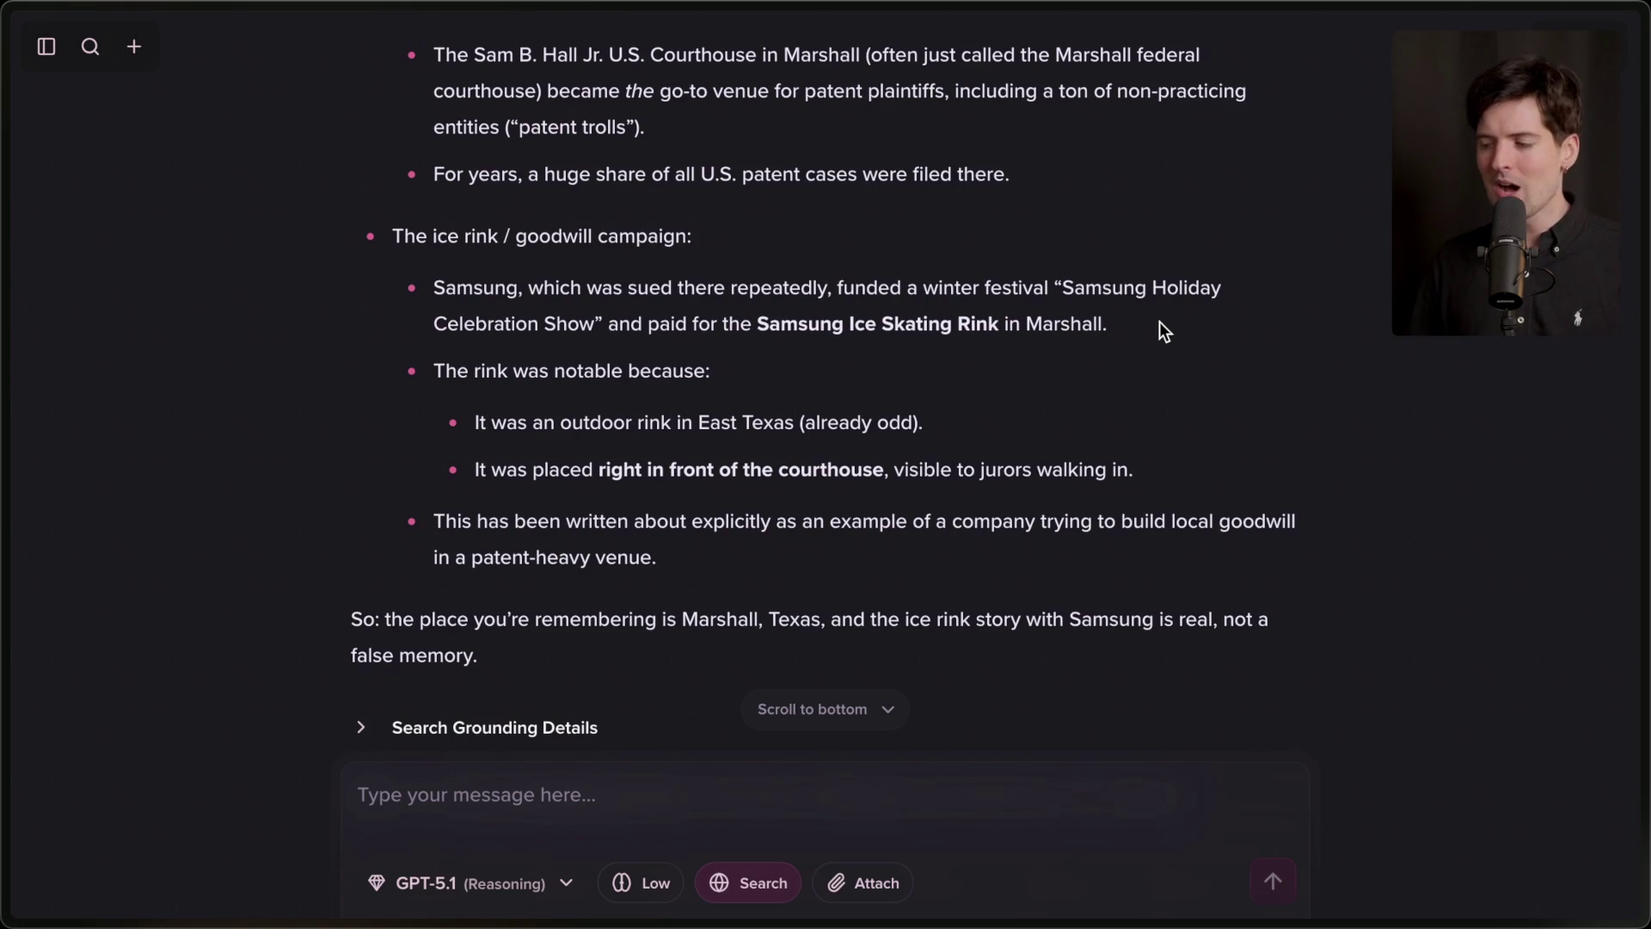
scroll(1164, 331, "up", 3)
scroll(765, 263, "up", 4)
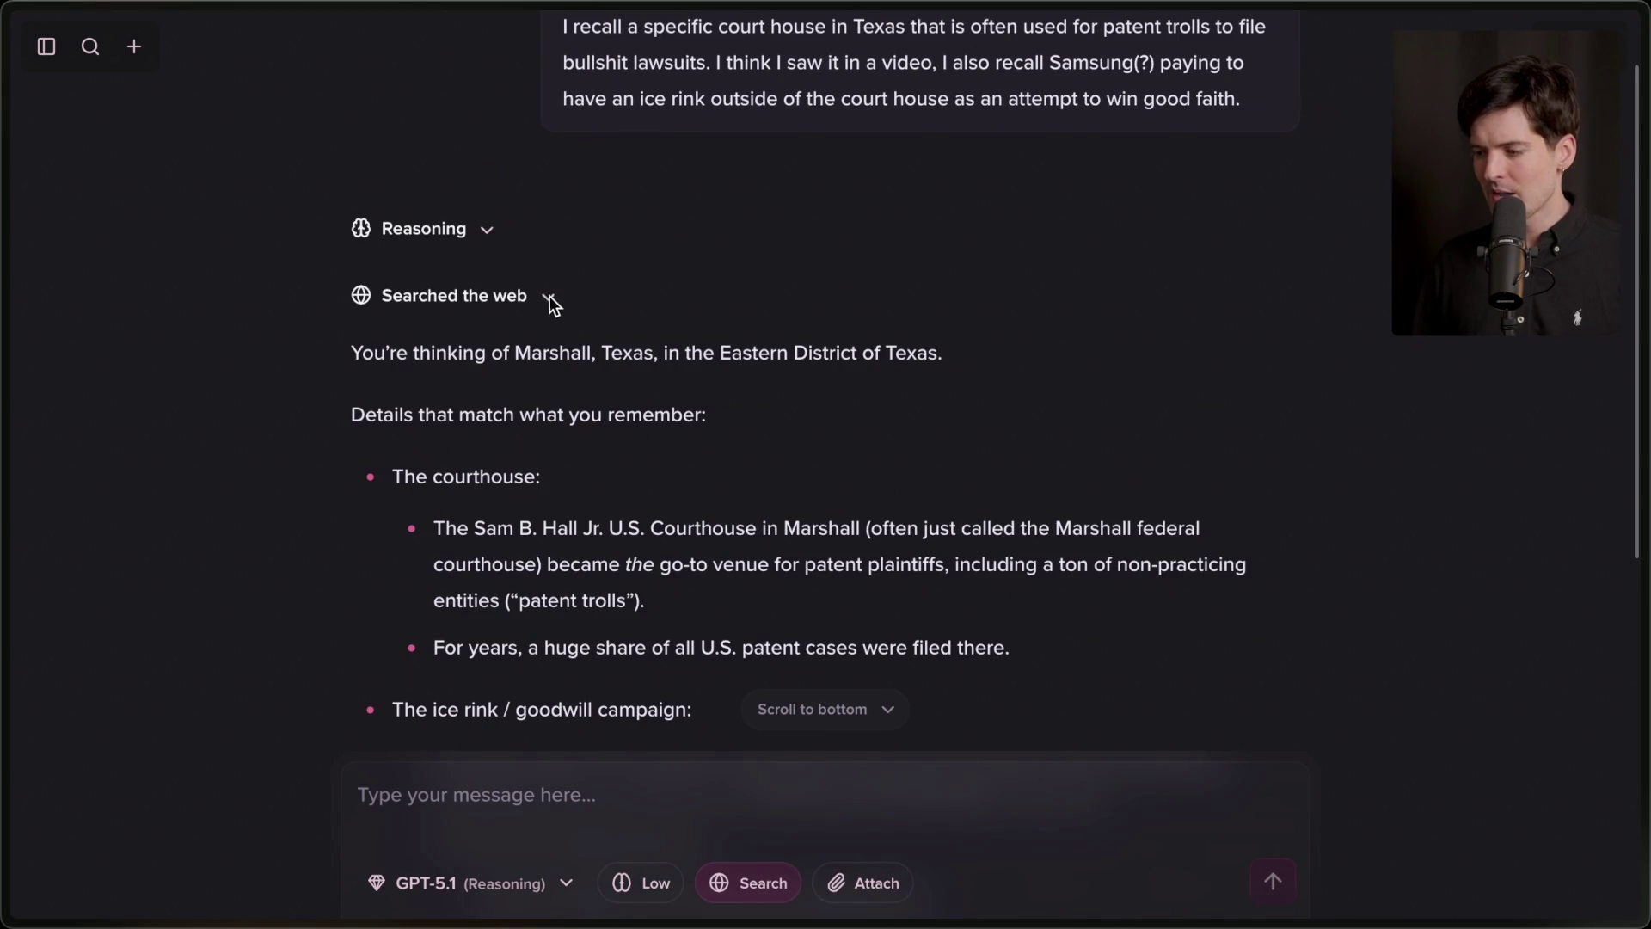
scroll(472, 302, "up", 2)
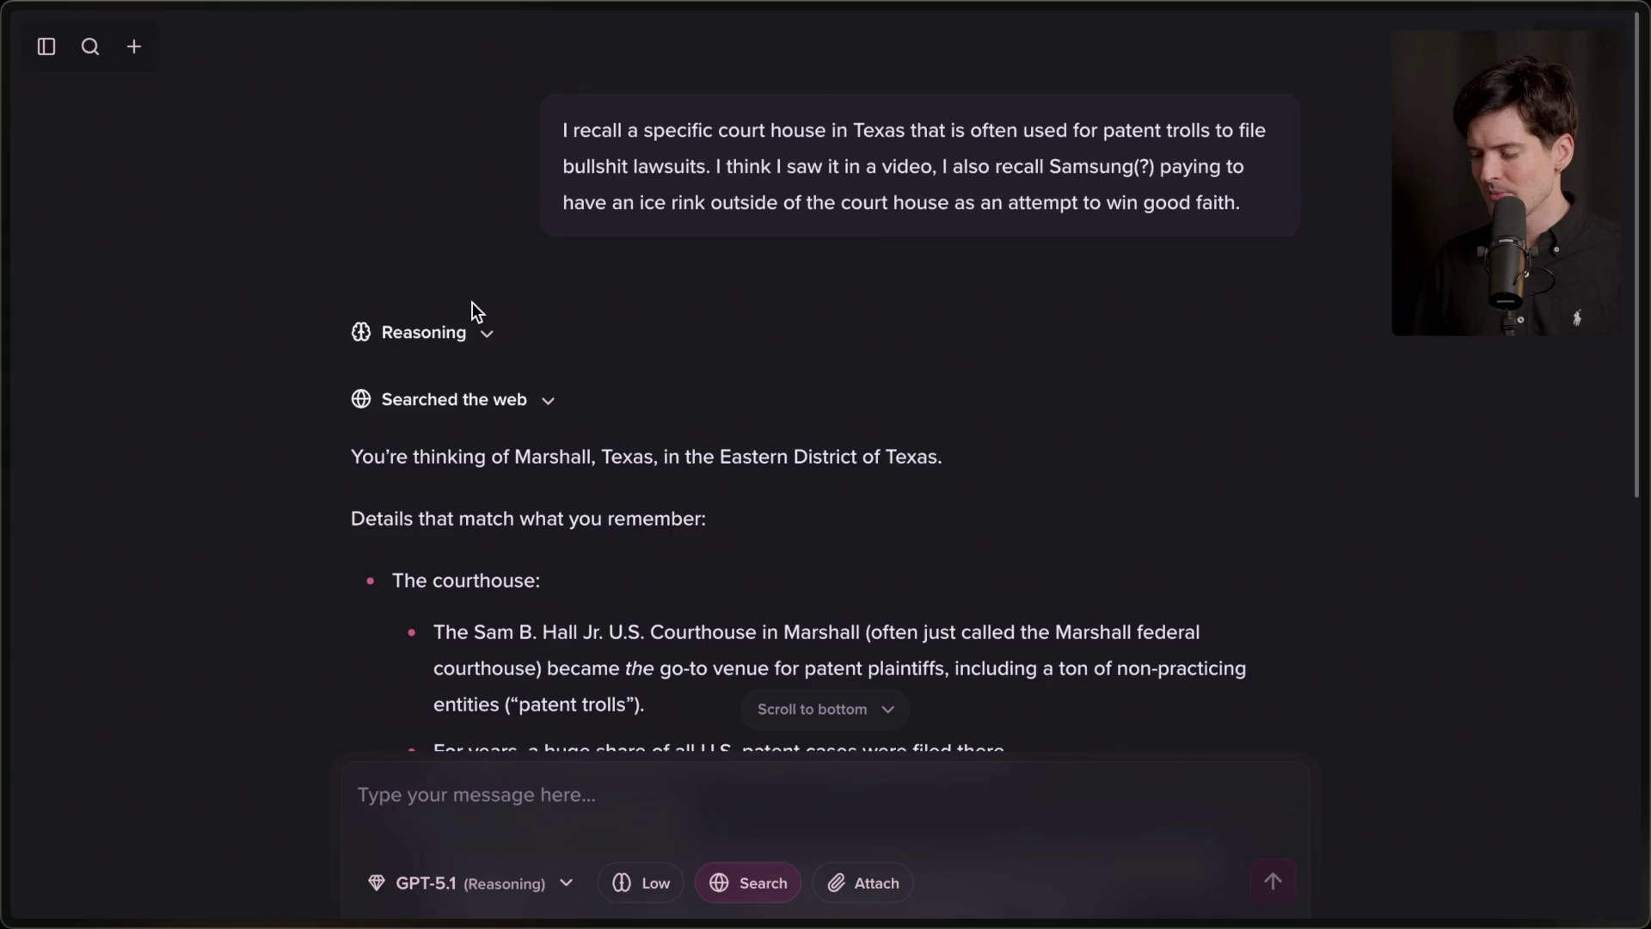
Reload the chat, toggle Reasoning, and expand Search Grounding Details below the answer.
key("ctrl+r")
scroll(529, 267, "up", 10)
left_click(402, 316)
left_click(485, 316)
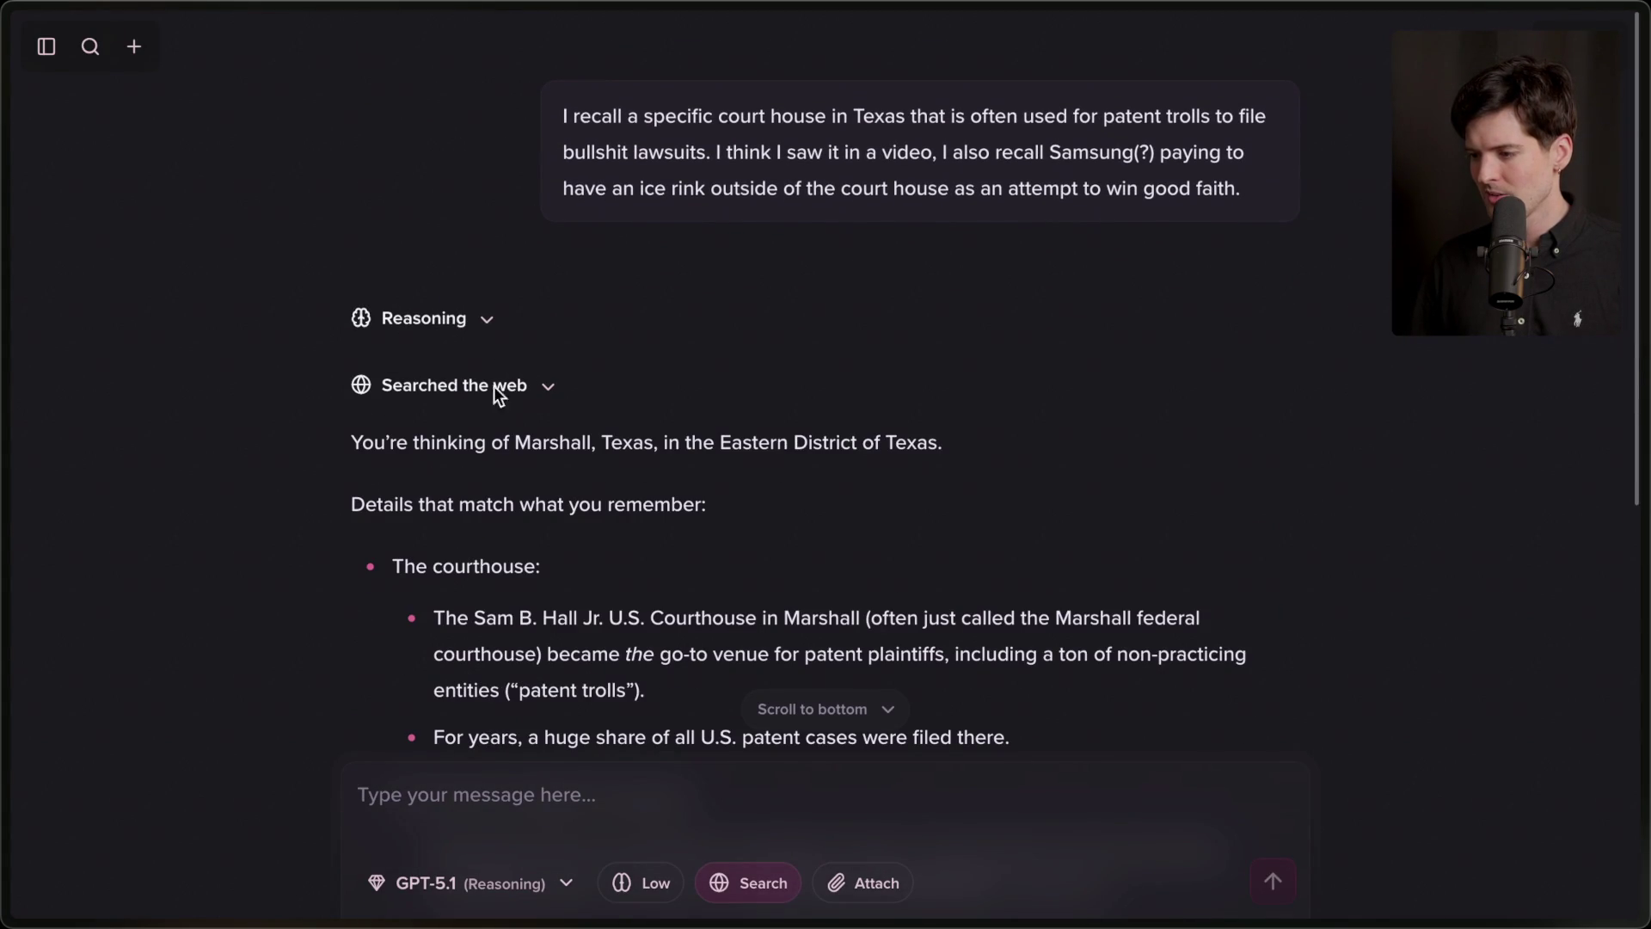
scroll(509, 412, "down", 10)
scroll(513, 571, "up", 2)
left_click(504, 594)
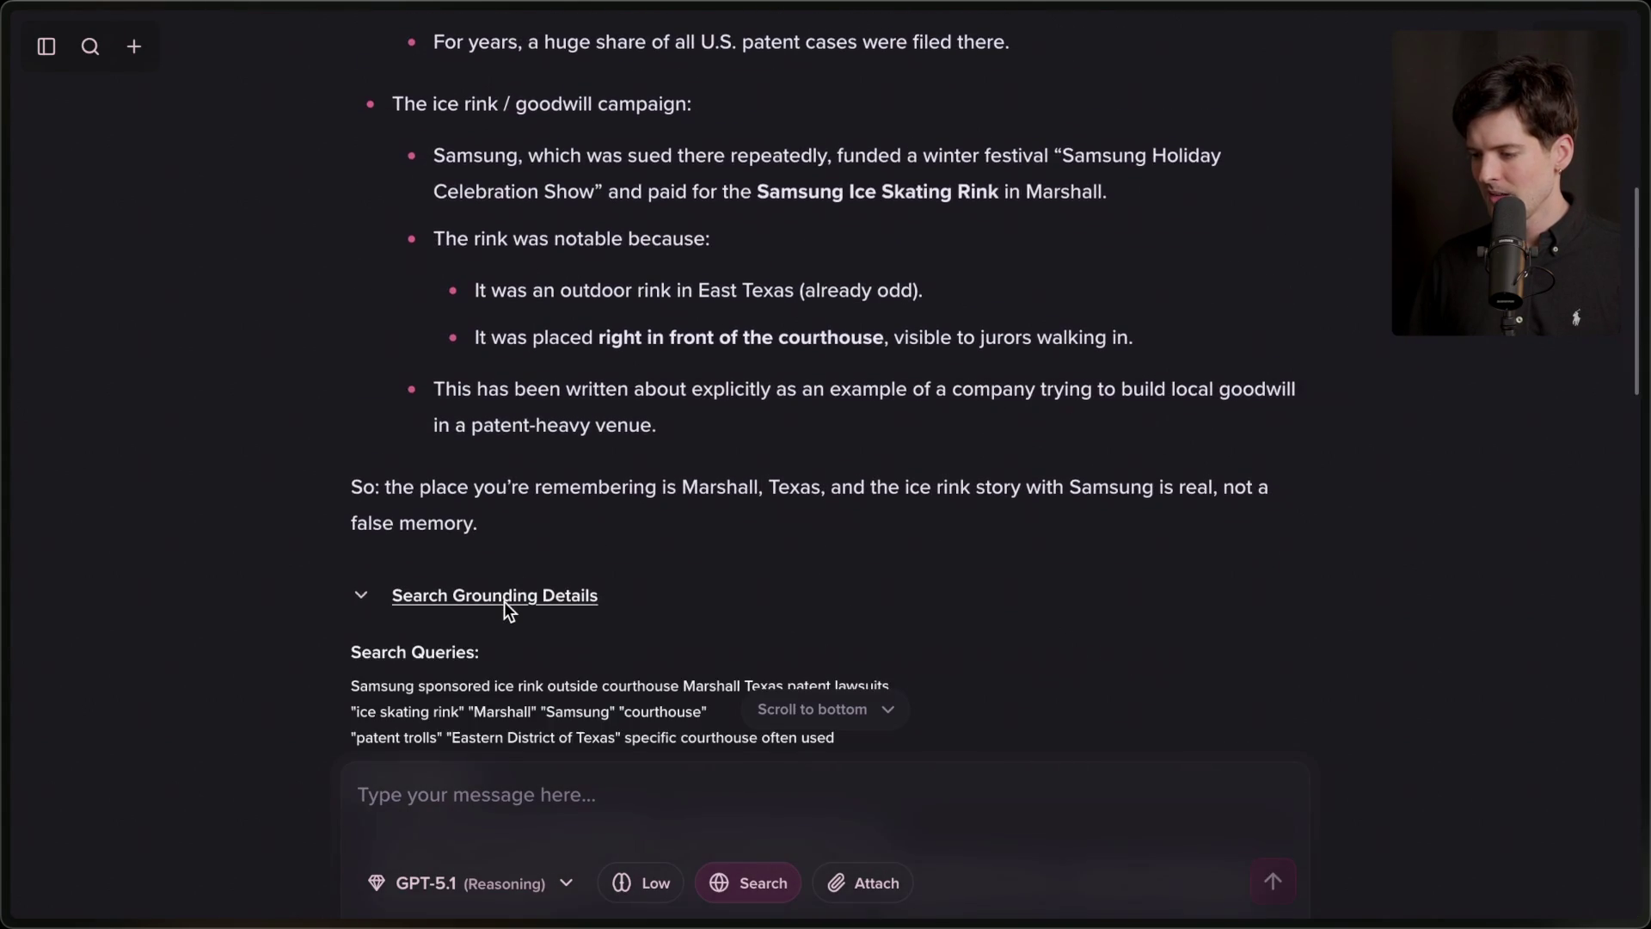
Browse the source cards on Samsung verdicts and East Texas patent litigation, then collapse Search Grounding Details.
scroll(507, 611, "down", 5)
scroll(508, 610, "down", 5)
scroll(507, 611, "down", 3)
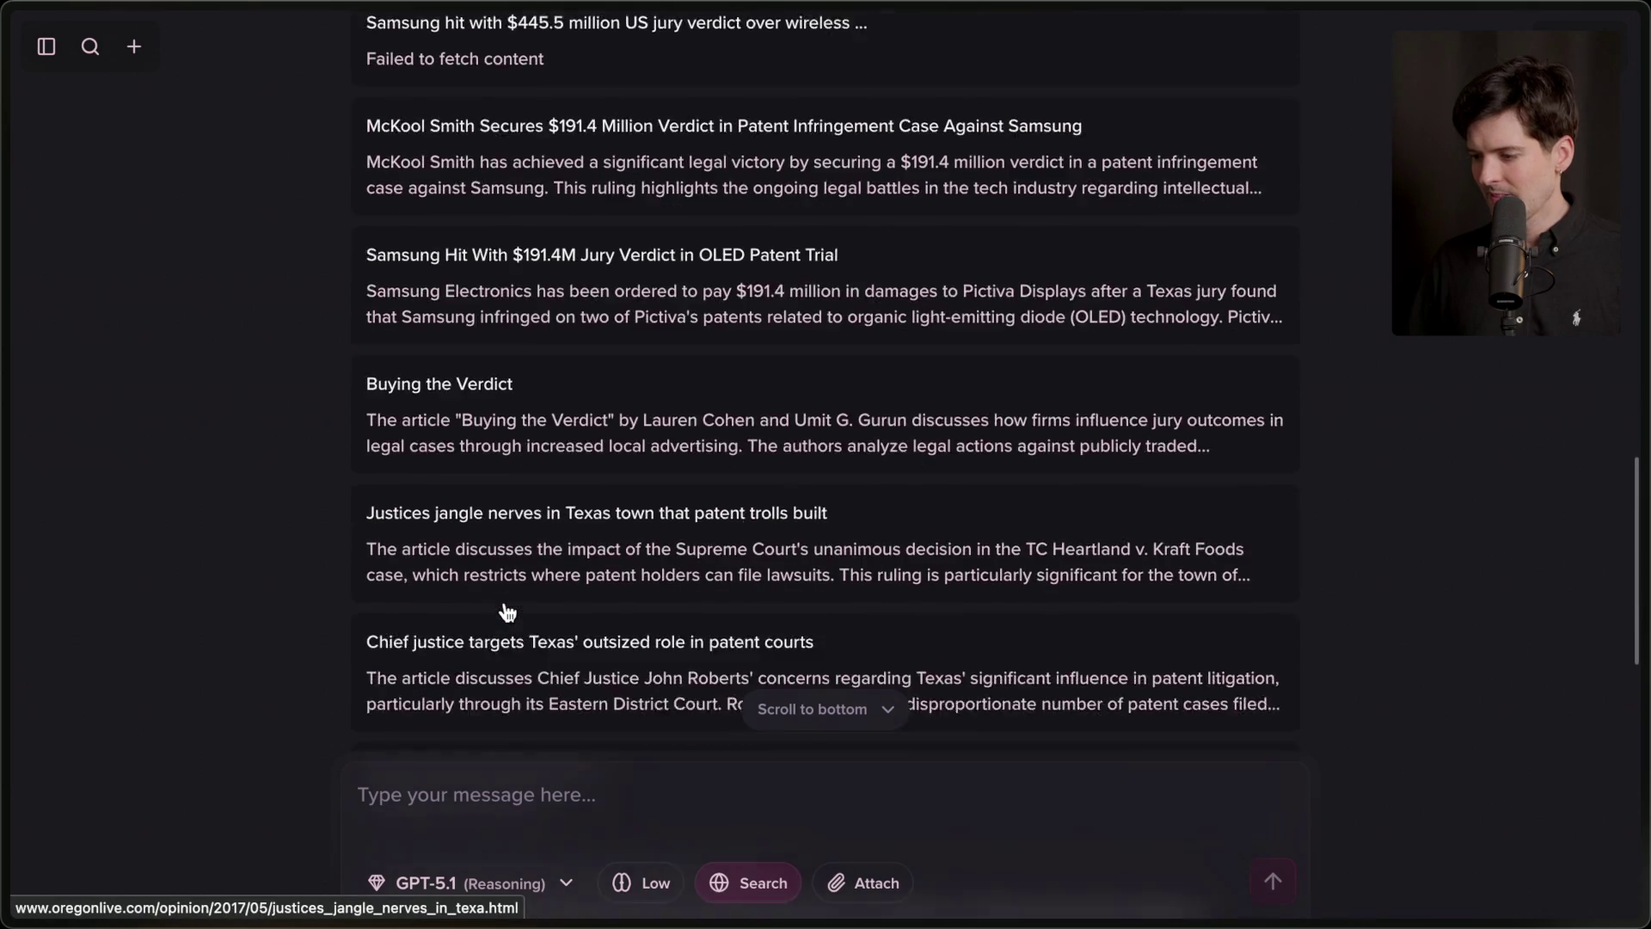
scroll(508, 612, "up", 5)
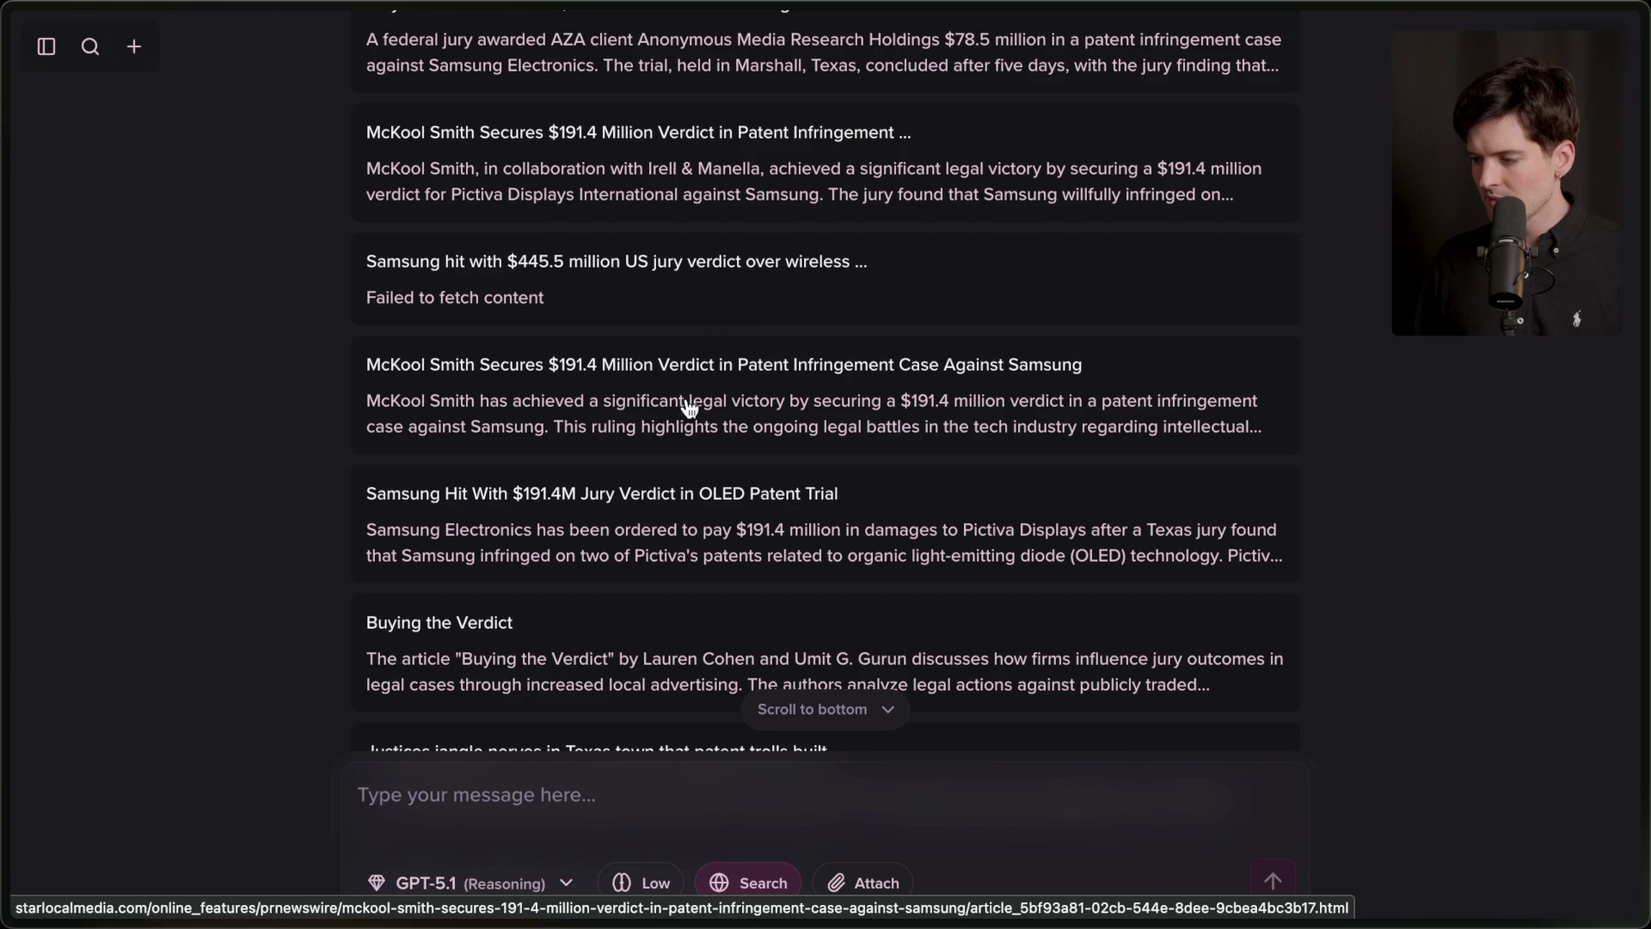
scroll(650, 451, "down", 2)
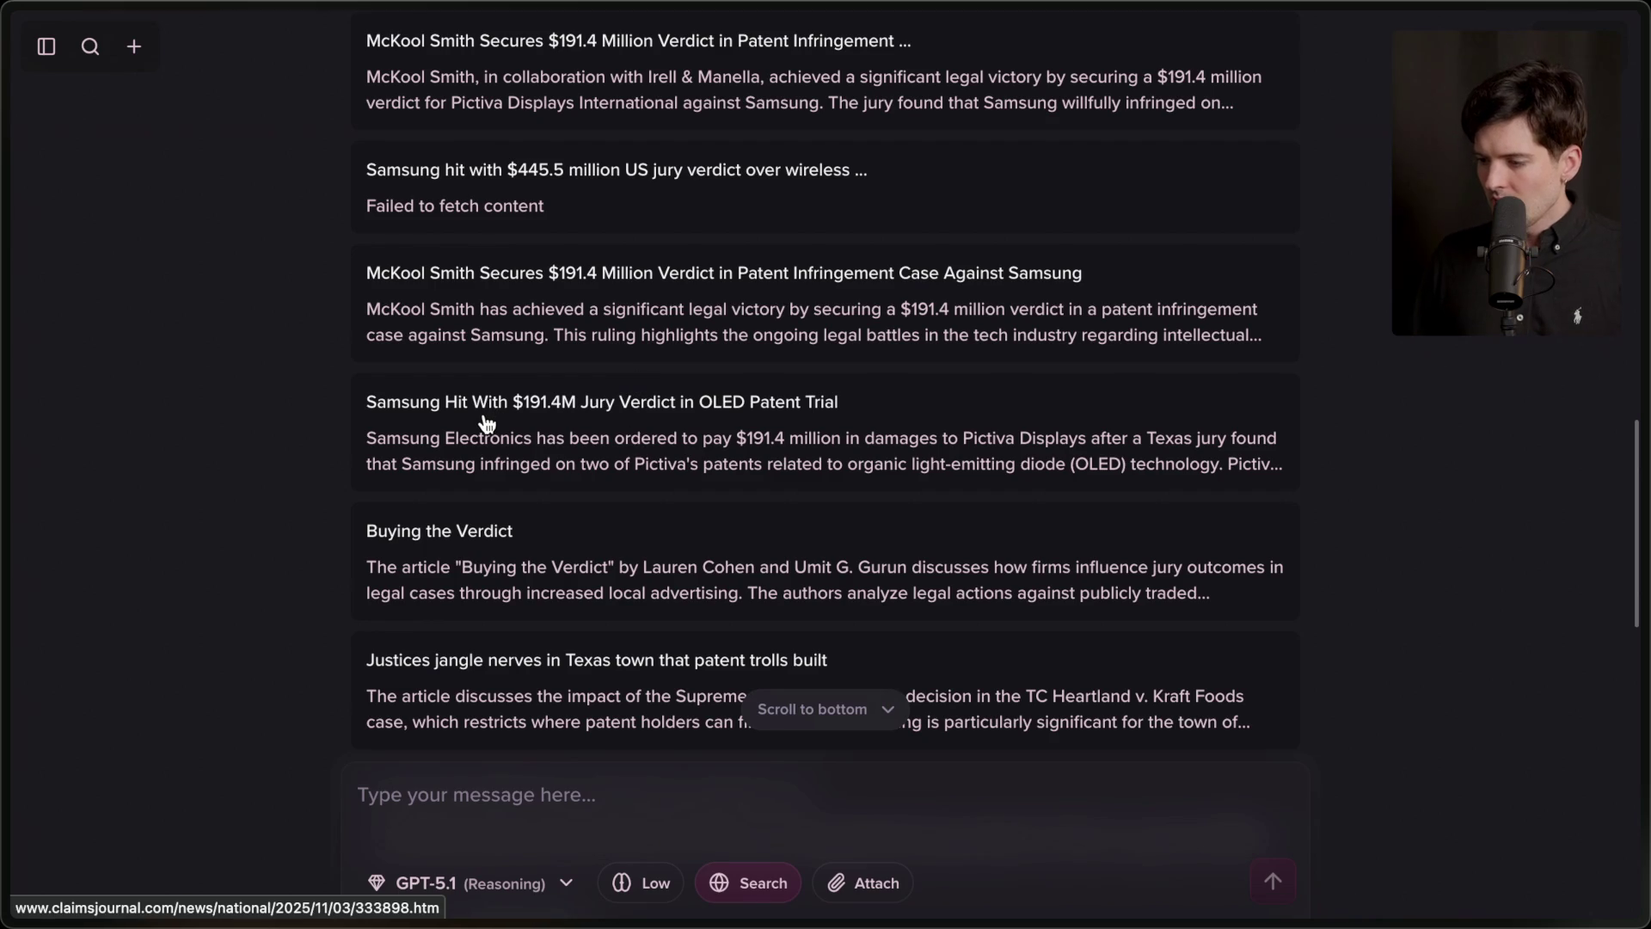
scroll(601, 535, "down", 5)
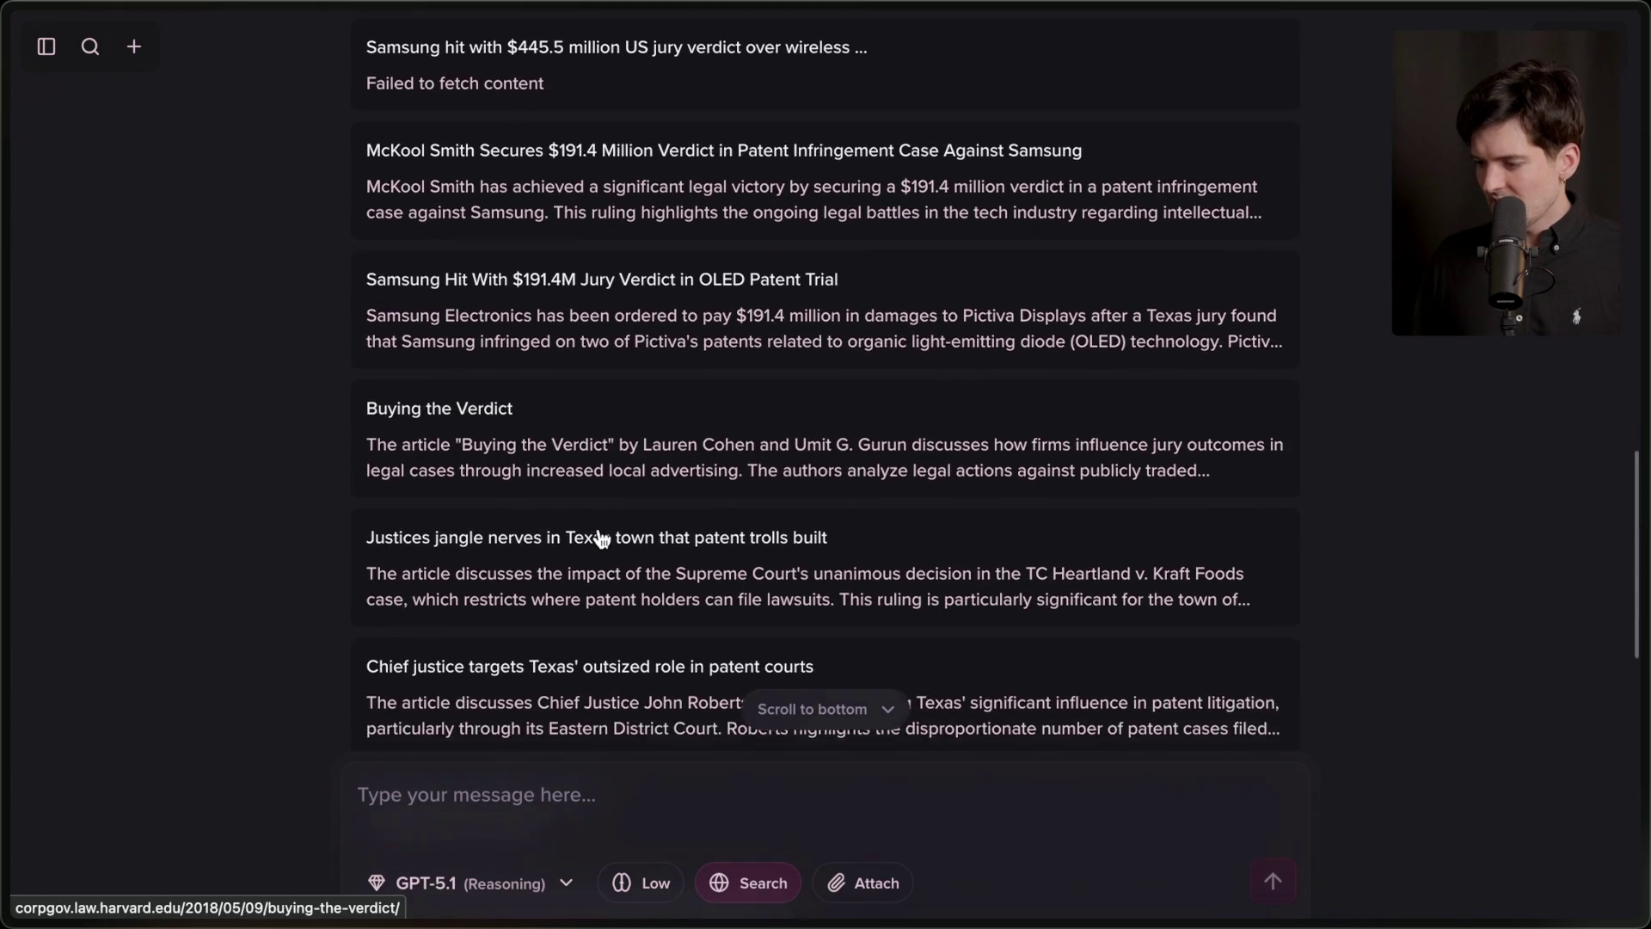
scroll(601, 537, "down", 20)
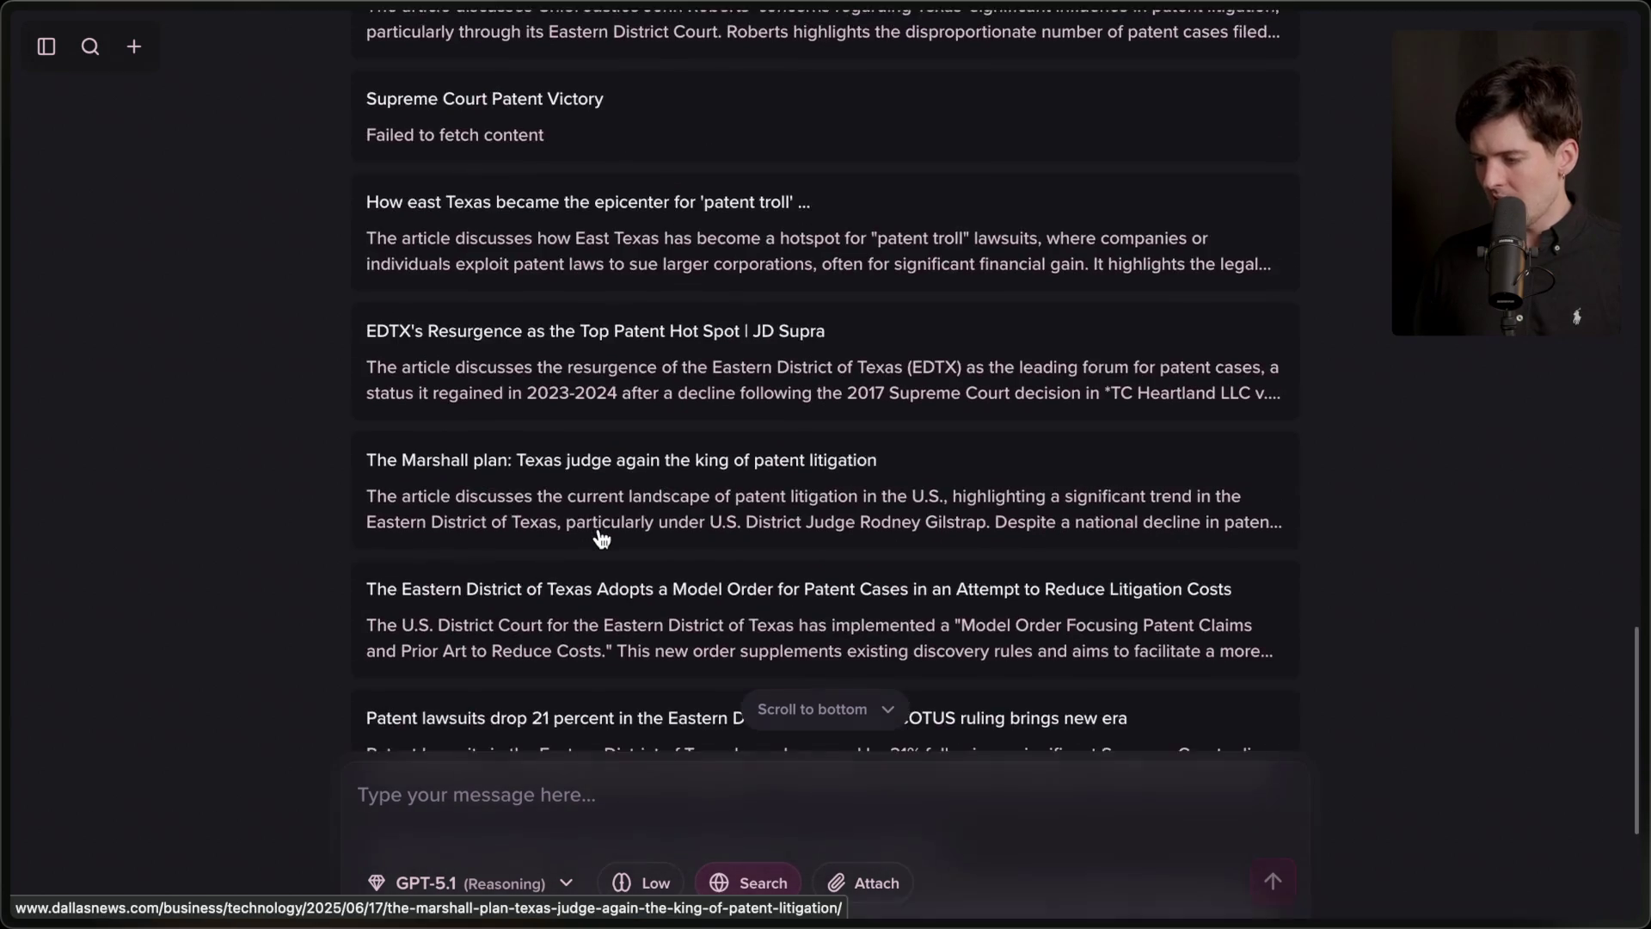
scroll(602, 537, "down", 3)
scroll(601, 538, "up", 20)
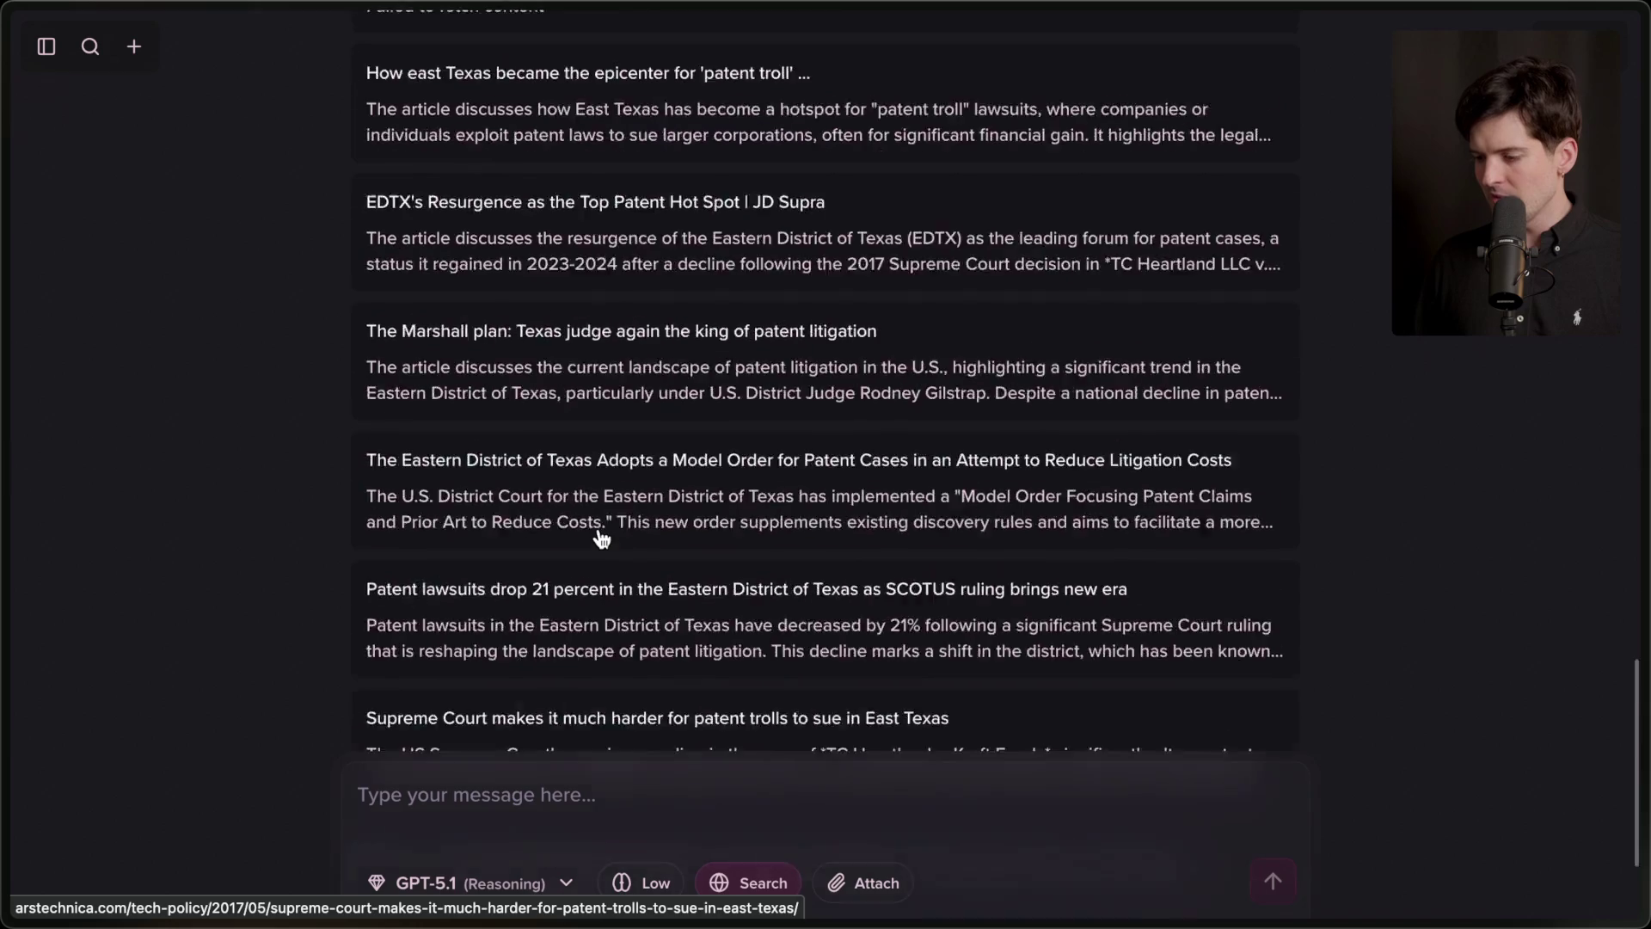
scroll(601, 537, "up", 3)
left_click(436, 369)
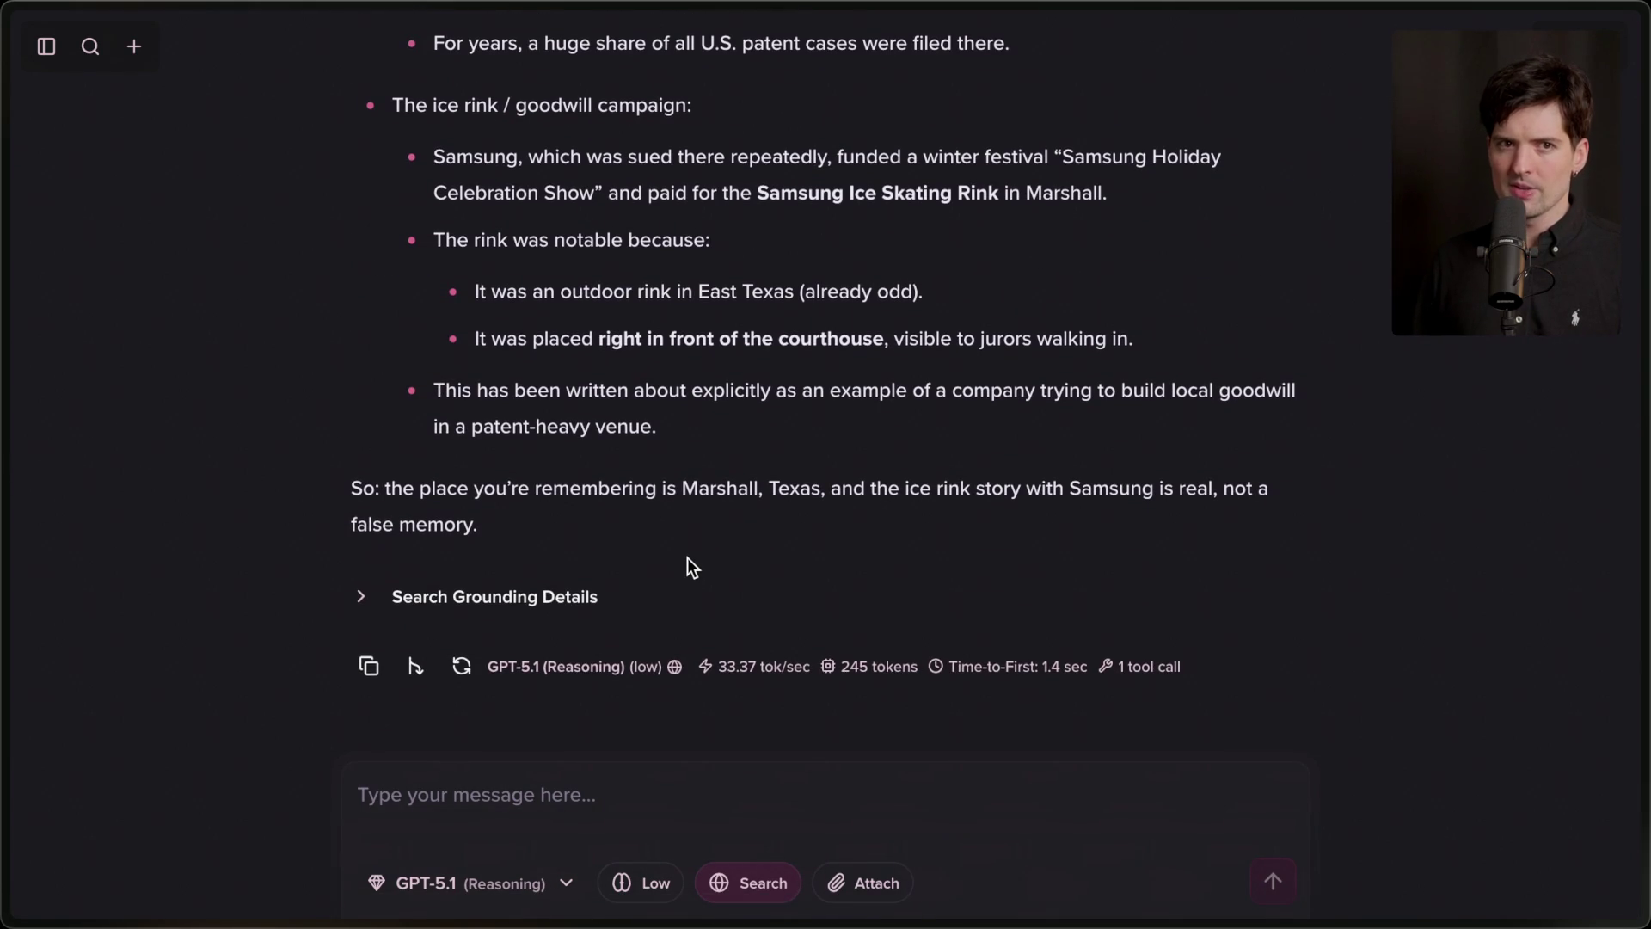
Open the first YouTube link shared in the stream chat as a full page.
mouse_move(1638, 516)
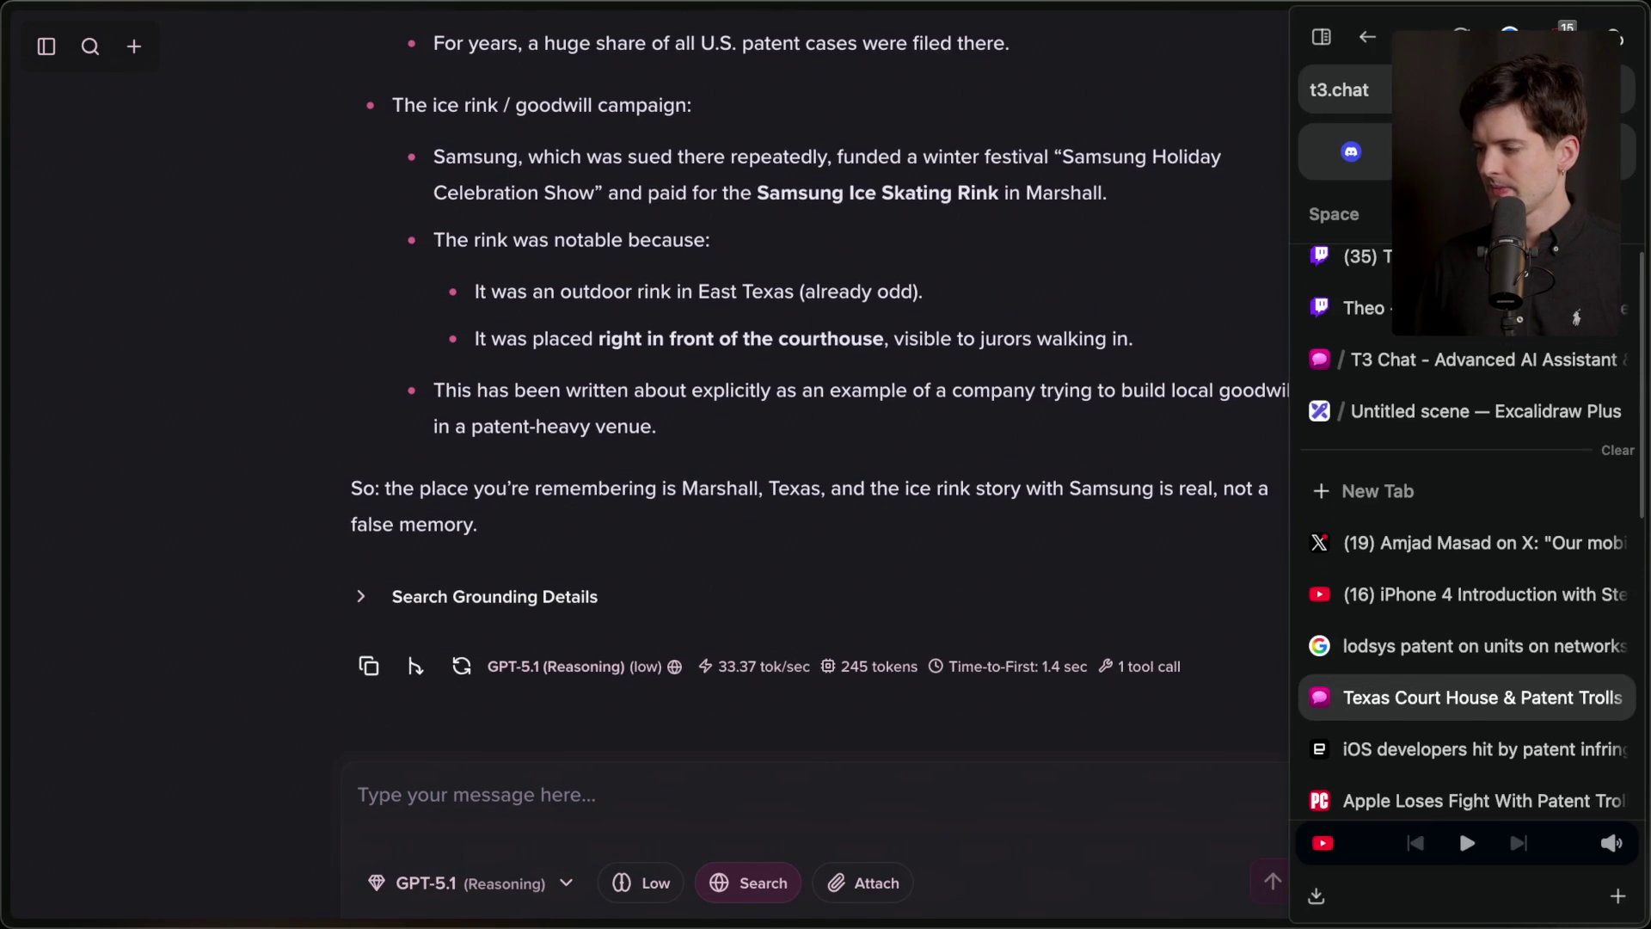
left_click(1367, 307)
left_click(413, 550)
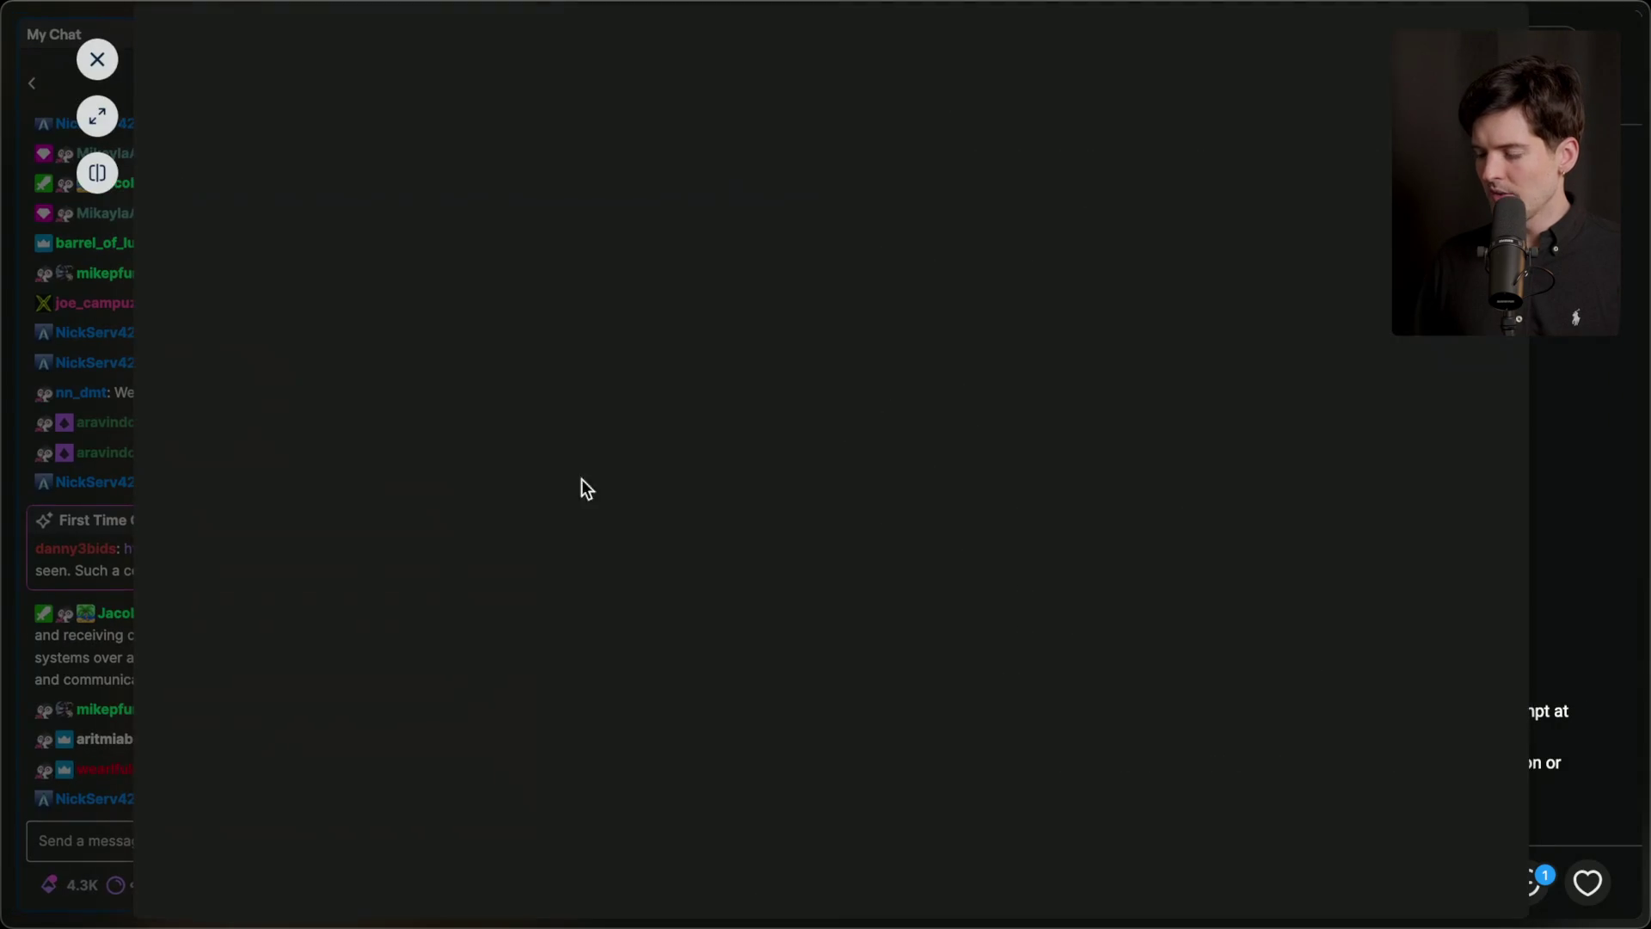
left_click(97, 115)
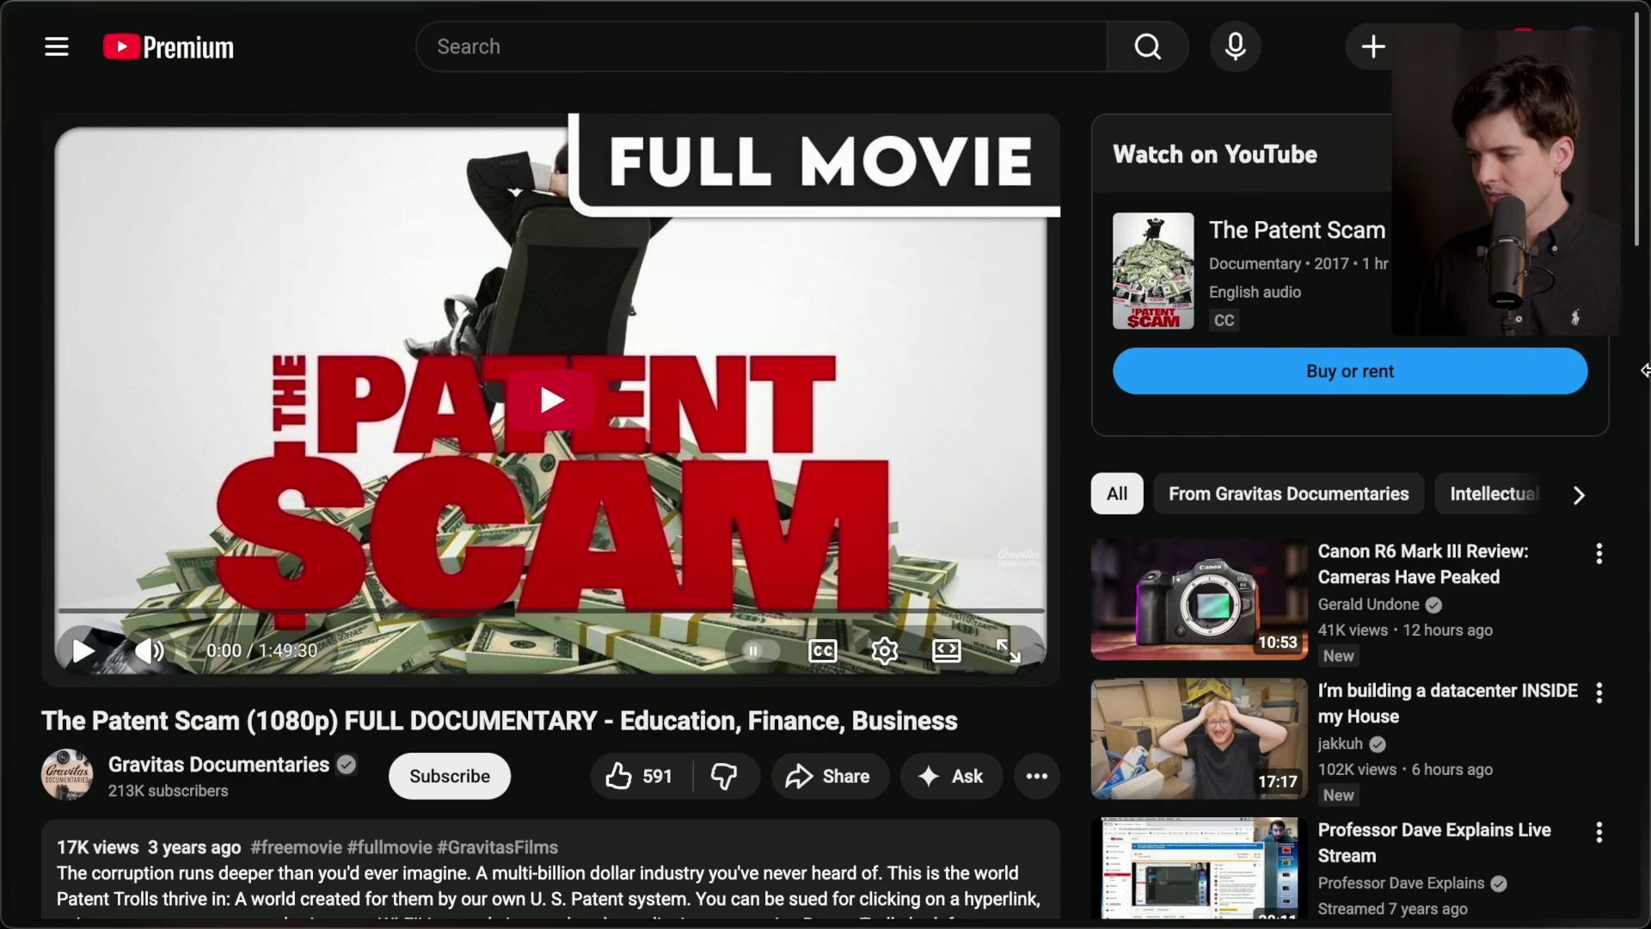
Open the 'Patents: Last Week Tonight' chat link as a full page and close The Patent Scam tab.
mouse_move(1638, 473)
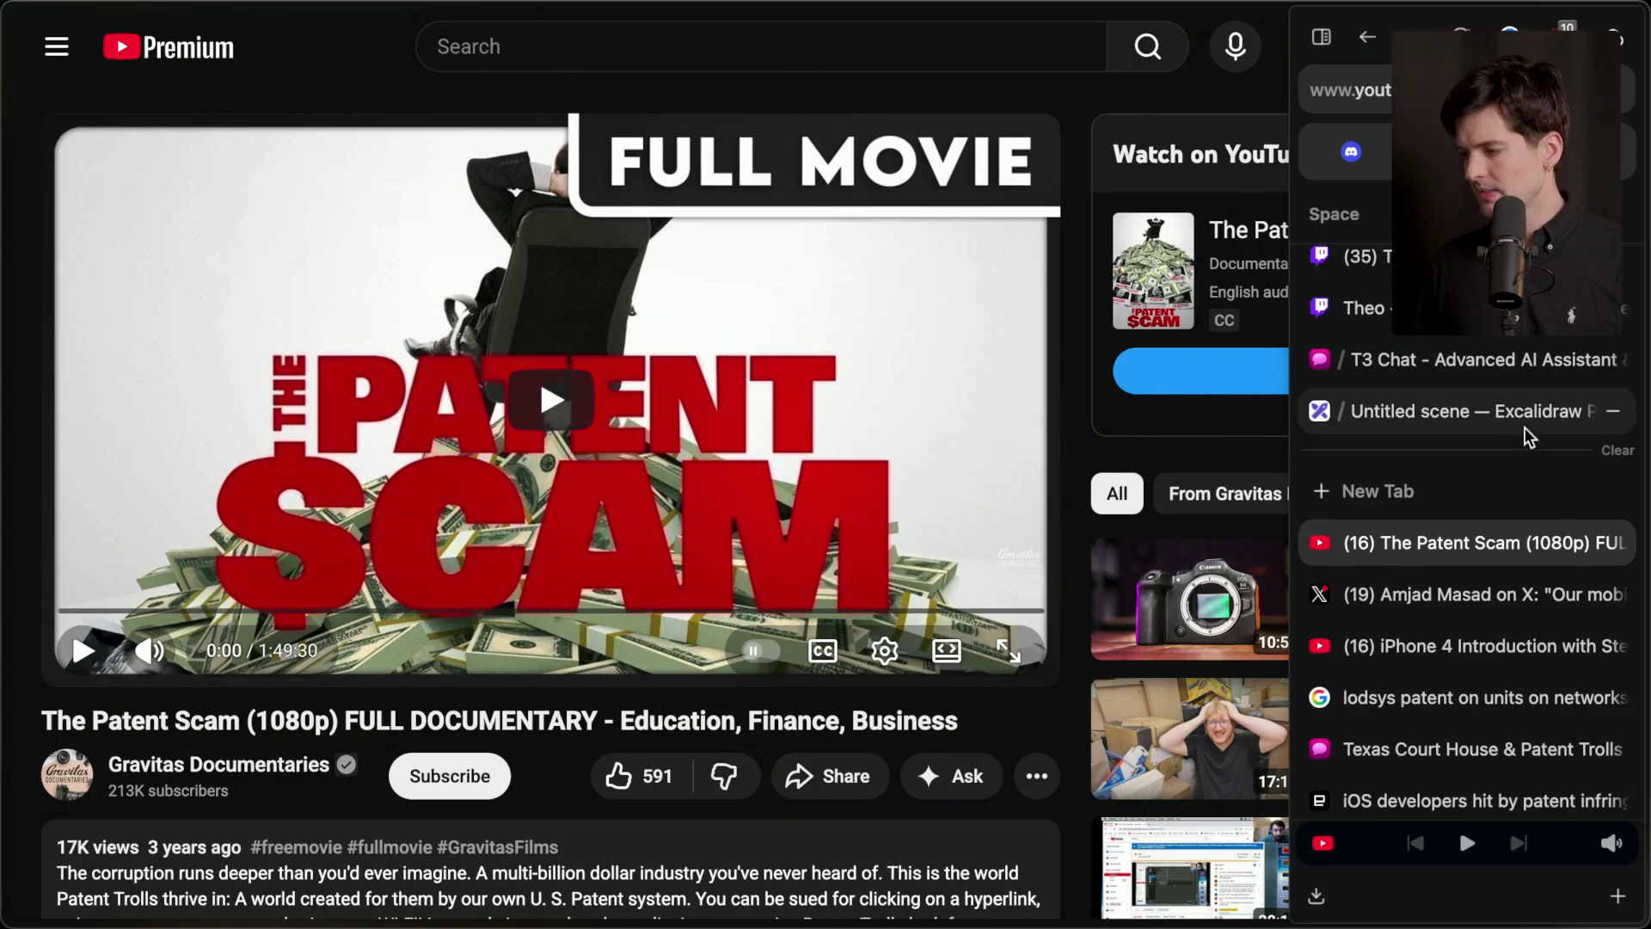
left_click(1368, 307)
scroll(167, 674, "down", 10)
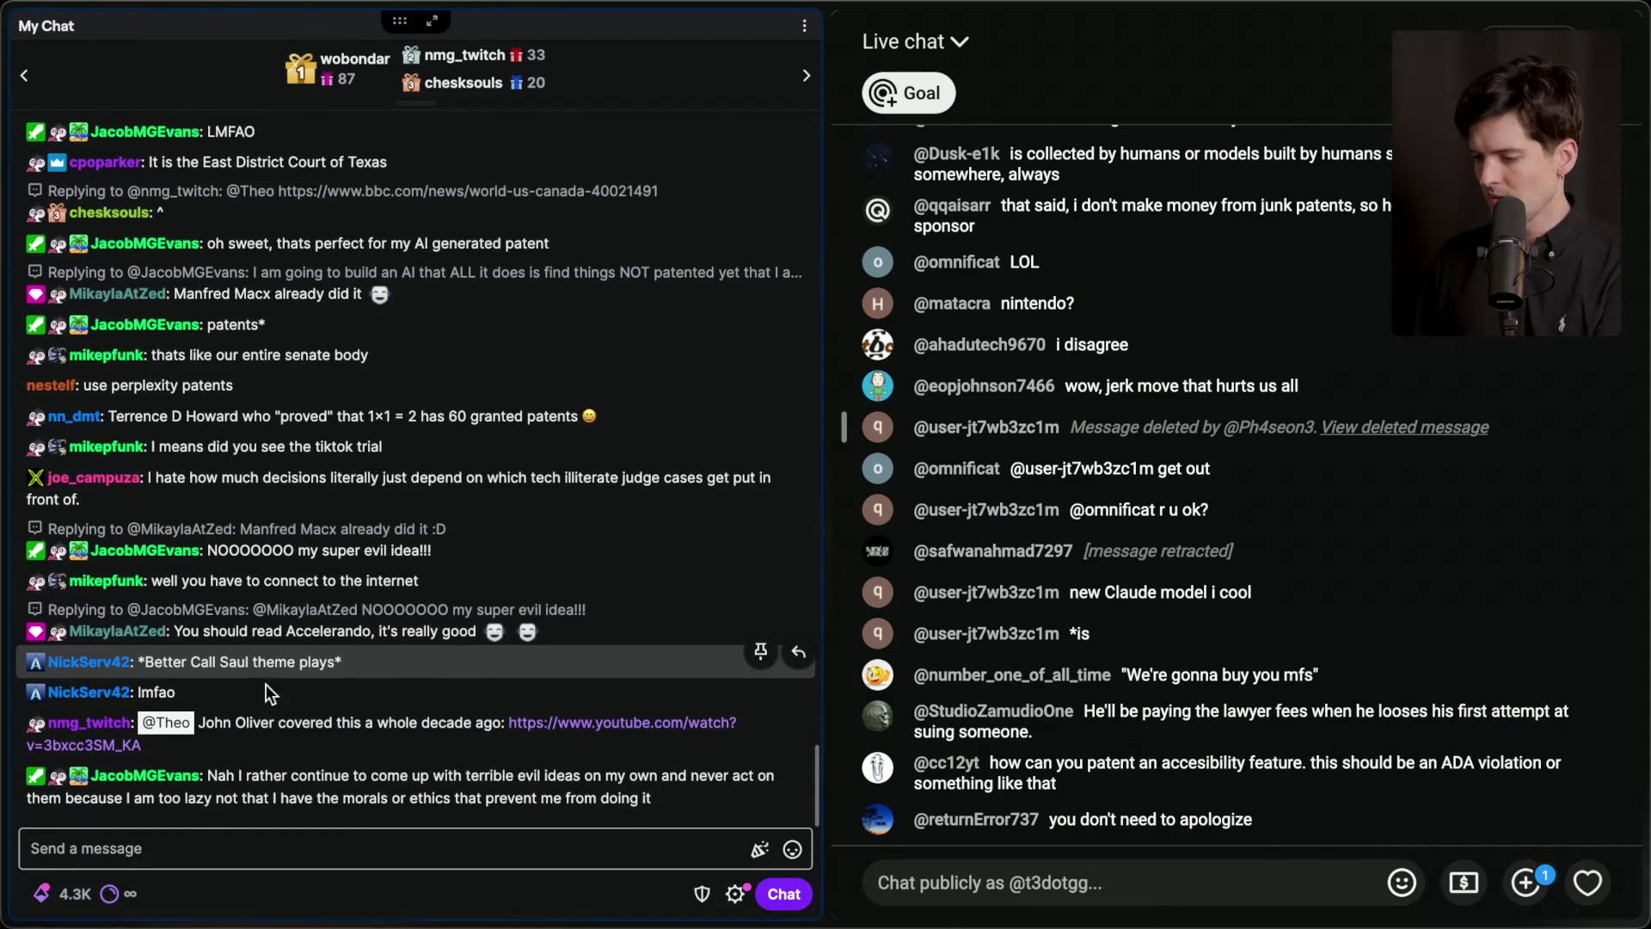
left_click(602, 738)
left_click(97, 116)
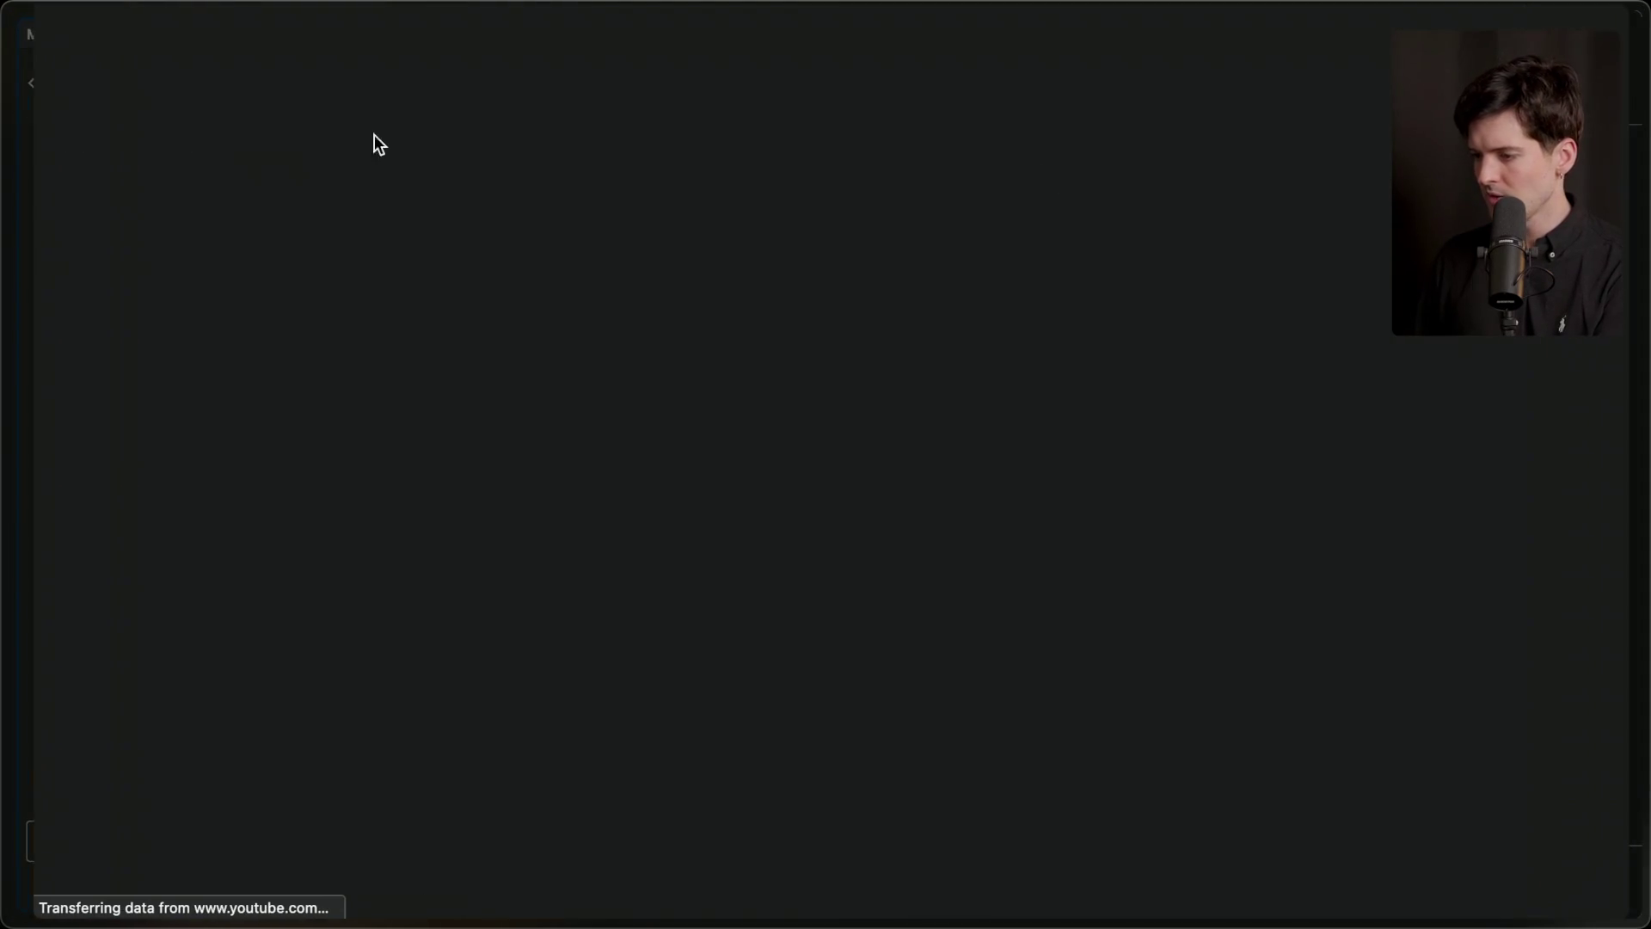
mouse_move(1574, 563)
left_click(1611, 594)
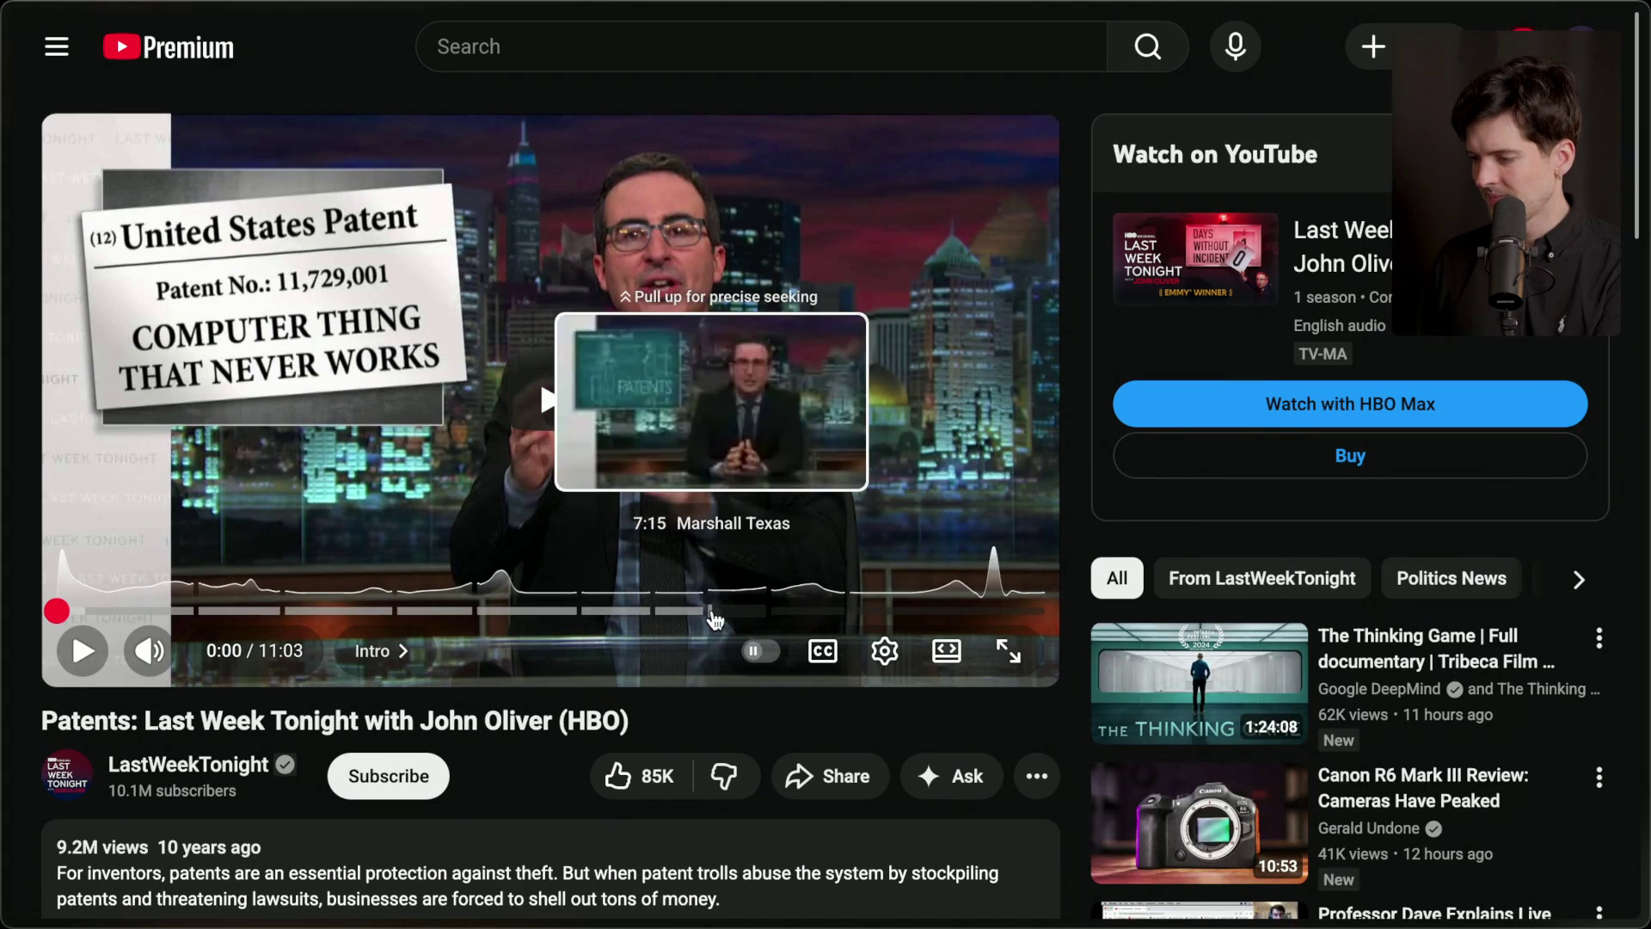
Jump to the Marshall Texas chapter, pause and resume, then rewind to 7:28.
left_click(719, 614)
left_click(727, 614)
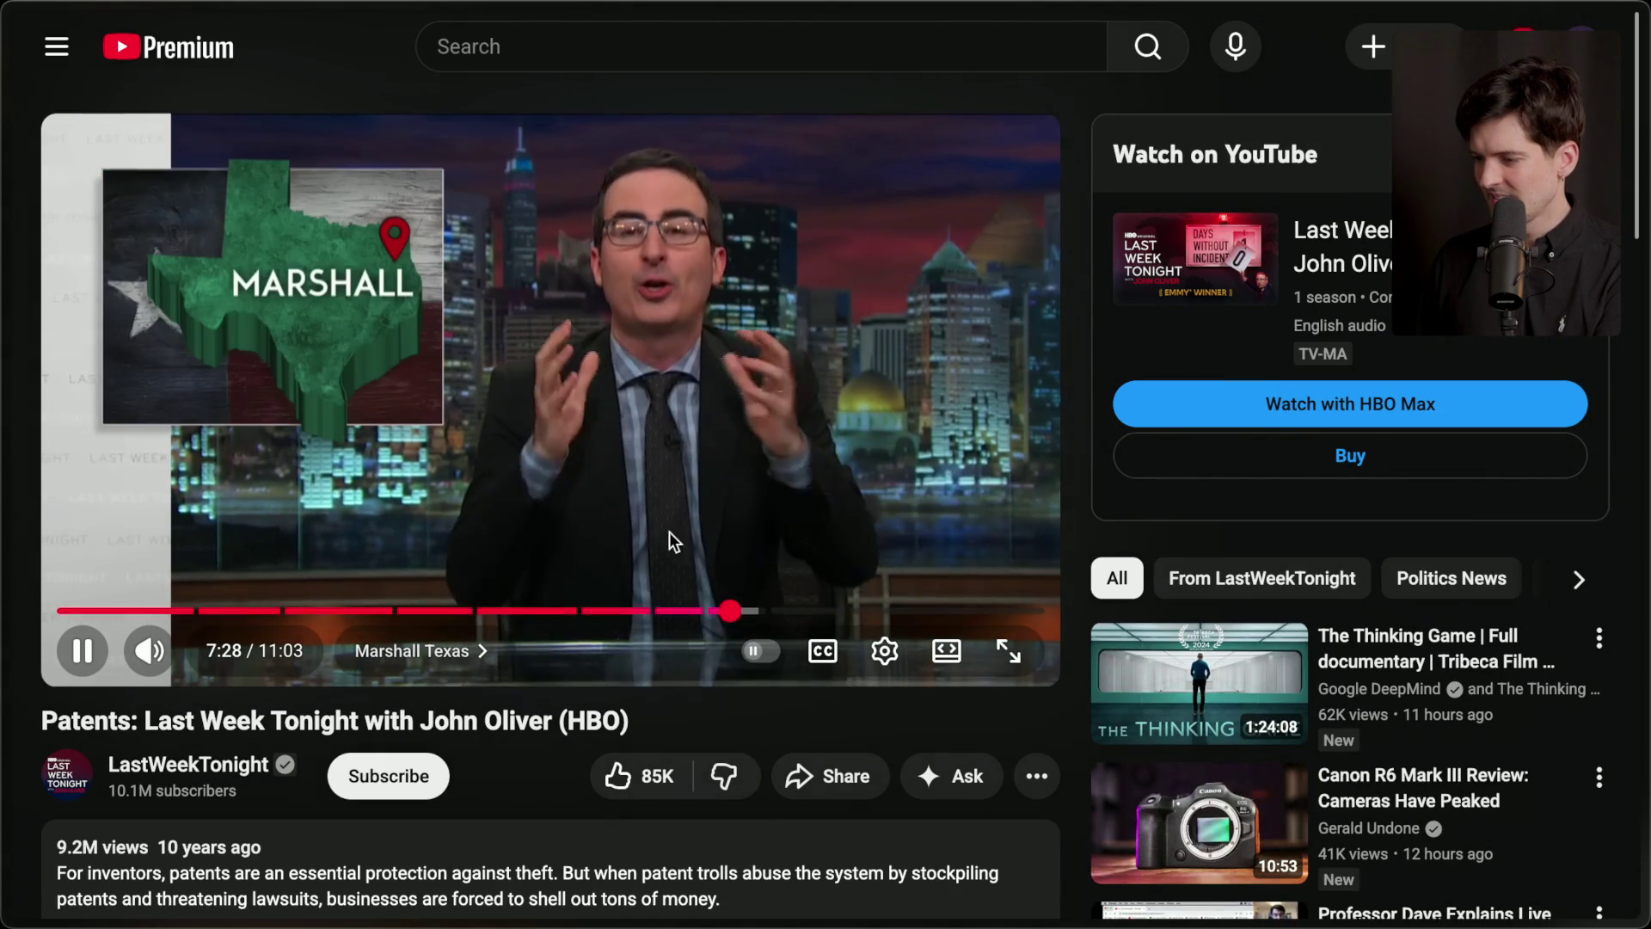
left_click(656, 526)
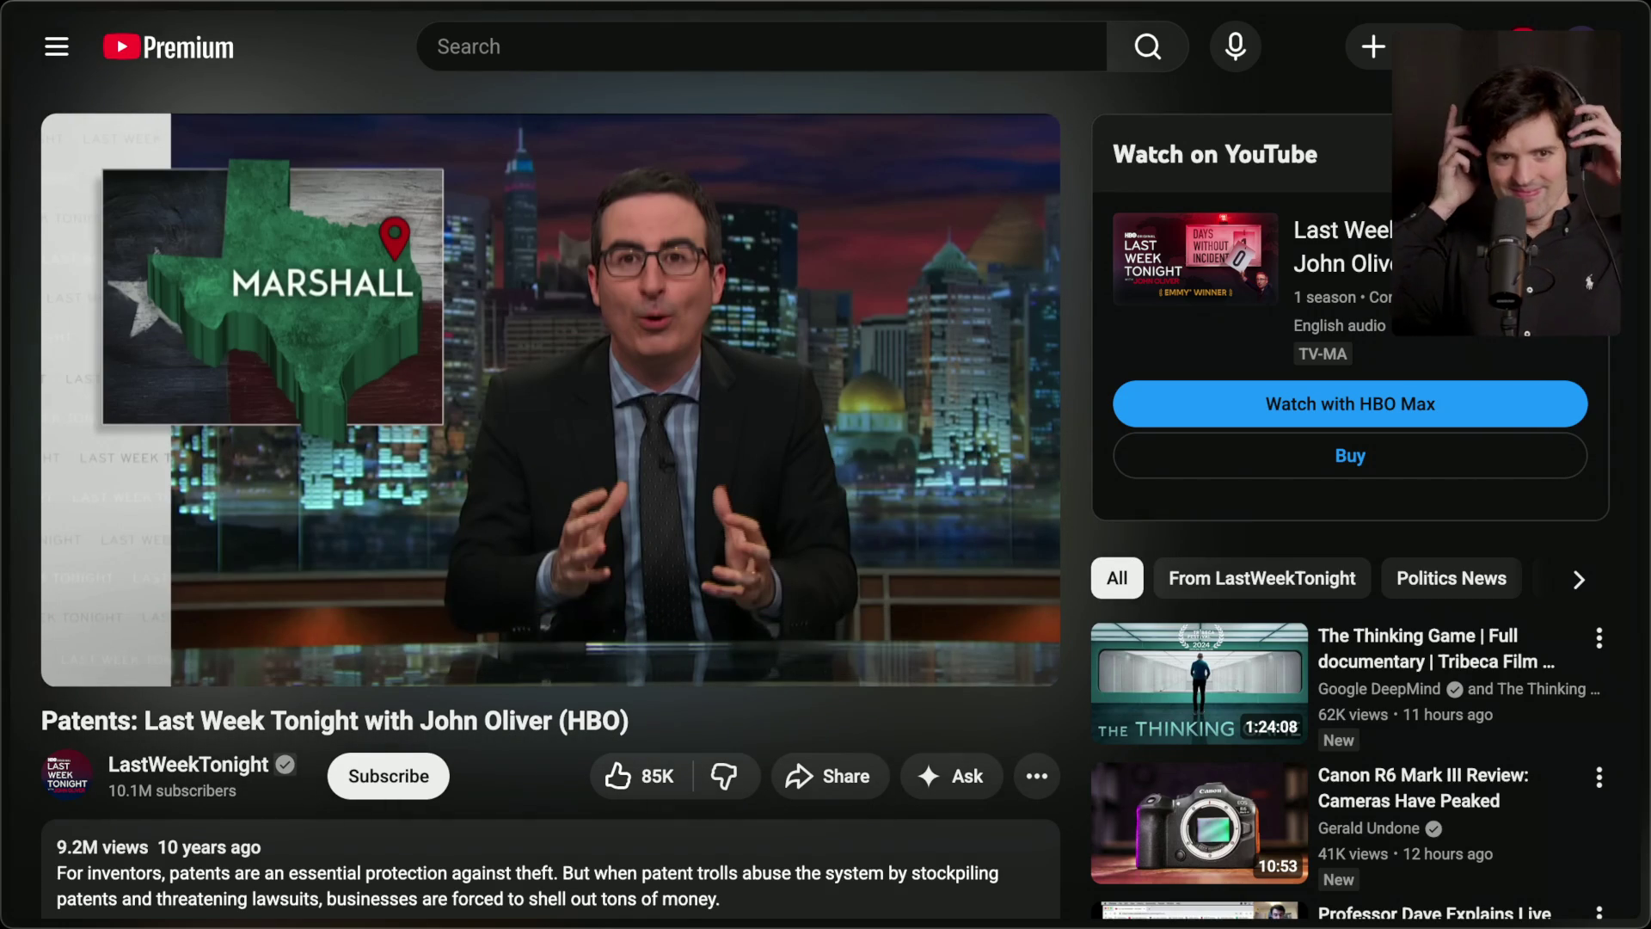
left_click(571, 435)
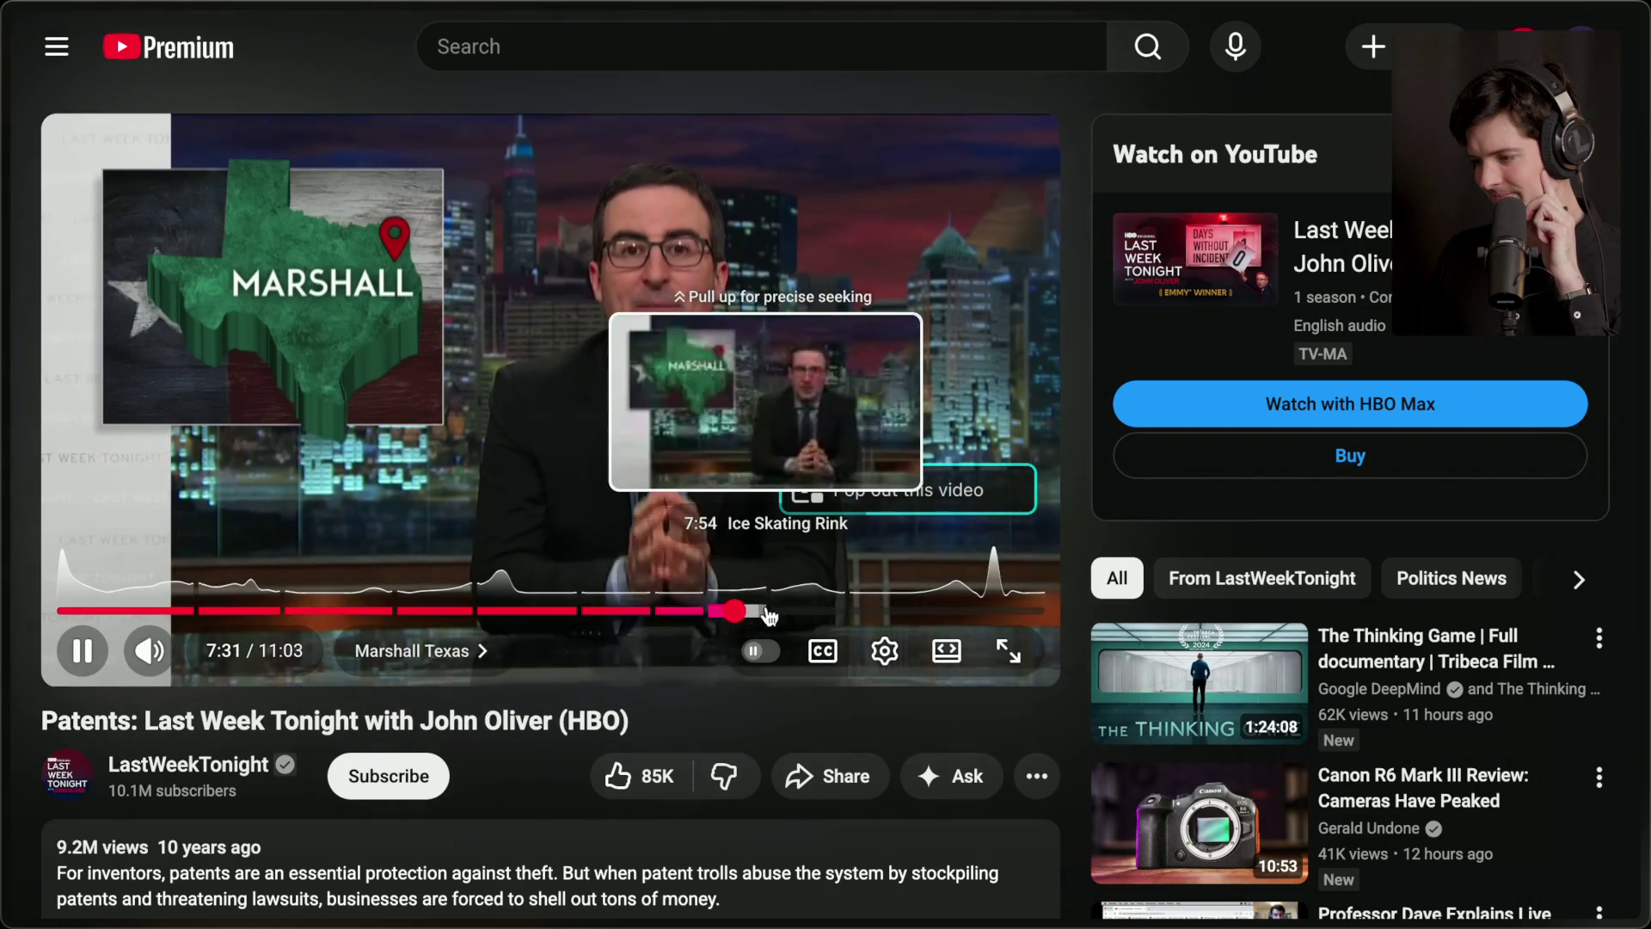
left_click_drag(736, 628, 729, 611)
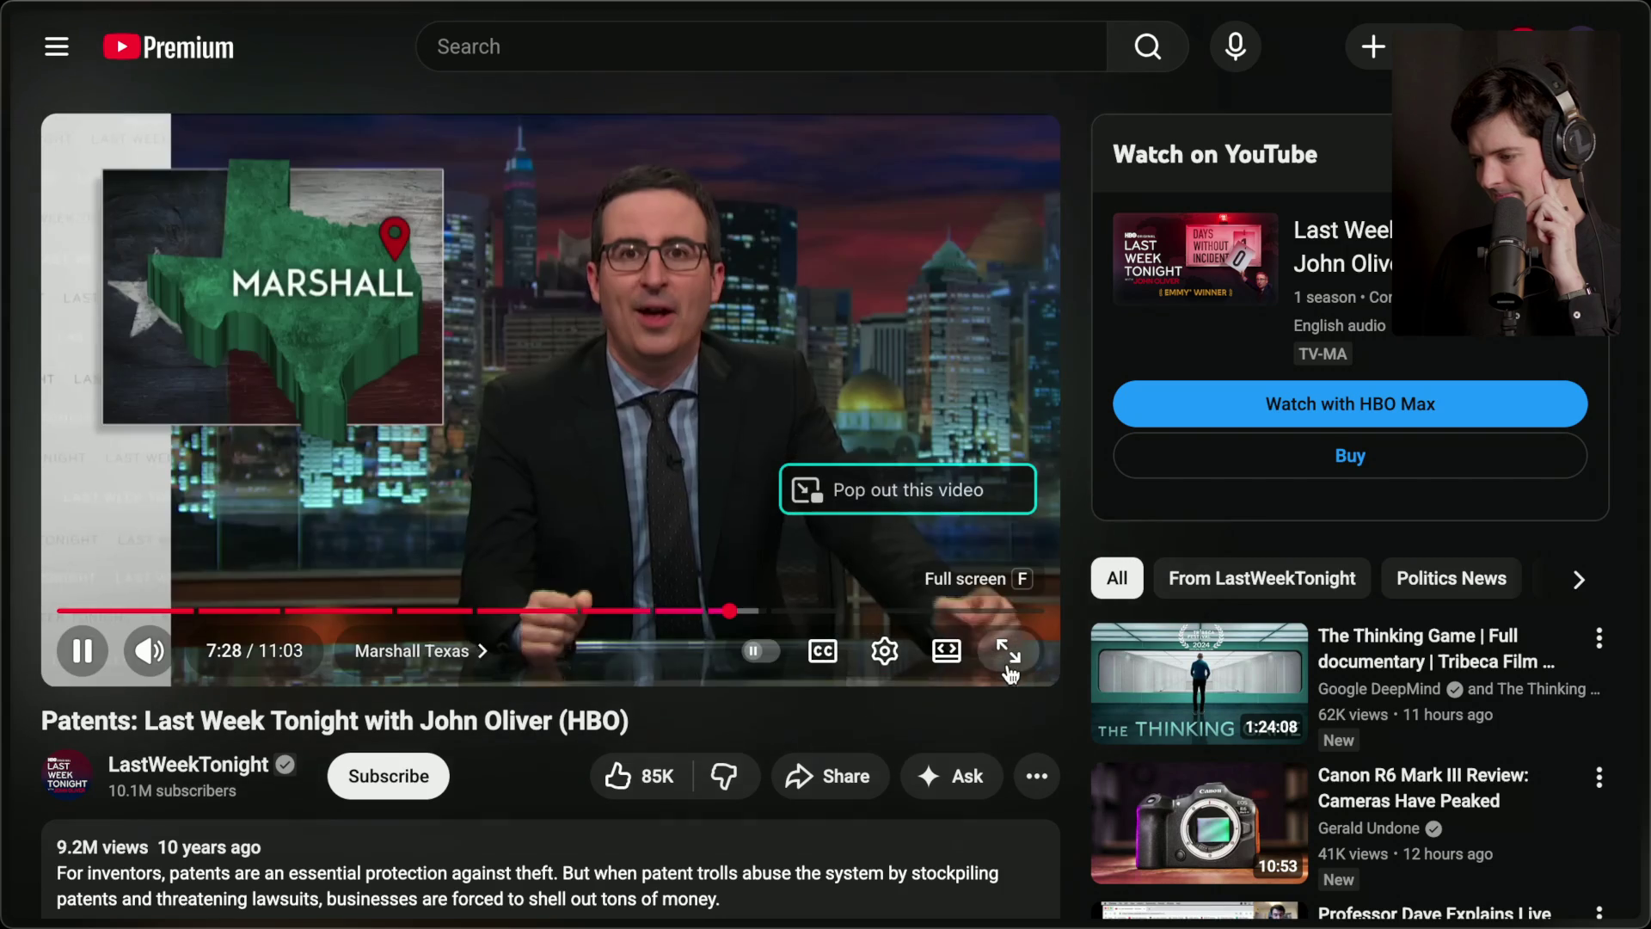
In full screen, scrub to the Ice Skating Rink chapter at 8:16, then exit full screen.
left_click(1003, 689)
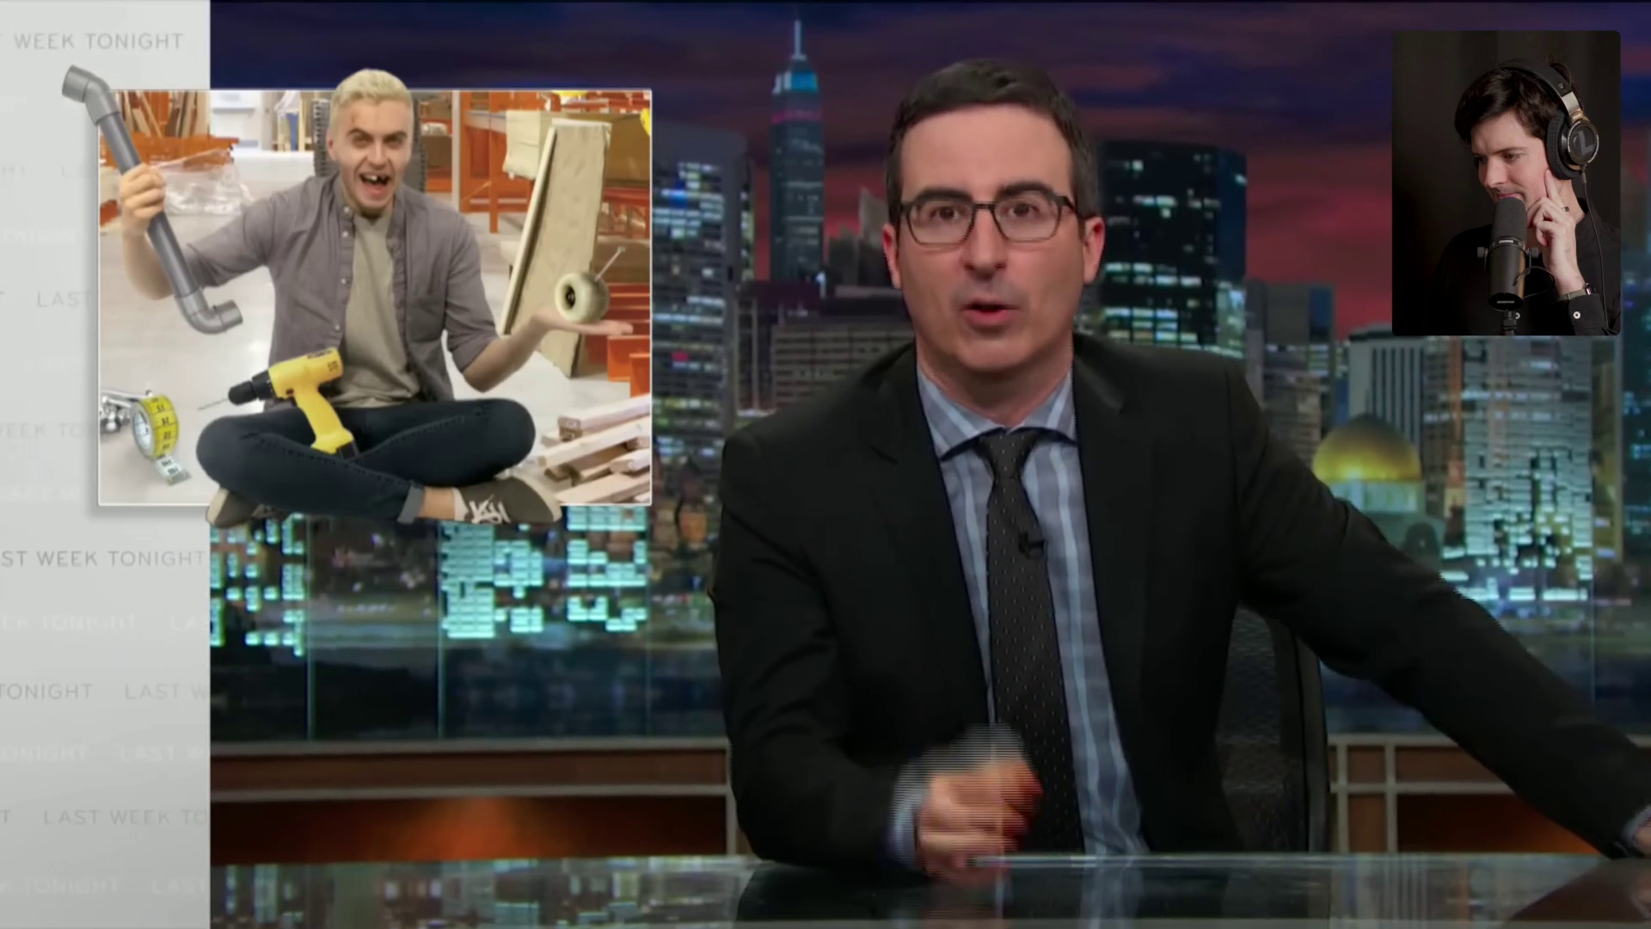
left_click(1116, 741)
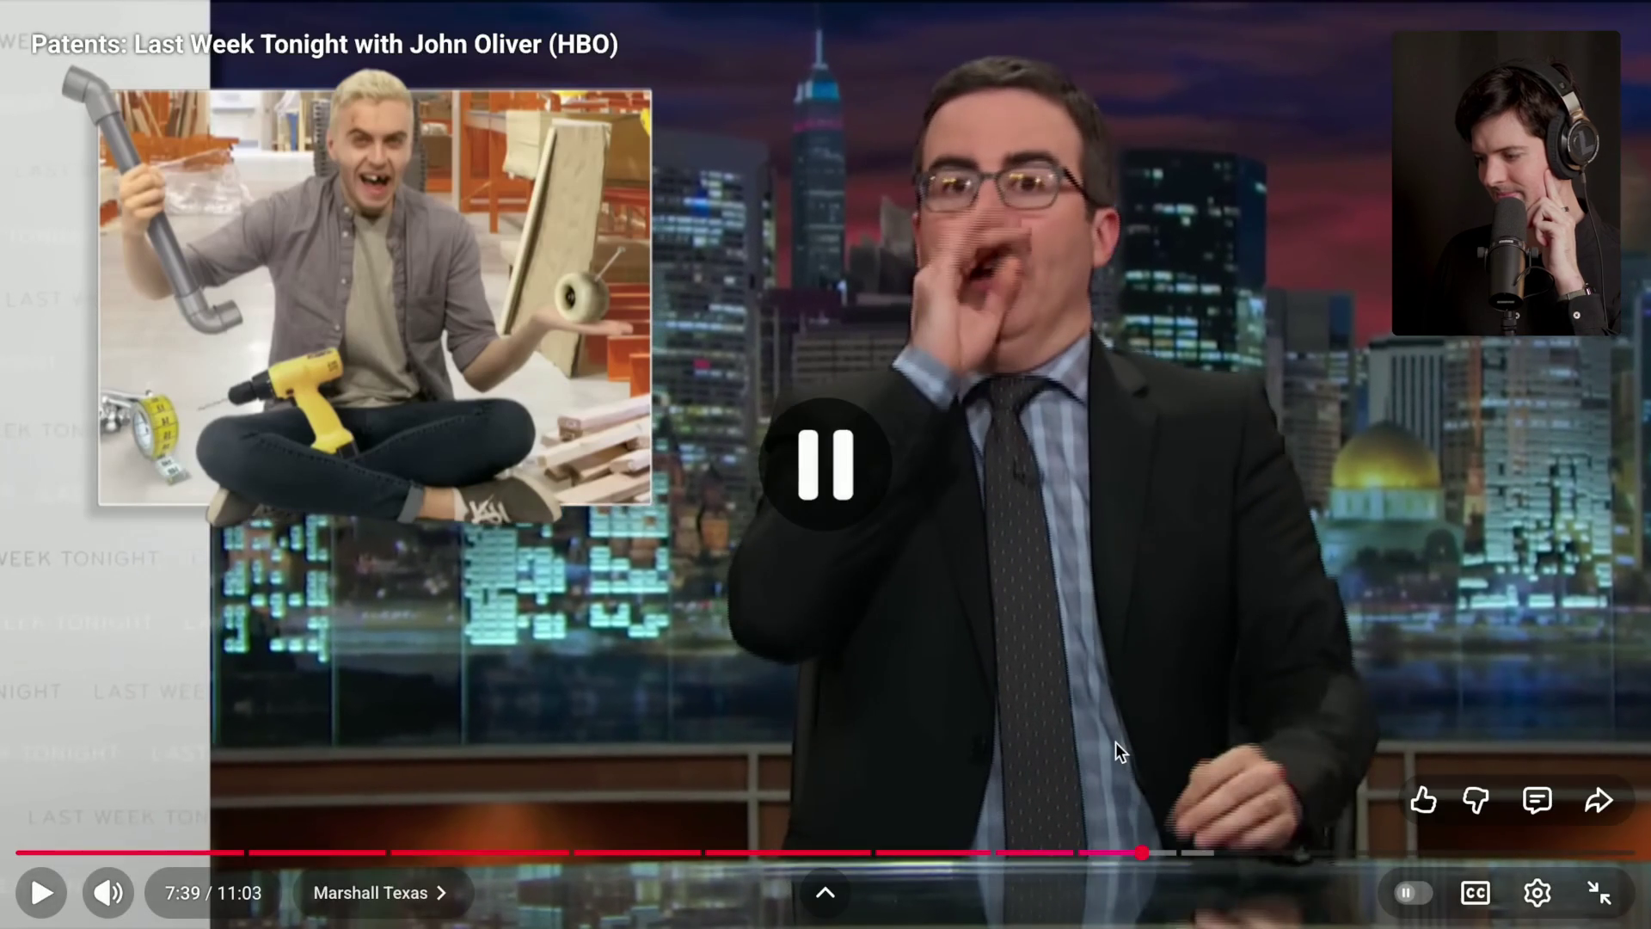
left_click(1205, 857)
left_click(1236, 857)
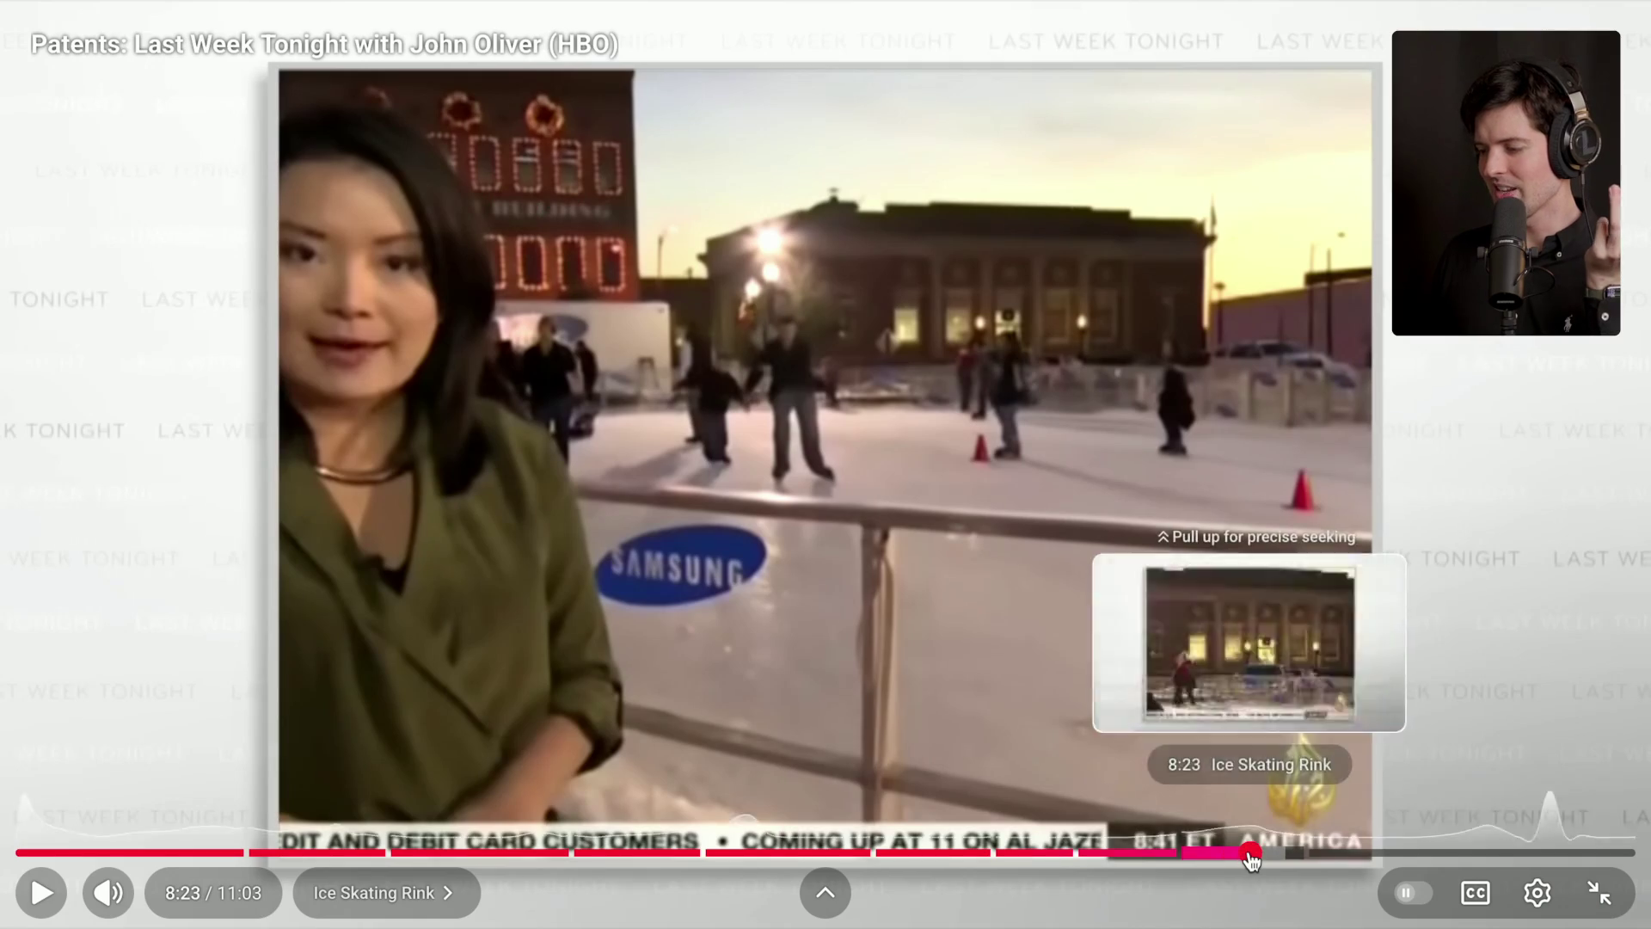
left_click(1252, 858)
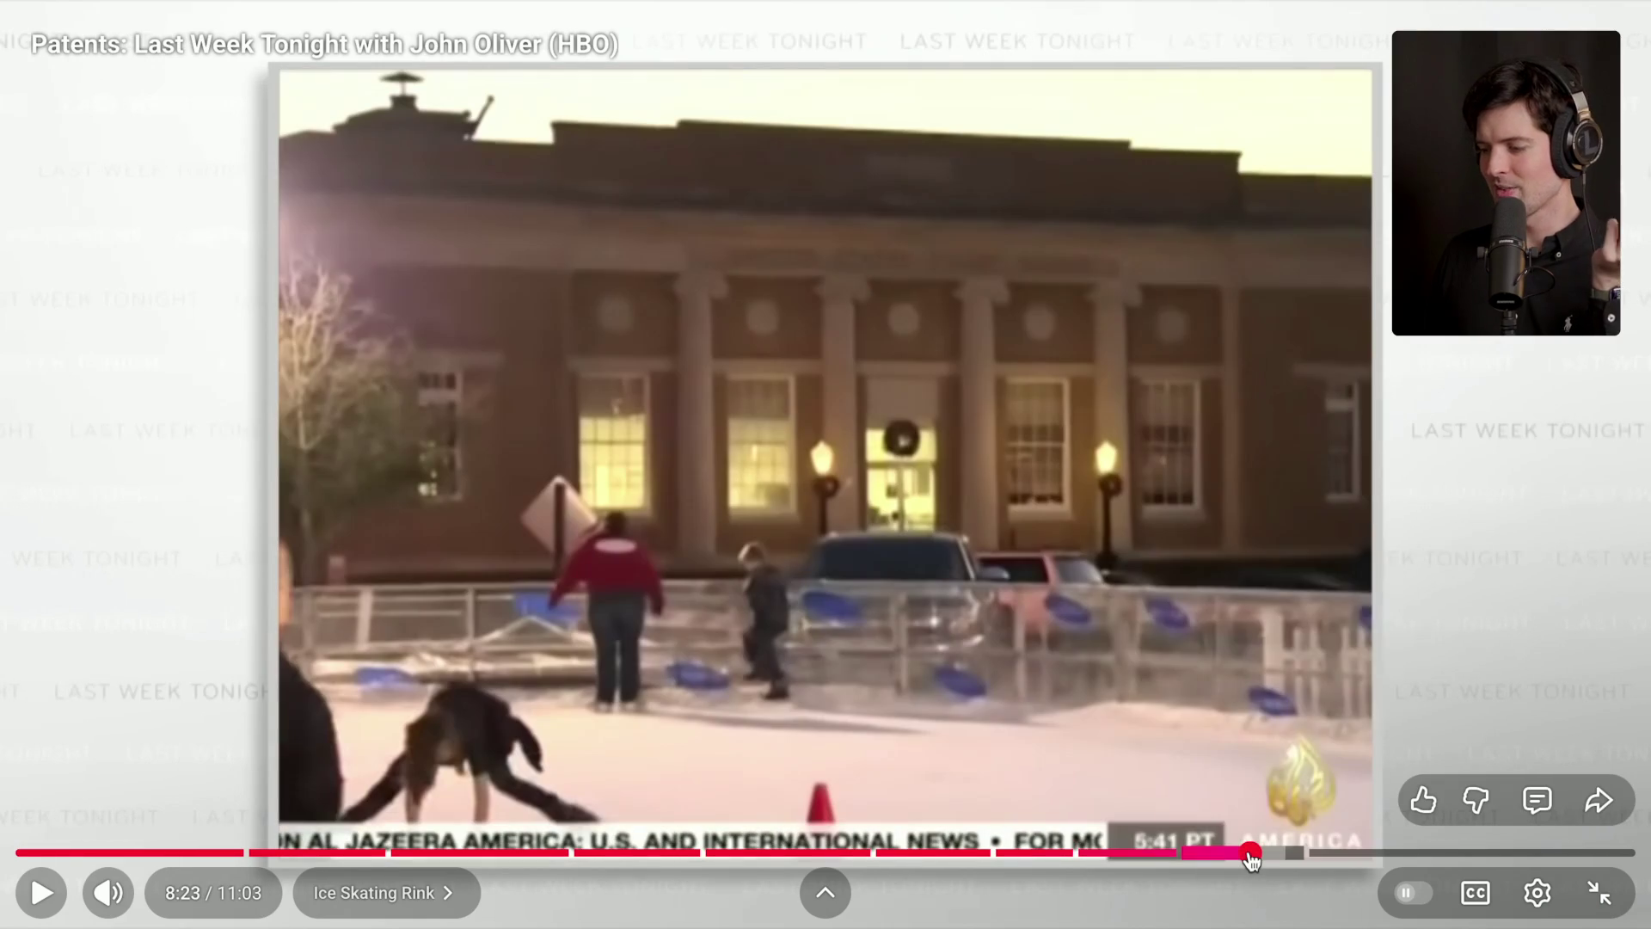
left_click_drag(1257, 857, 1235, 860)
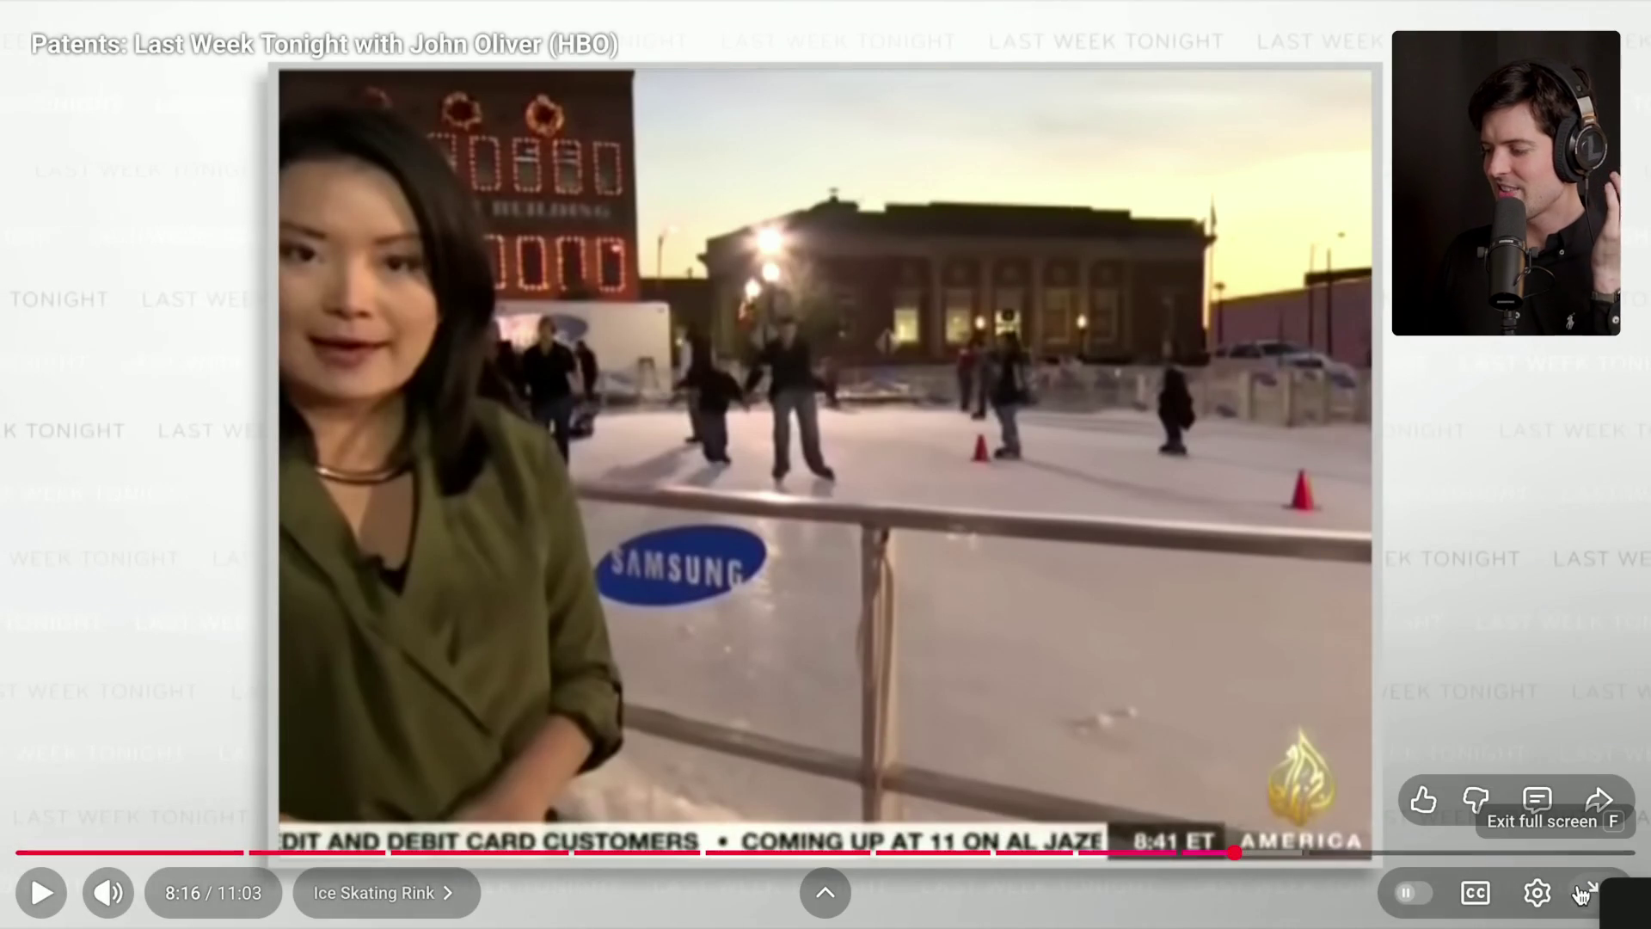
double_click(953, 546)
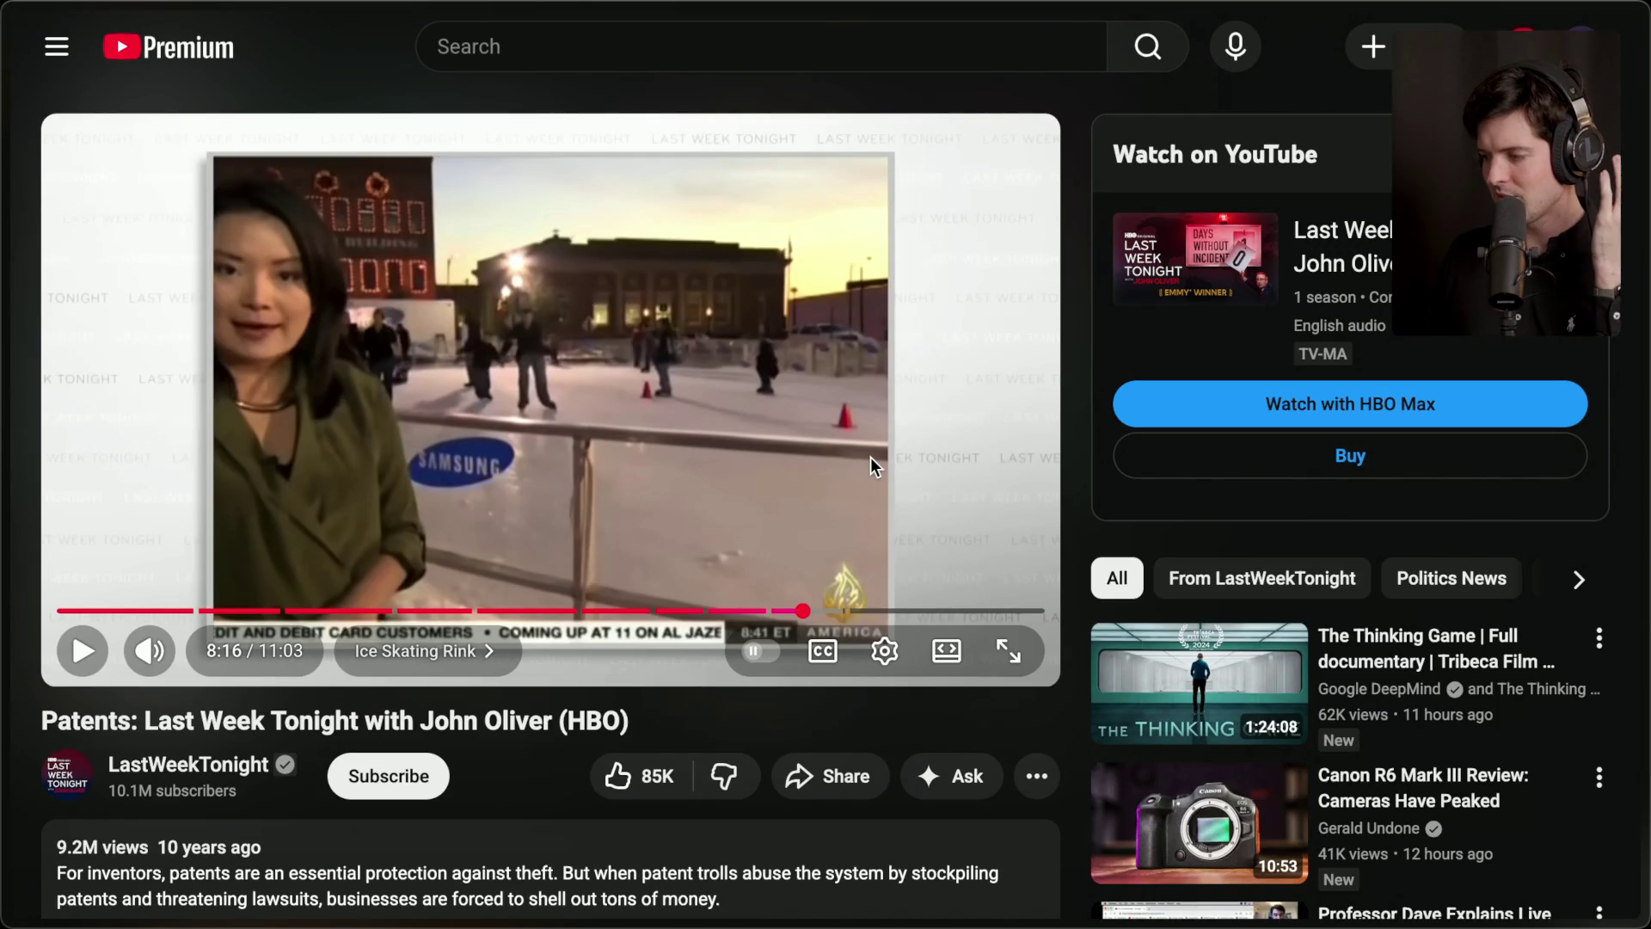
mouse_move(872, 455)
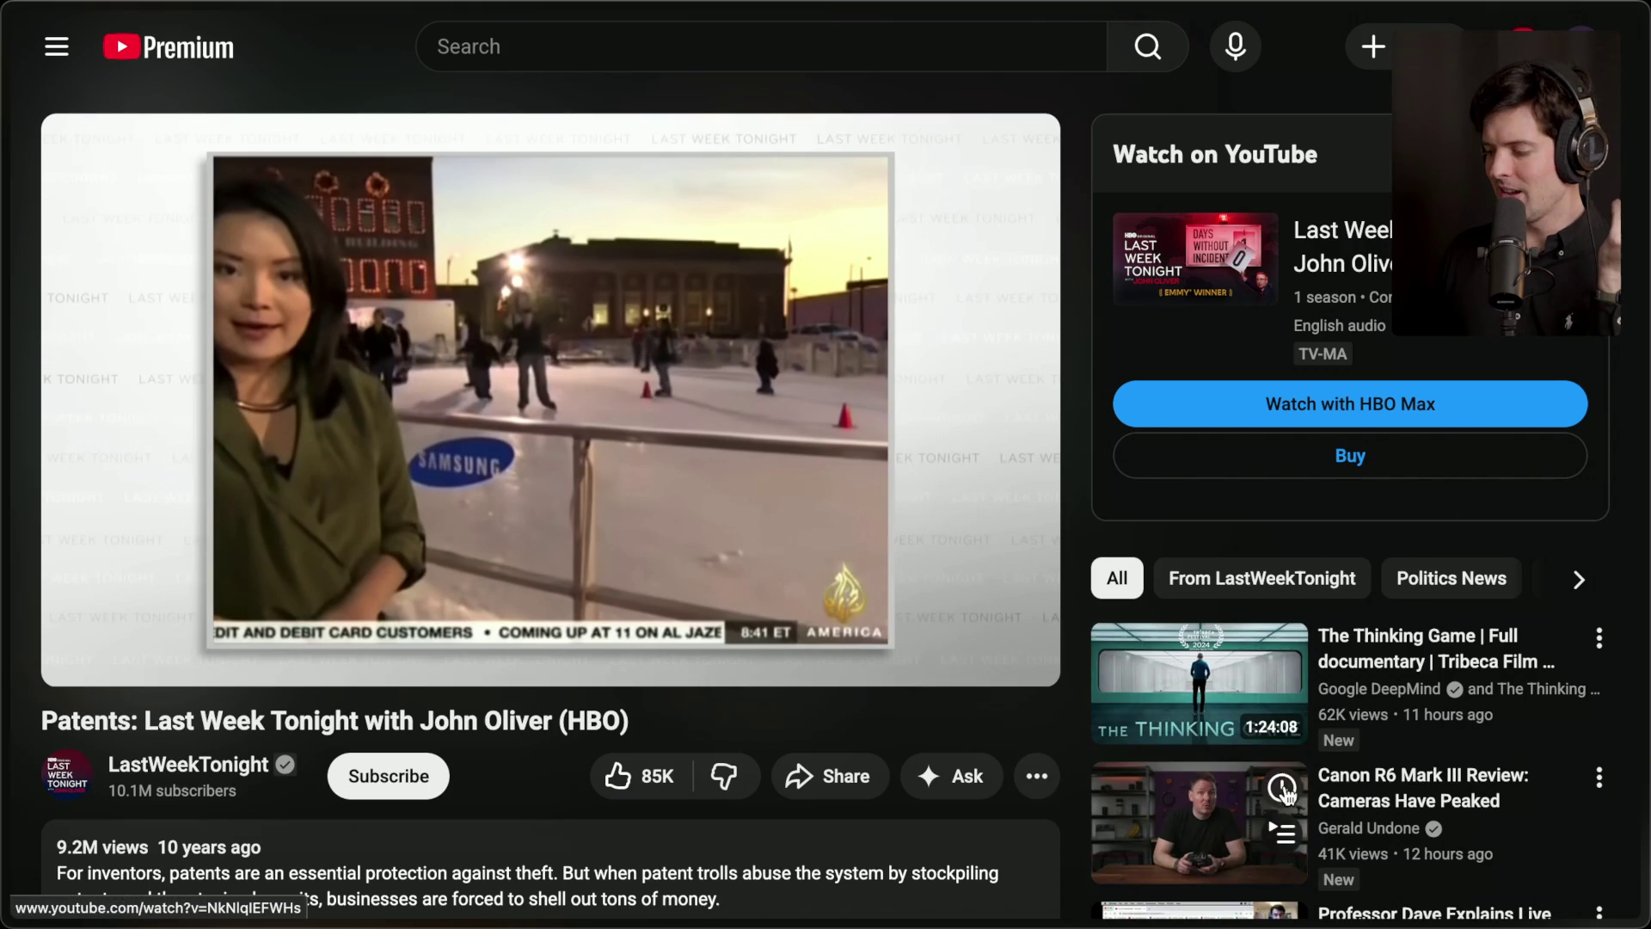
Bring up the GitHub blog post on IPR from the tab sidebar.
mouse_move(1644, 739)
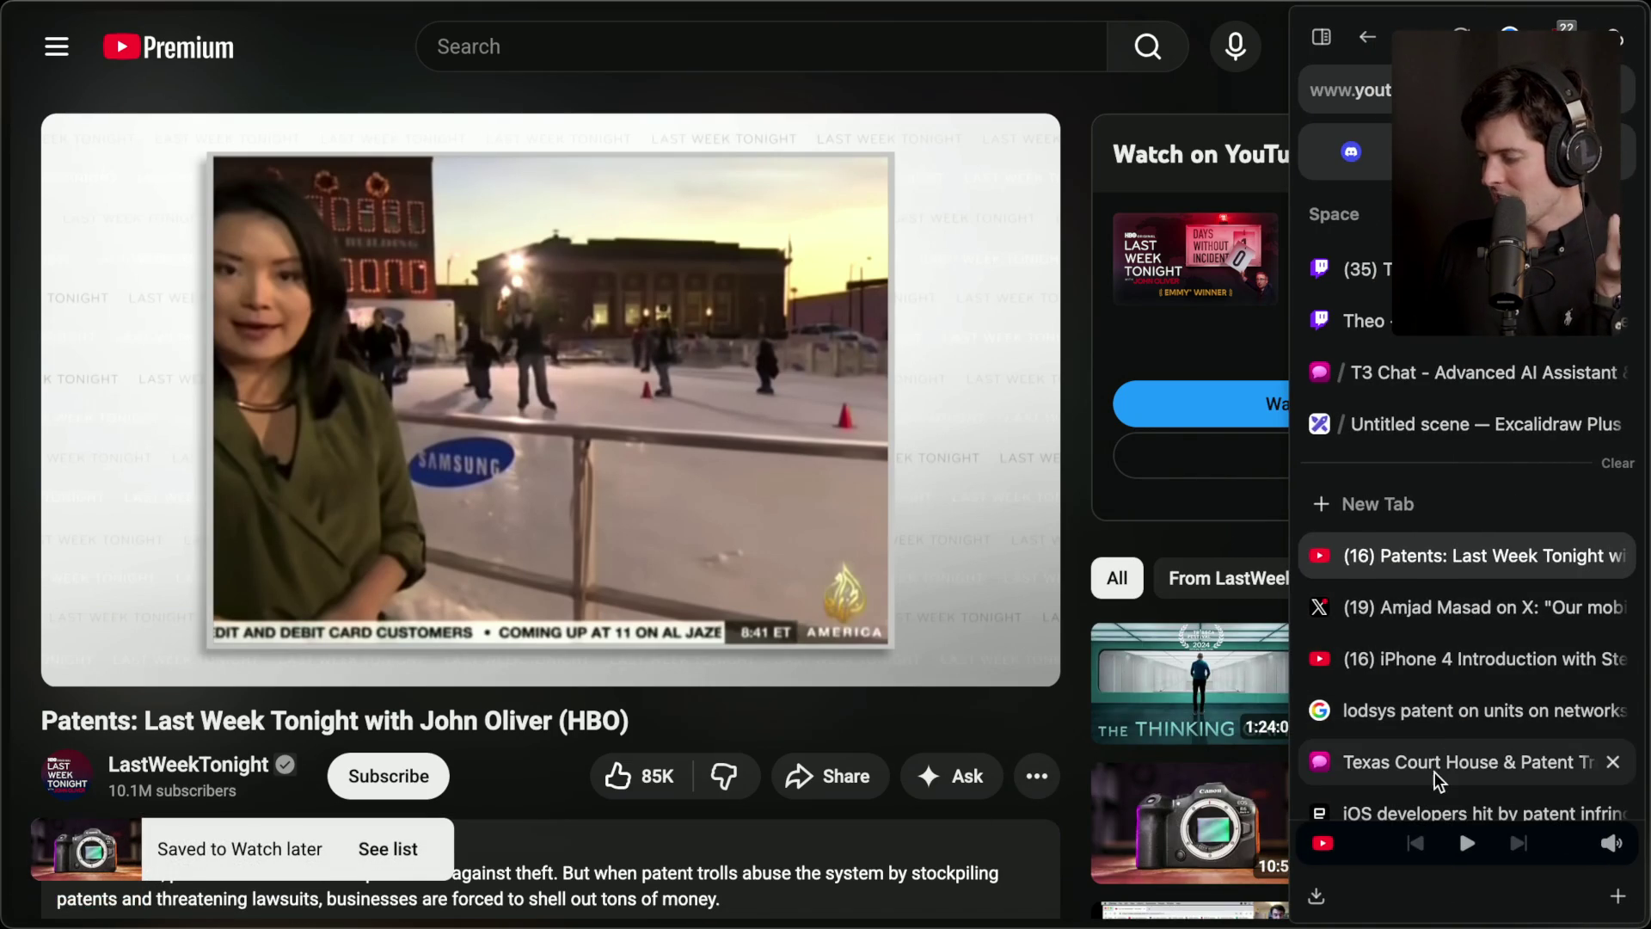
scroll(1436, 777, "down", 2)
scroll(1434, 727, "down", 2)
left_click(1434, 712)
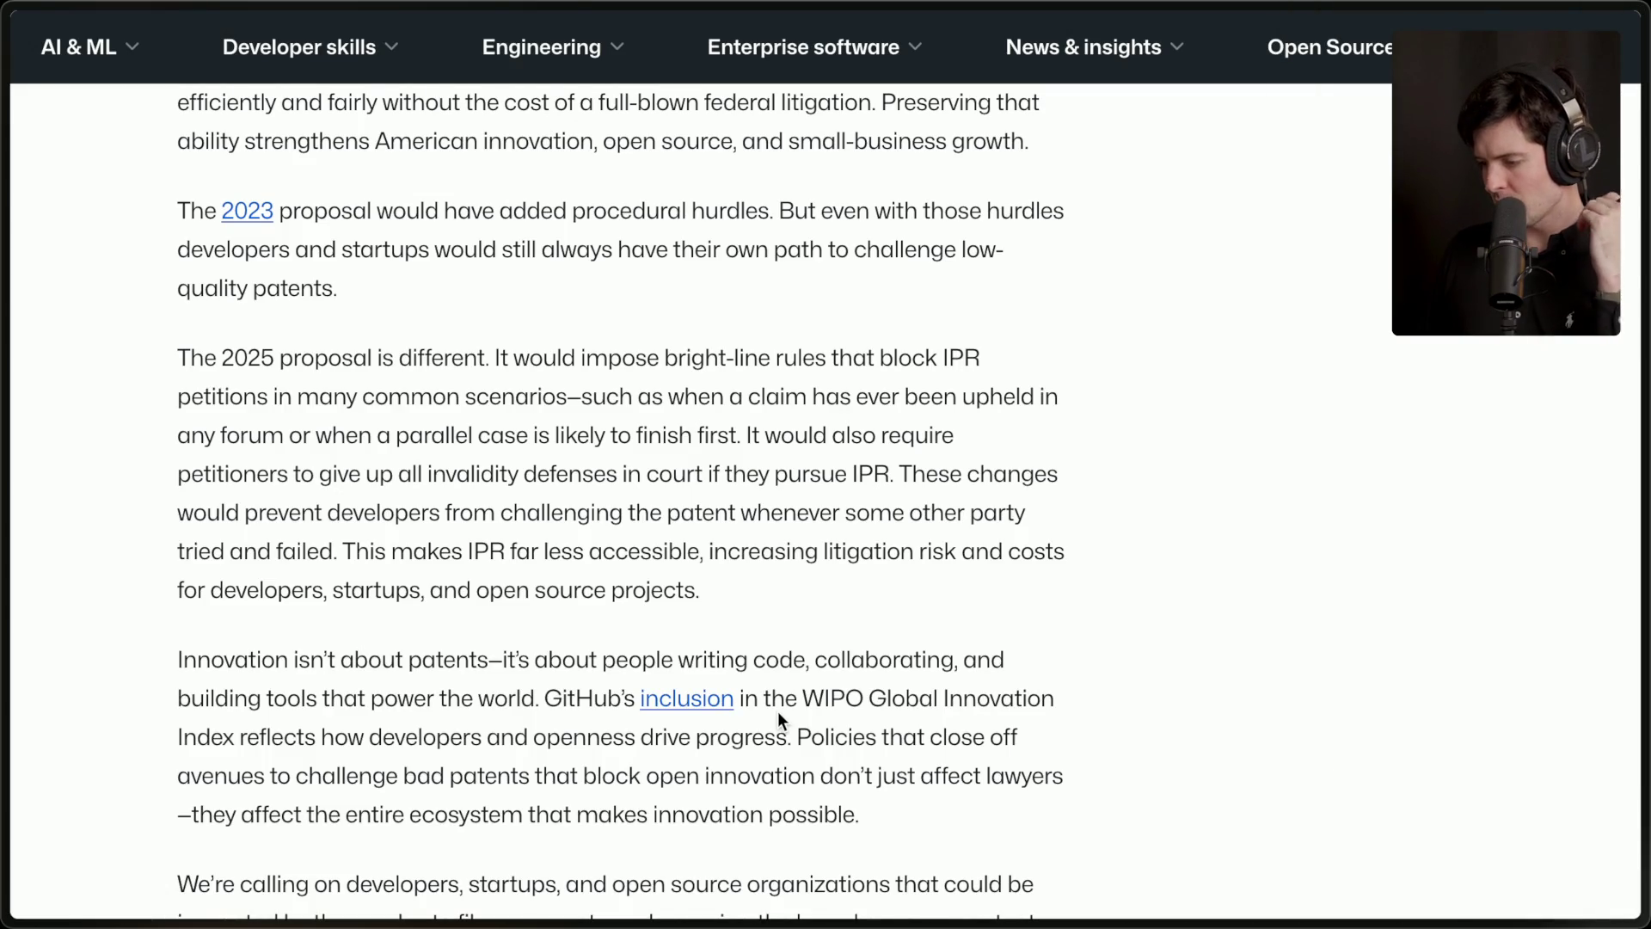
scroll(780, 715, "down", 3)
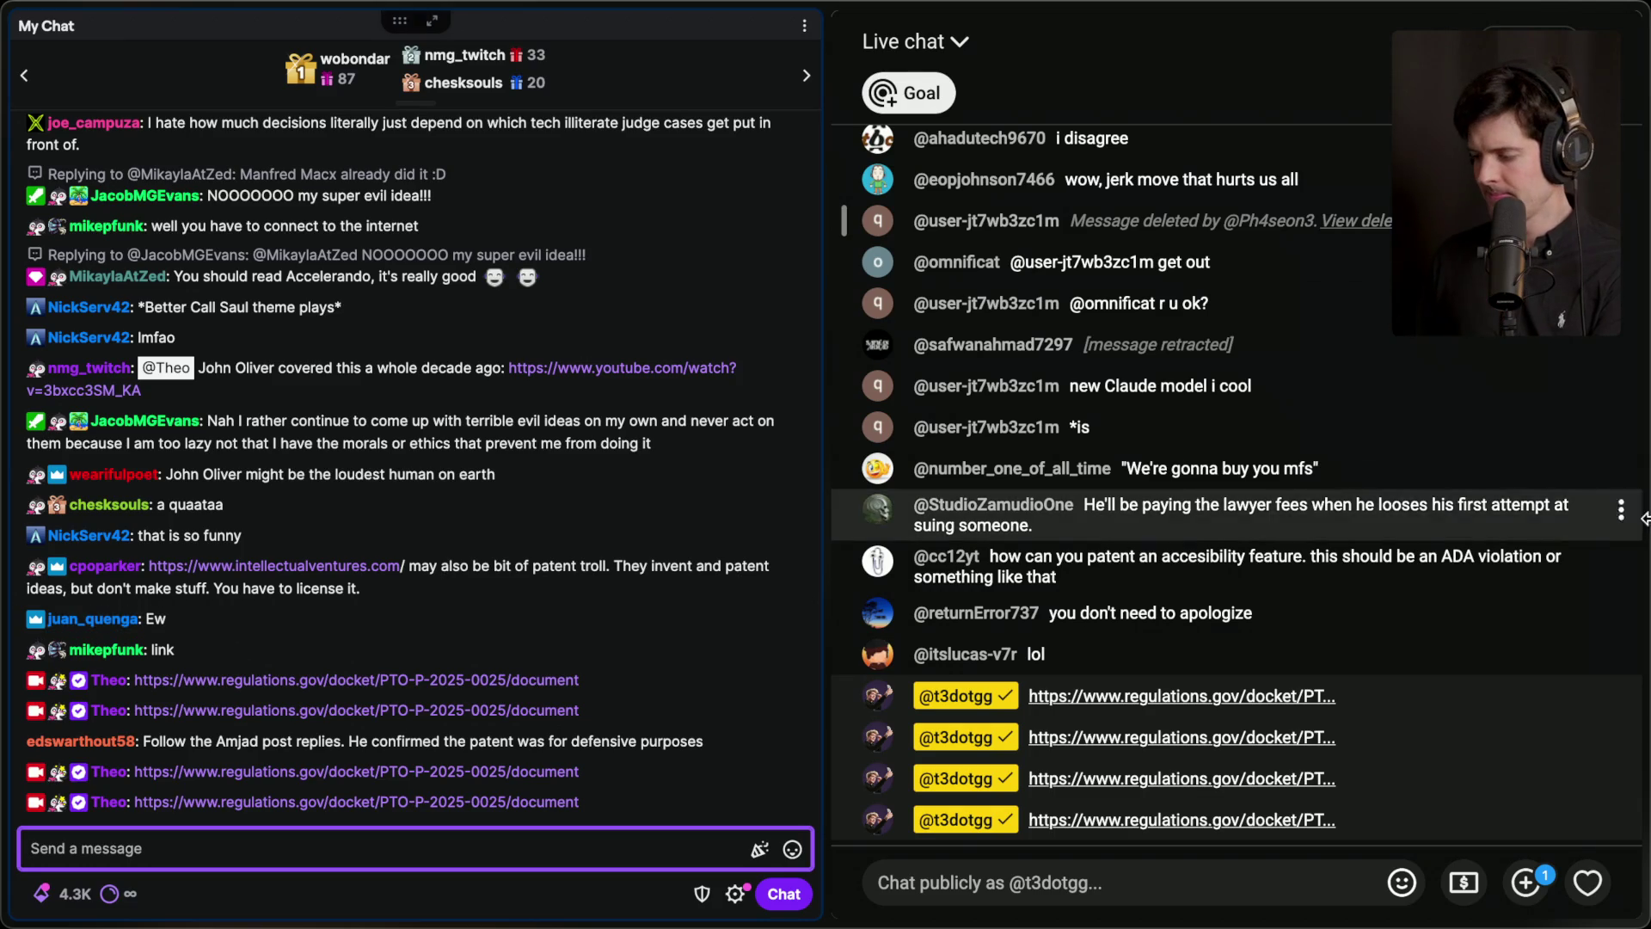
Flip past the patent-troll chat and the Apple and Engadget articles to the Regulations.gov search results.
mouse_move(1522, 602)
scroll(1453, 684, "down", 1)
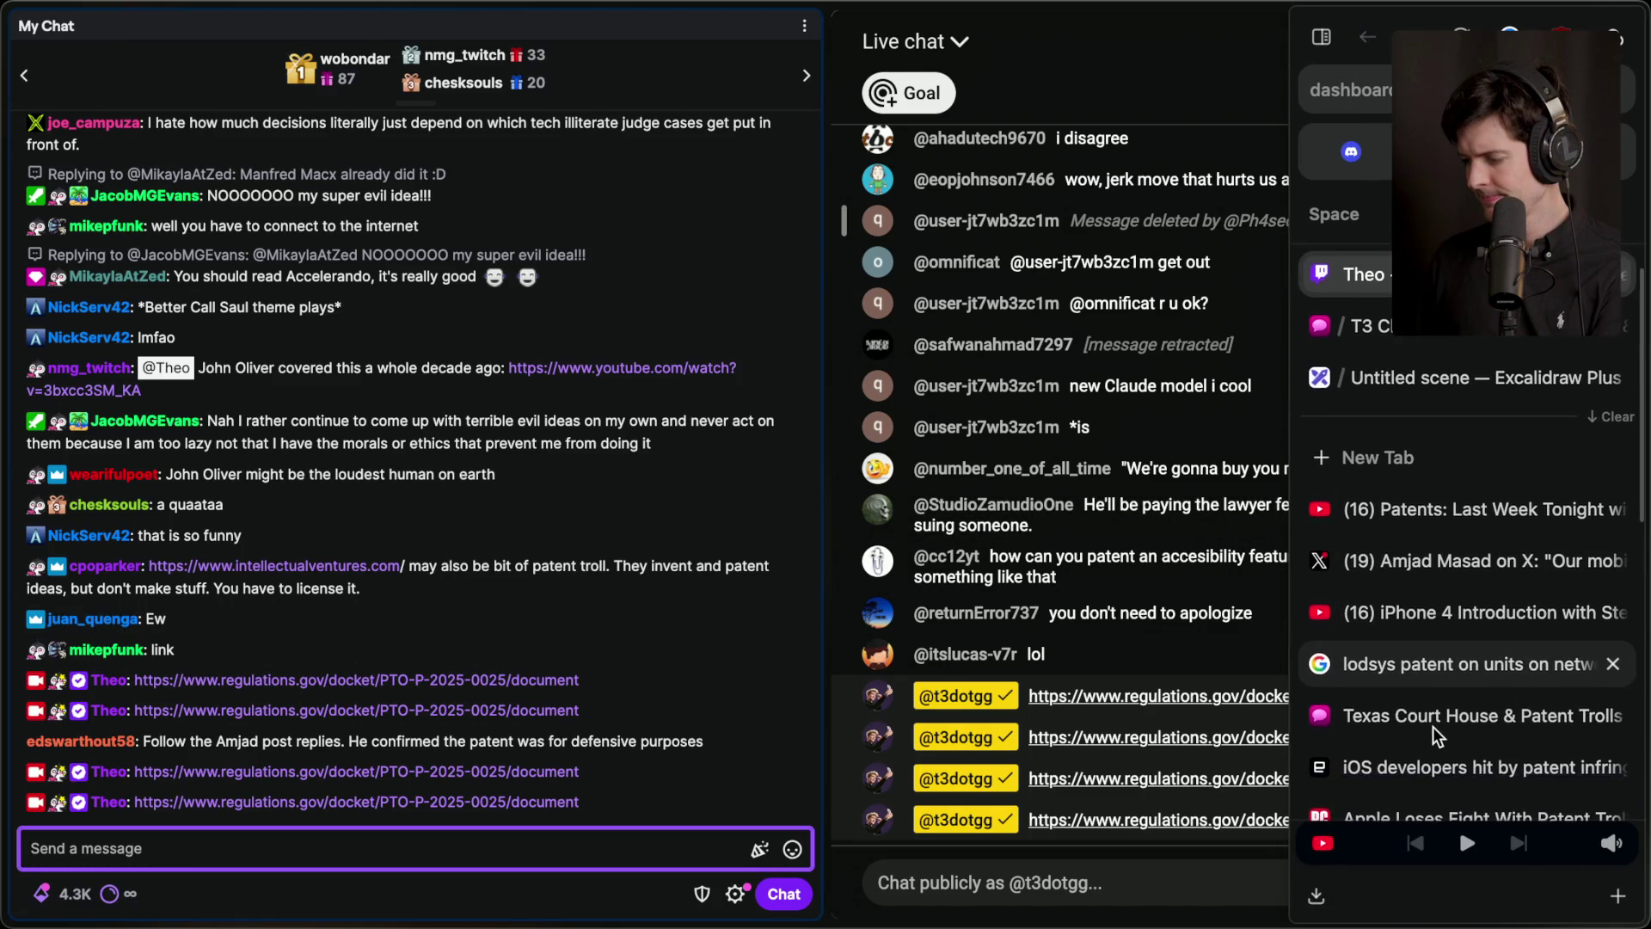
left_click(1488, 714)
left_click(1427, 813)
left_click(1426, 744)
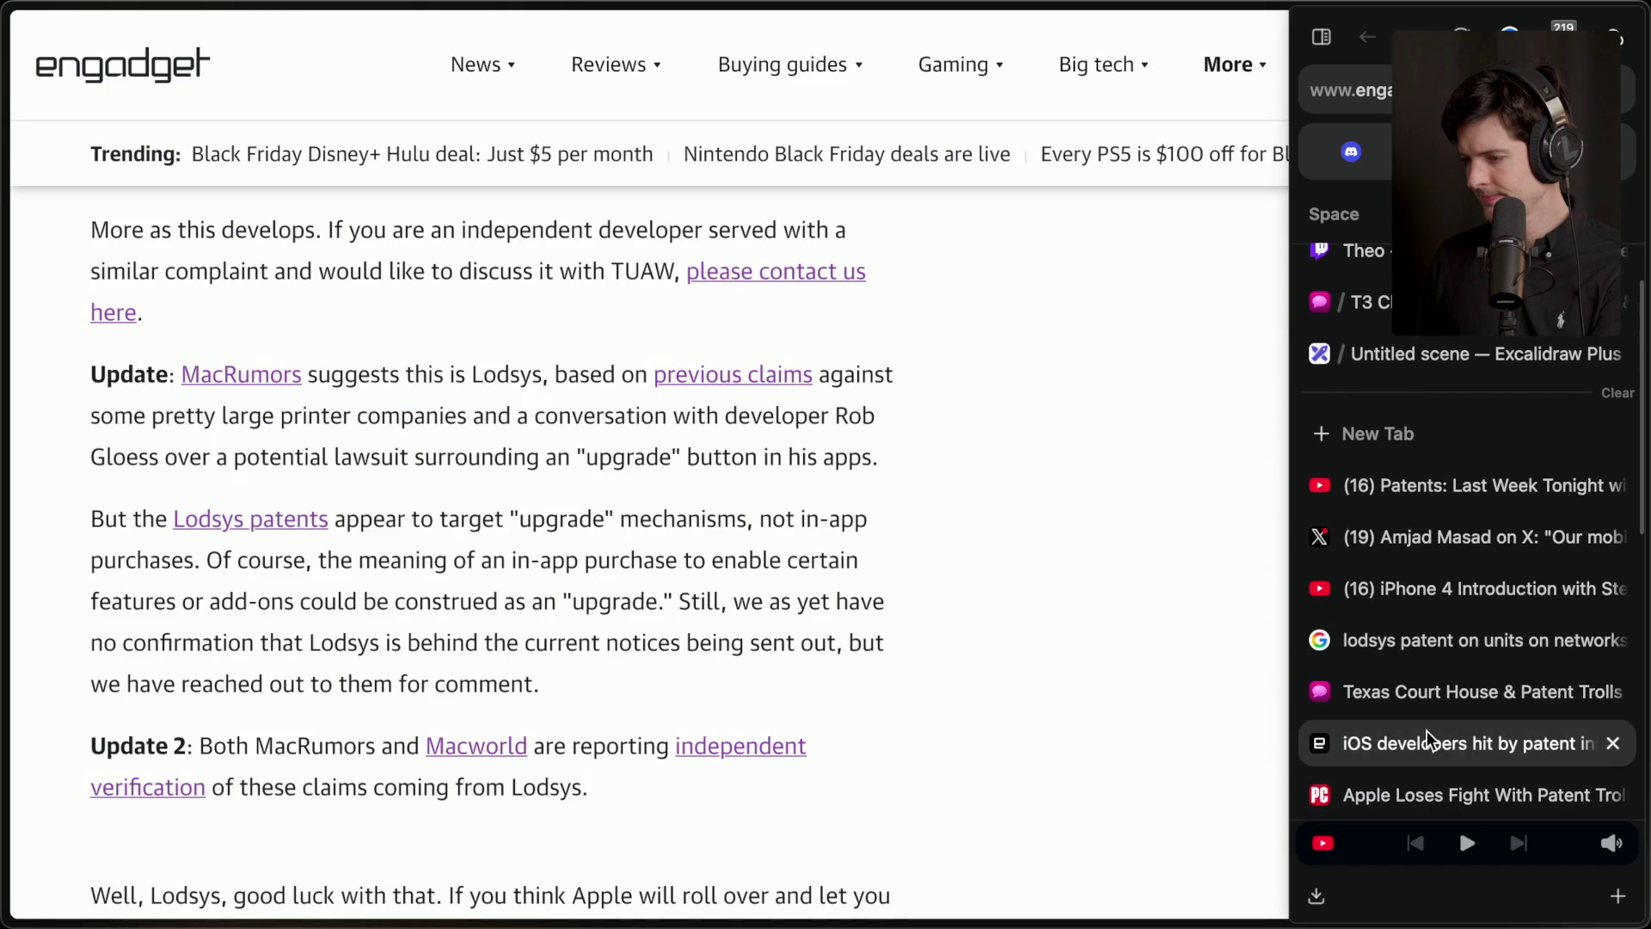
scroll(1427, 739, "down", 3)
left_click(1428, 726)
left_click(1423, 673)
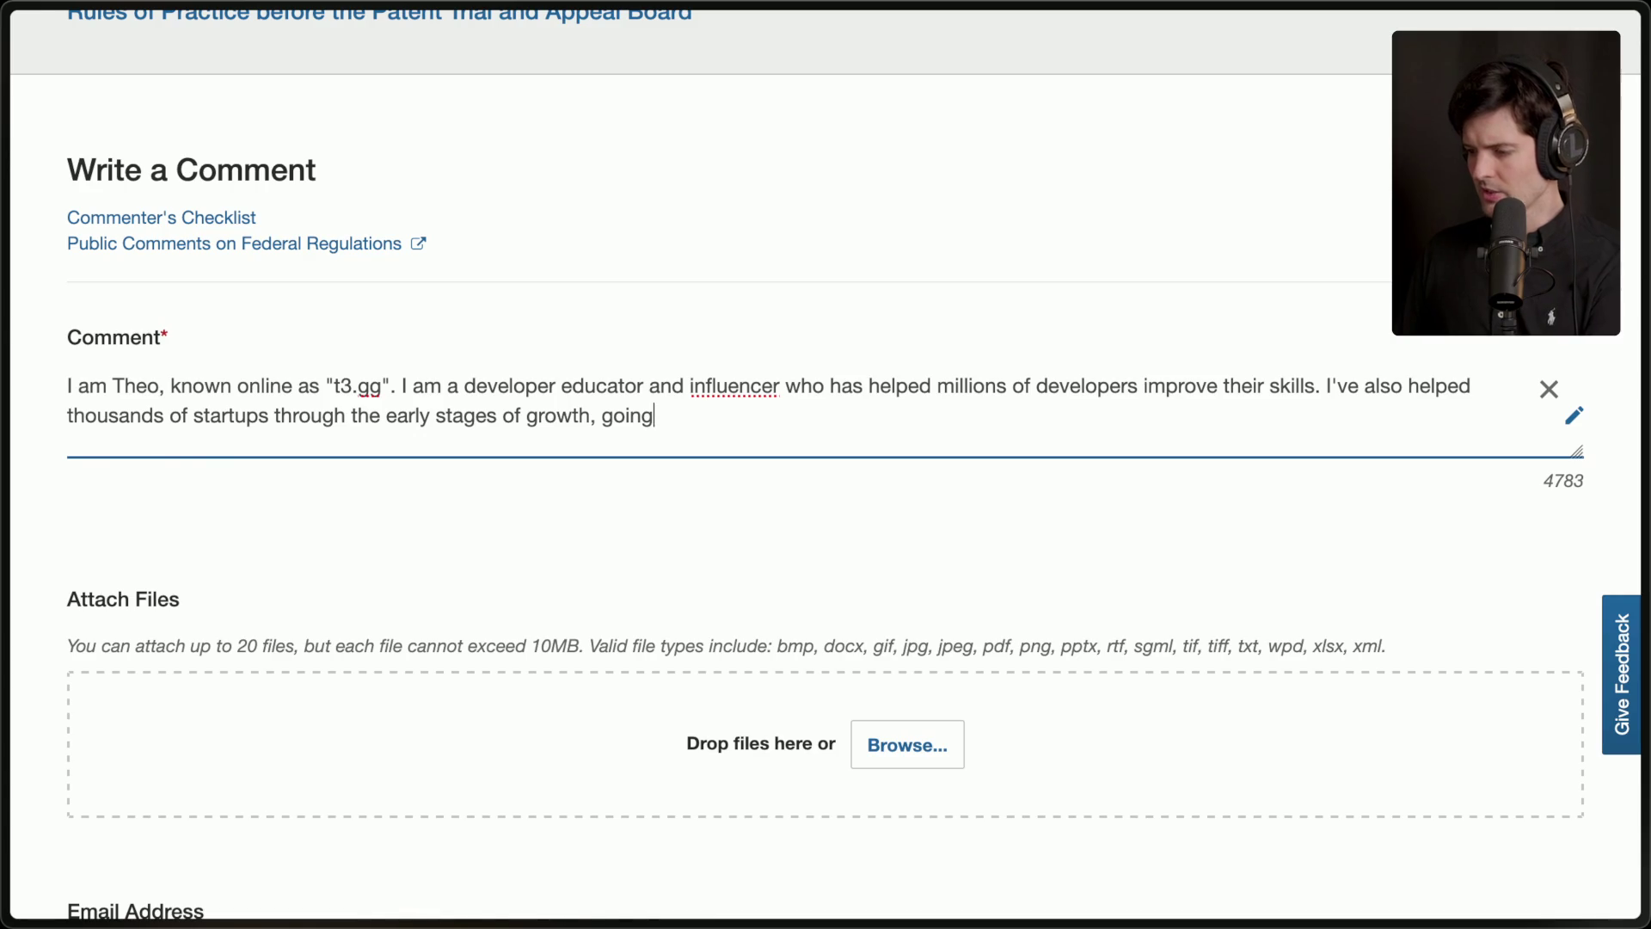
Finish the 'idea to billion dollar business' sentence, enlarge the box, and write that software patents prevented innovation for decades.
type("from")
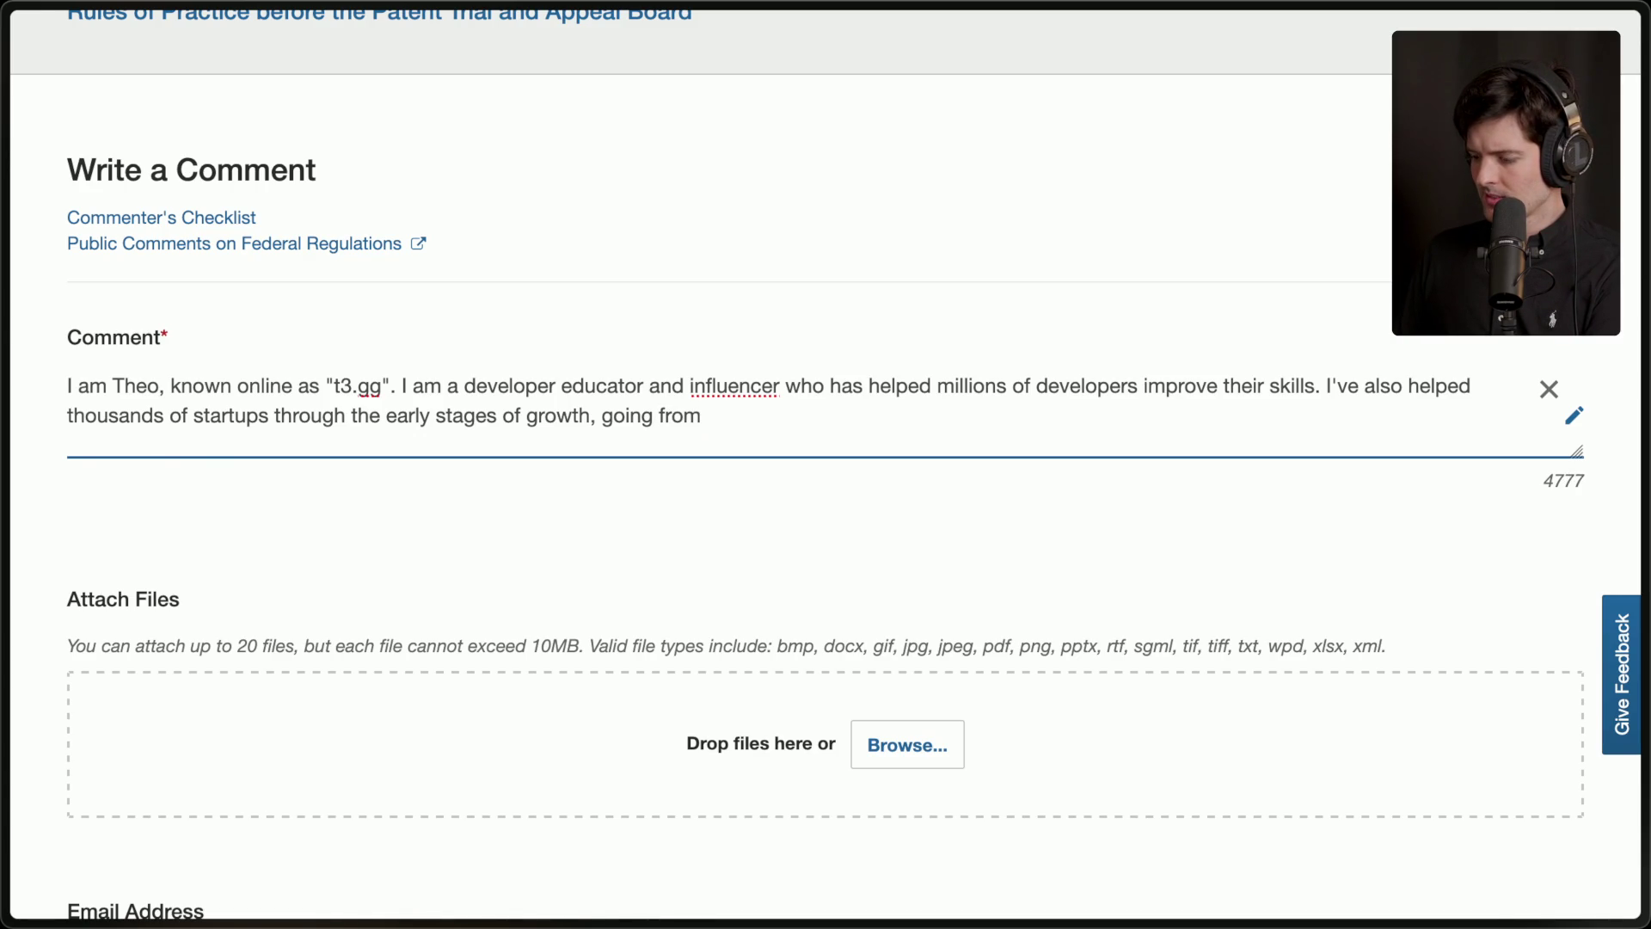
type("idea to billion")
type(" doll")
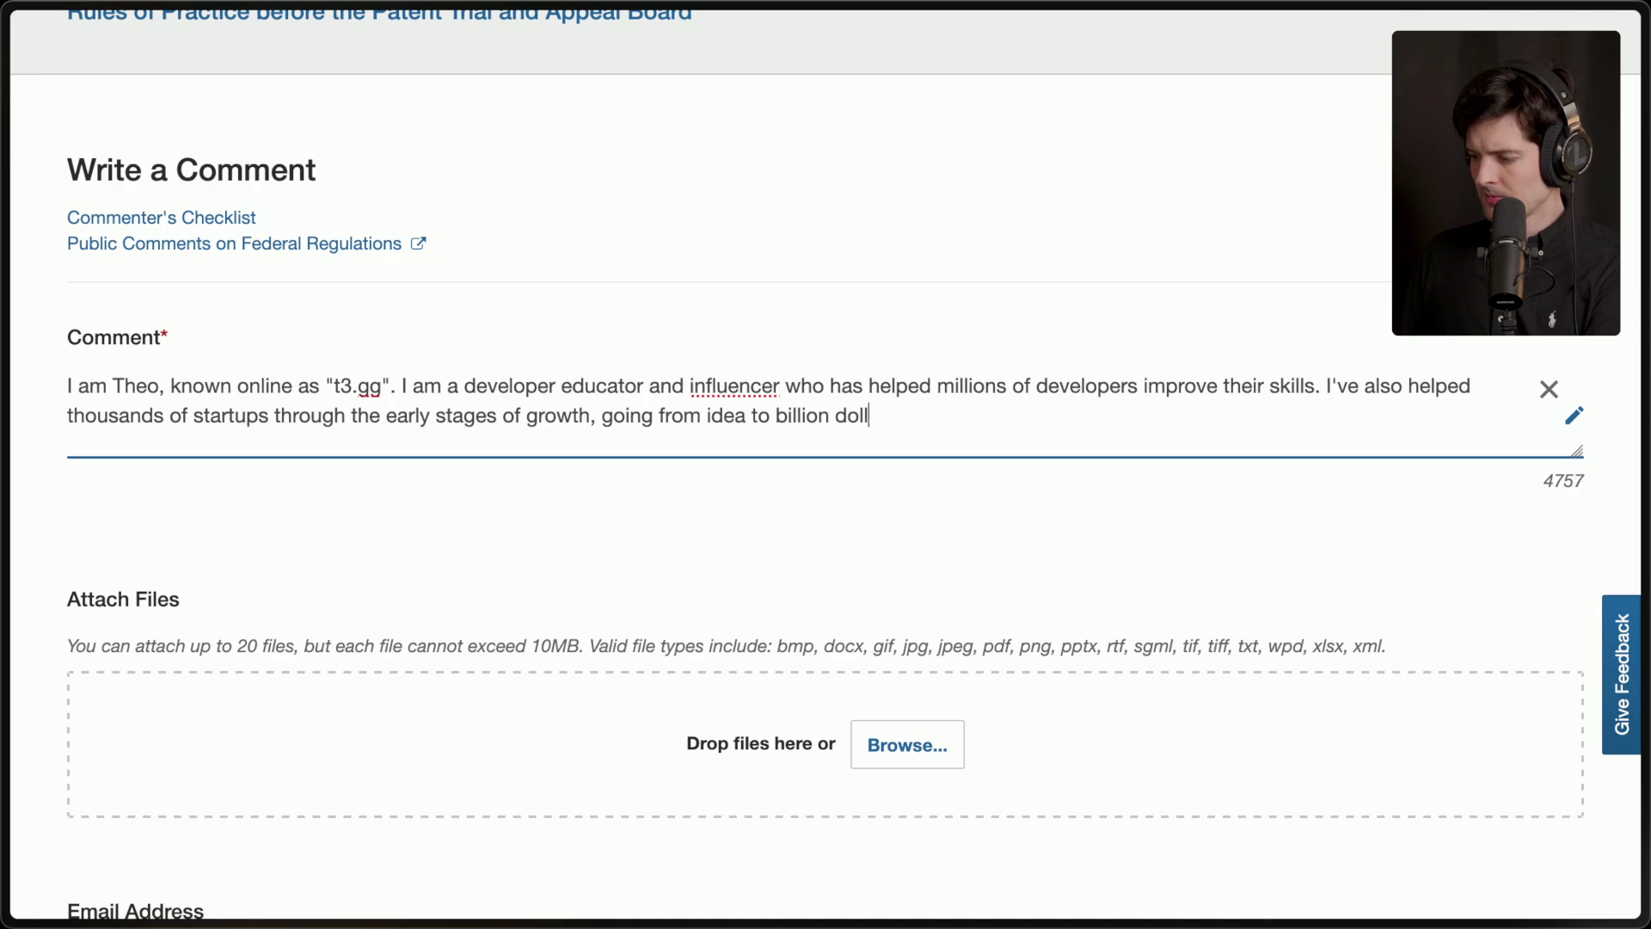
type("ar business.")
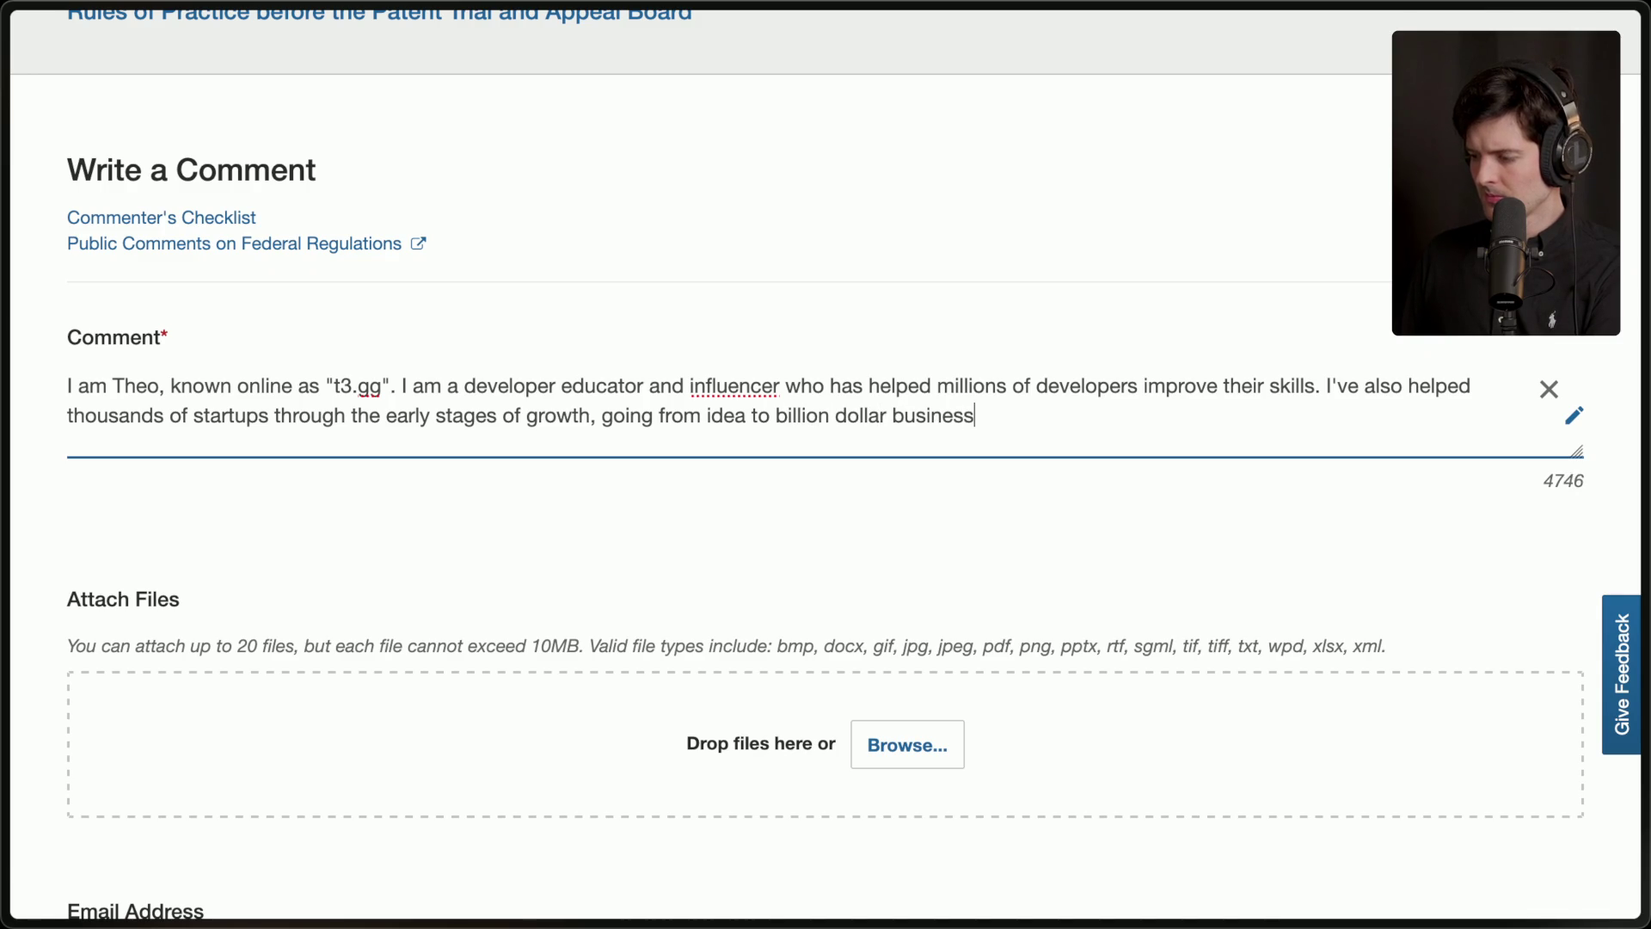
key("Return")
key("Return")
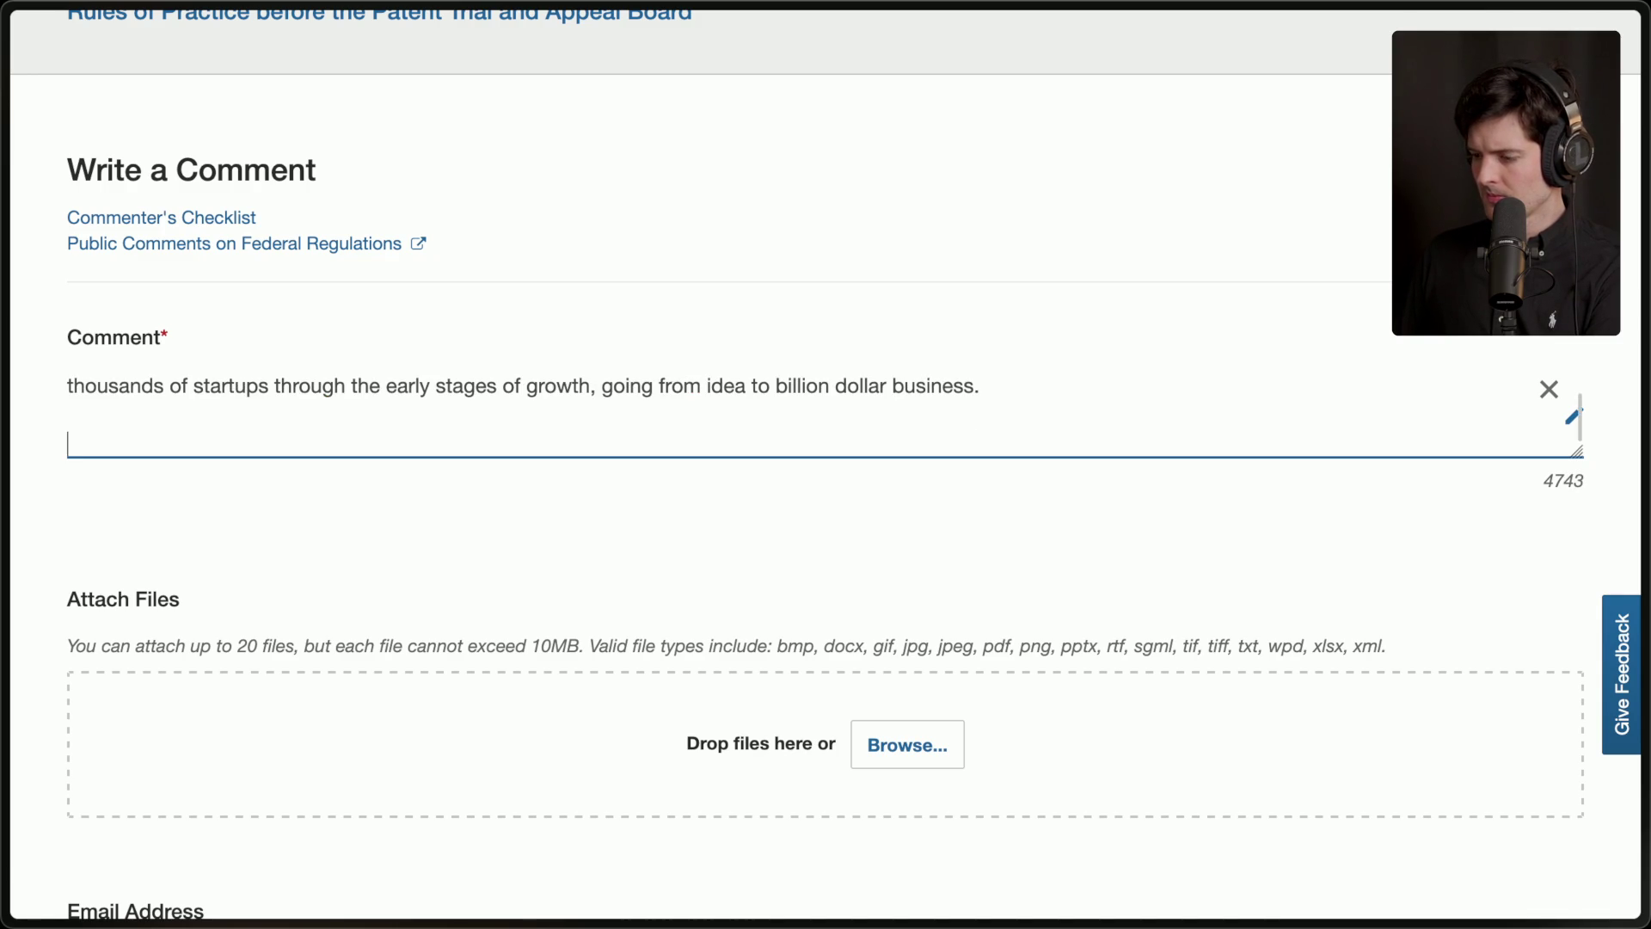
left_click_drag(1576, 449, 1576, 738)
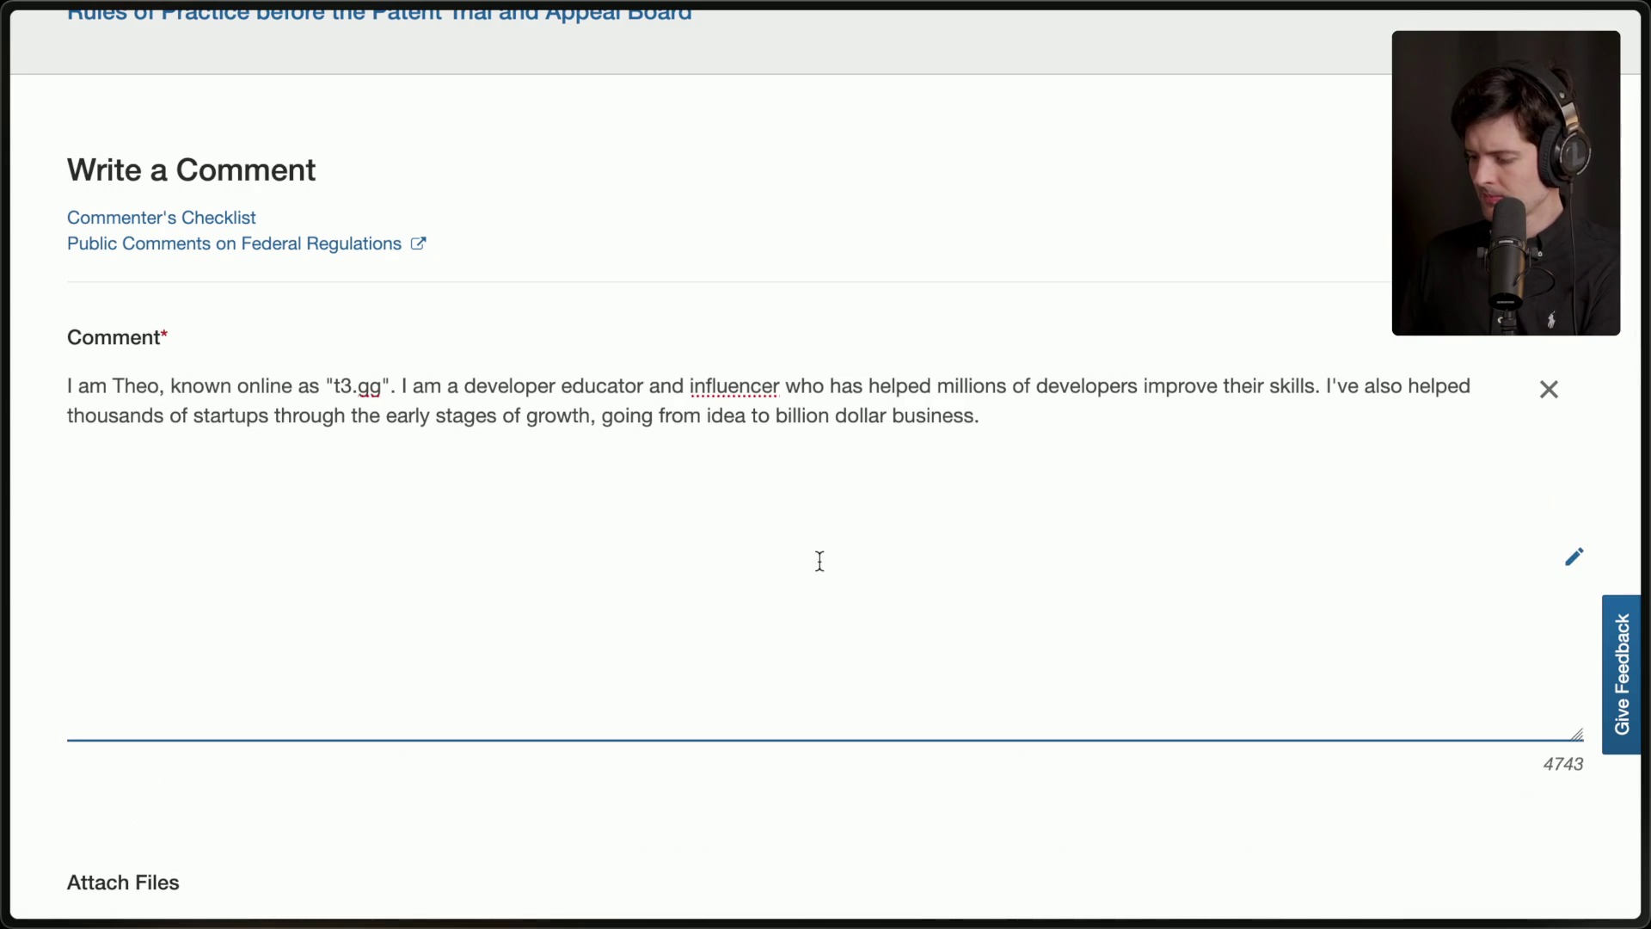
type("The current state ")
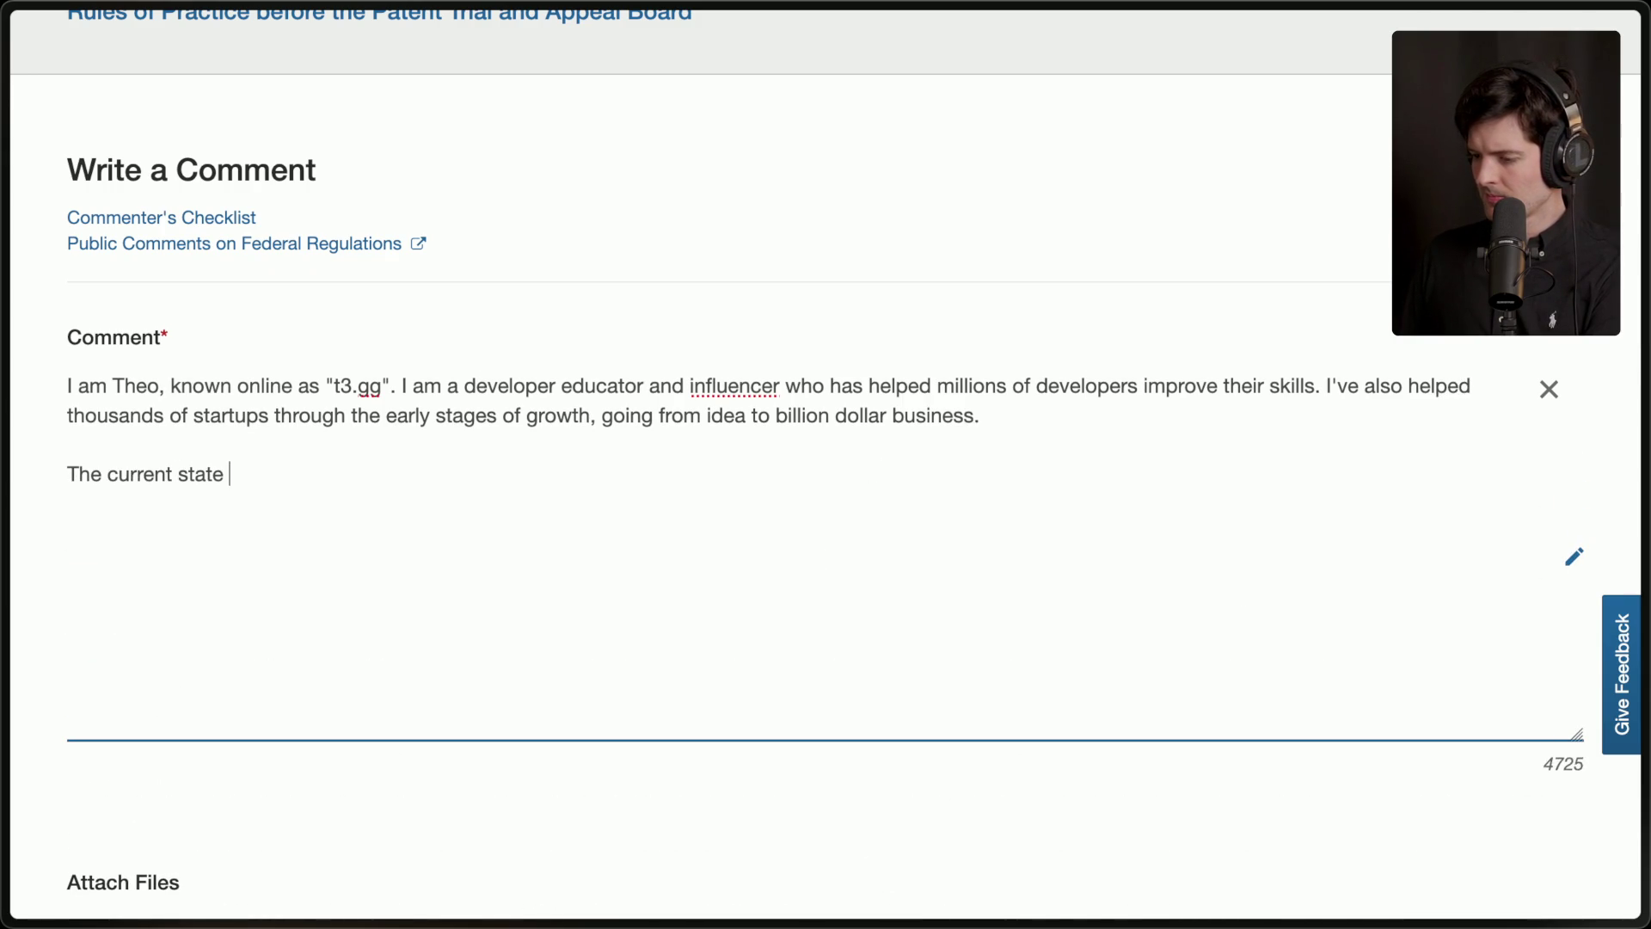
type("of software patents has ")
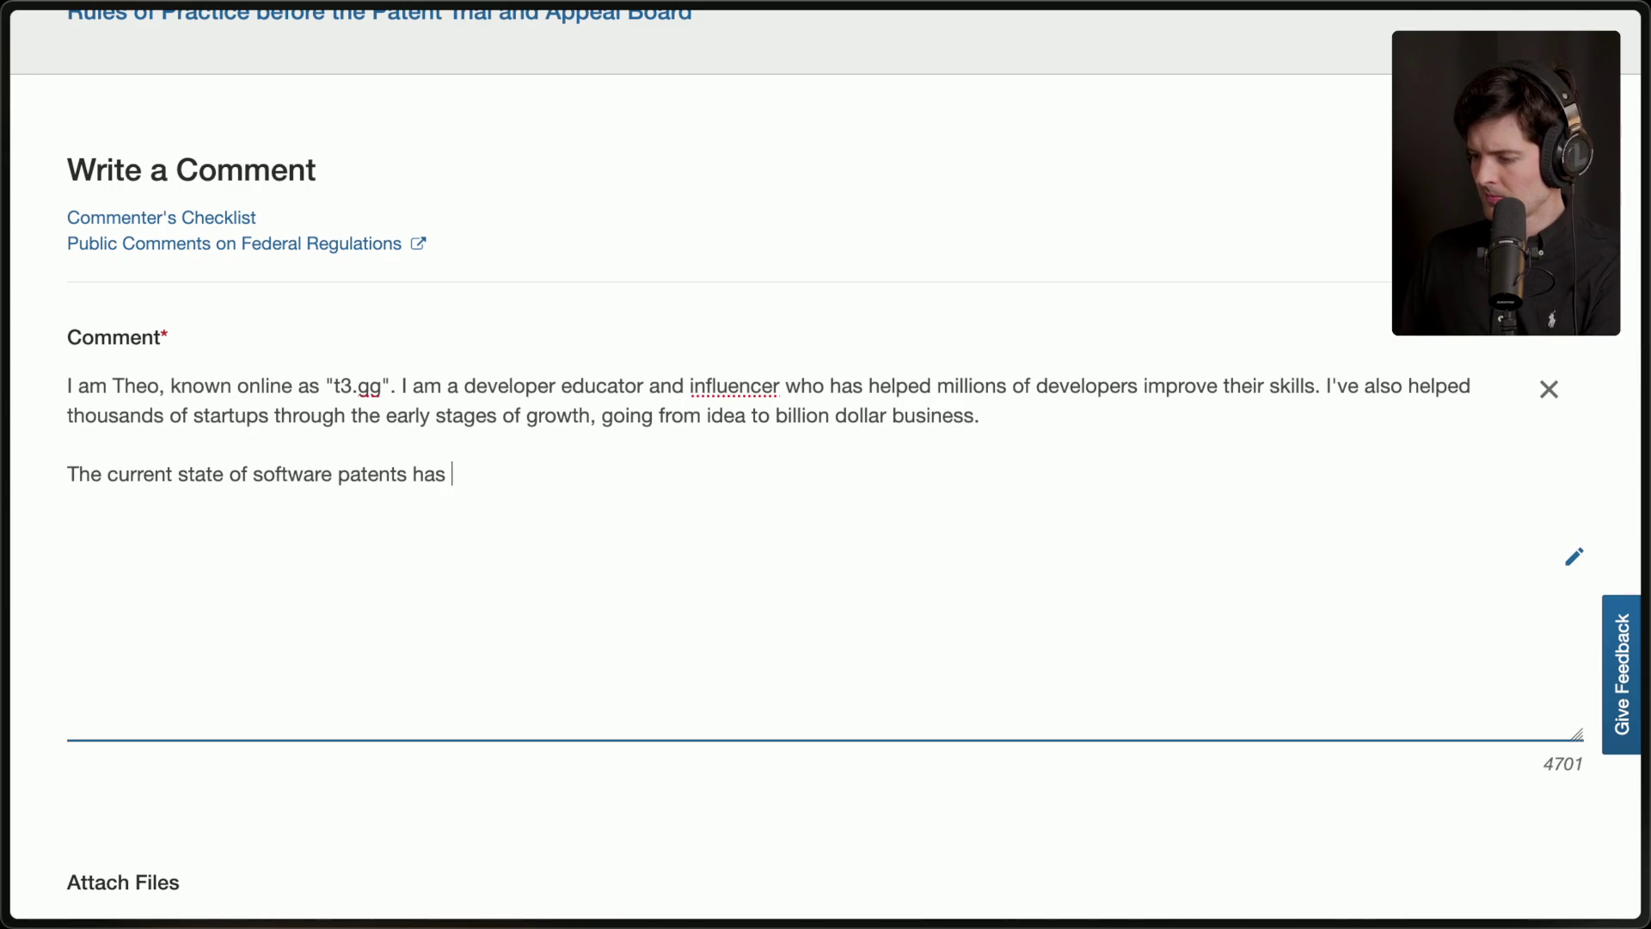
type("prevented ")
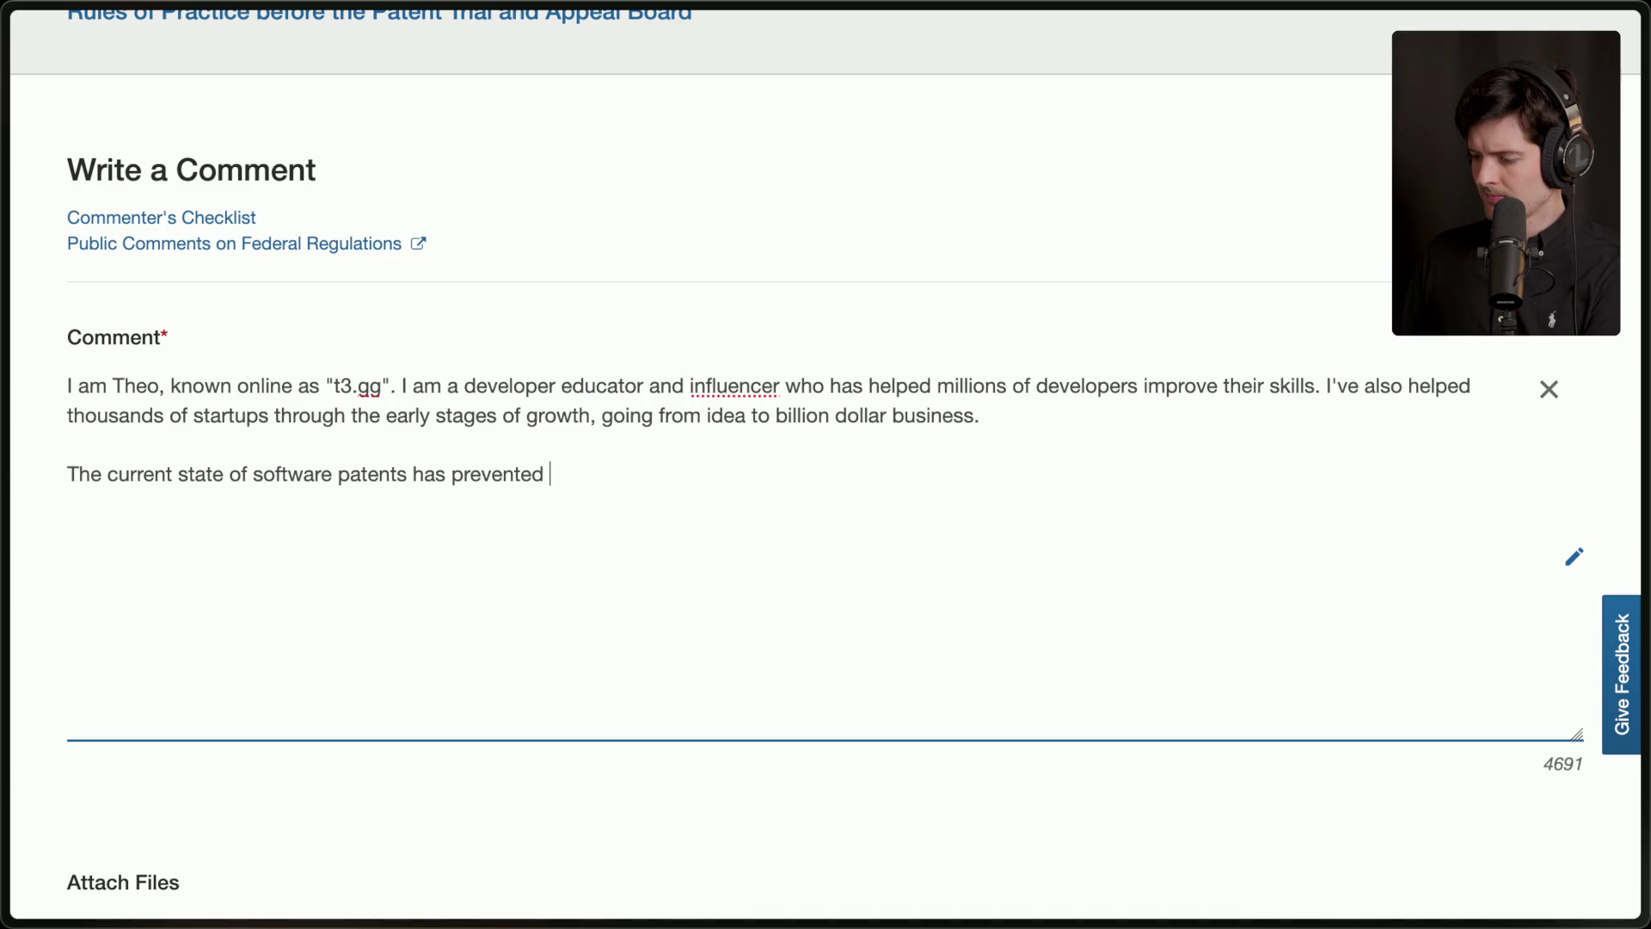
type("billions")
key("alt+BackSpace")
type("hundreds of bi")
type("ll")
key("alt+BackSpace")
key("alt+BackSpace")
key("alt+BackSpace")
type("innovation for decades.")
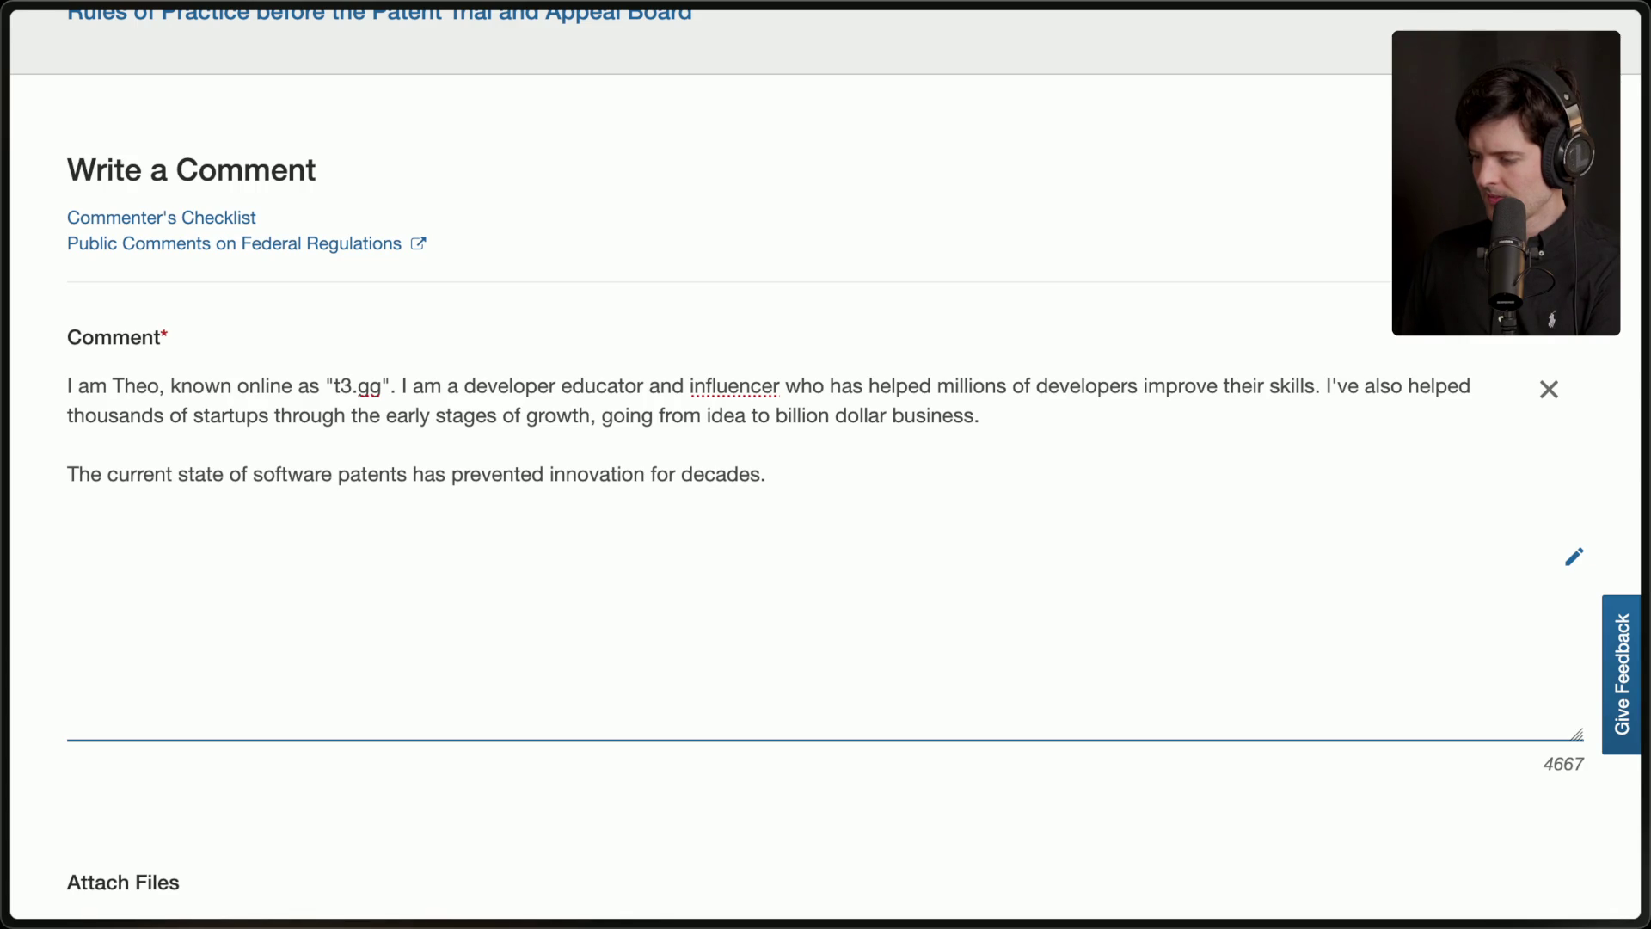
Add that independent developers need support against invalid patents and startups are drained by legal firms.
type("Smal")
key("BackSpace")
key("BackSpace")
key("BackSpace")
type("Indev")
key("BackSpace")
type("pendent developers and small teams need every")
key("BackSpace")
key("BackSpace")
key("BackSpace")
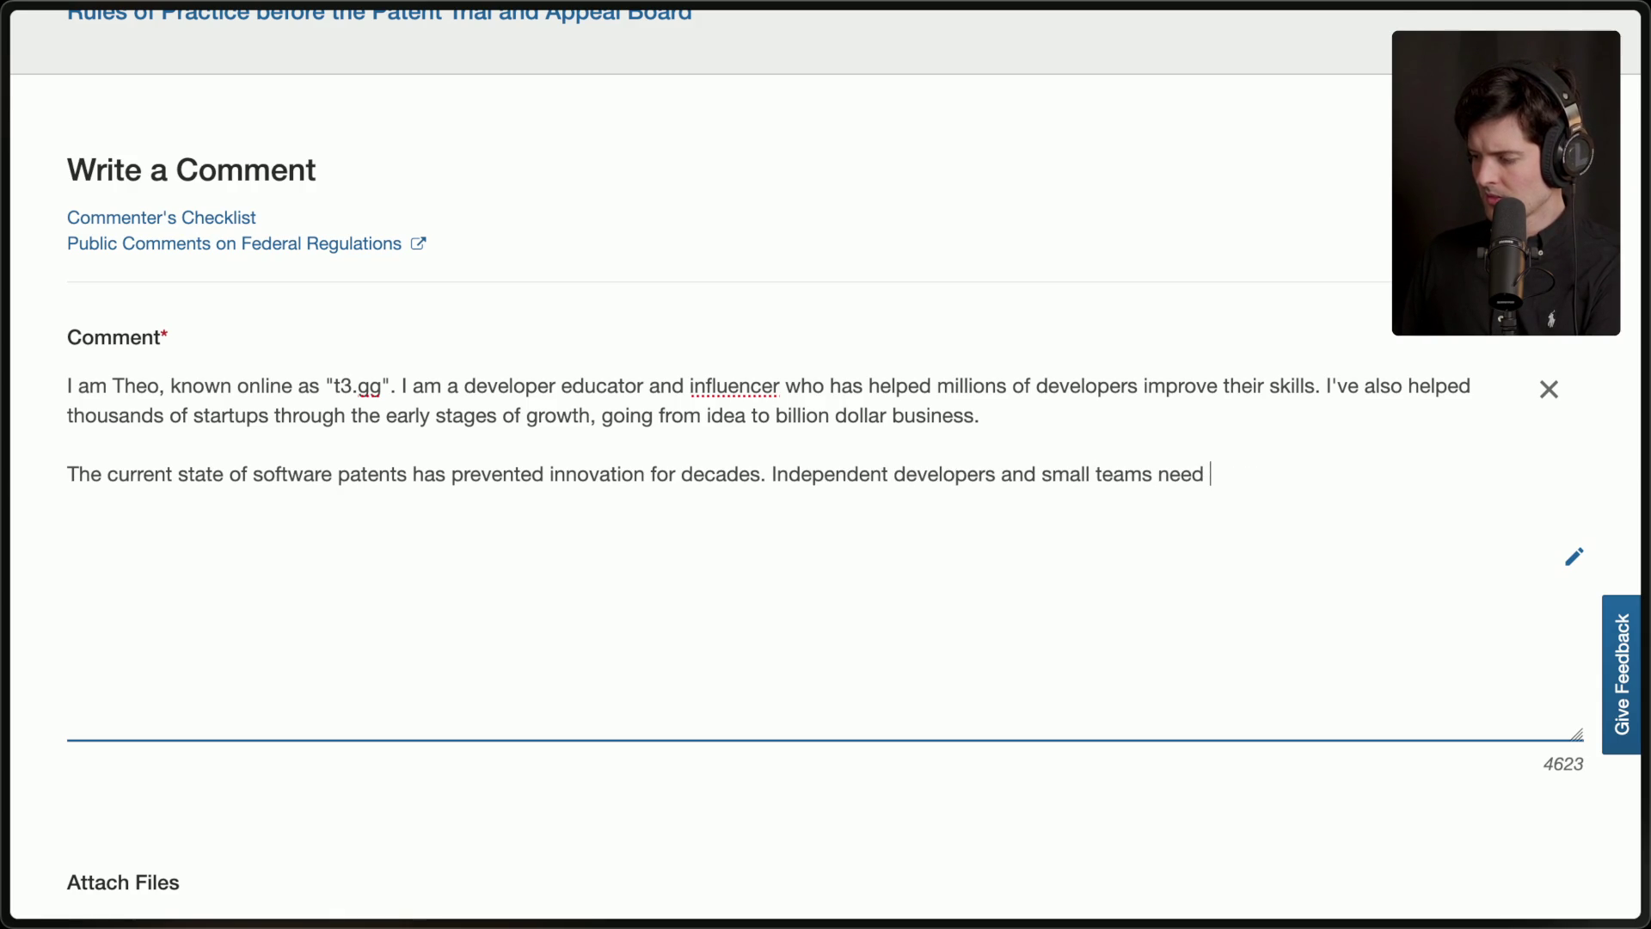
type("more support to challenge ")
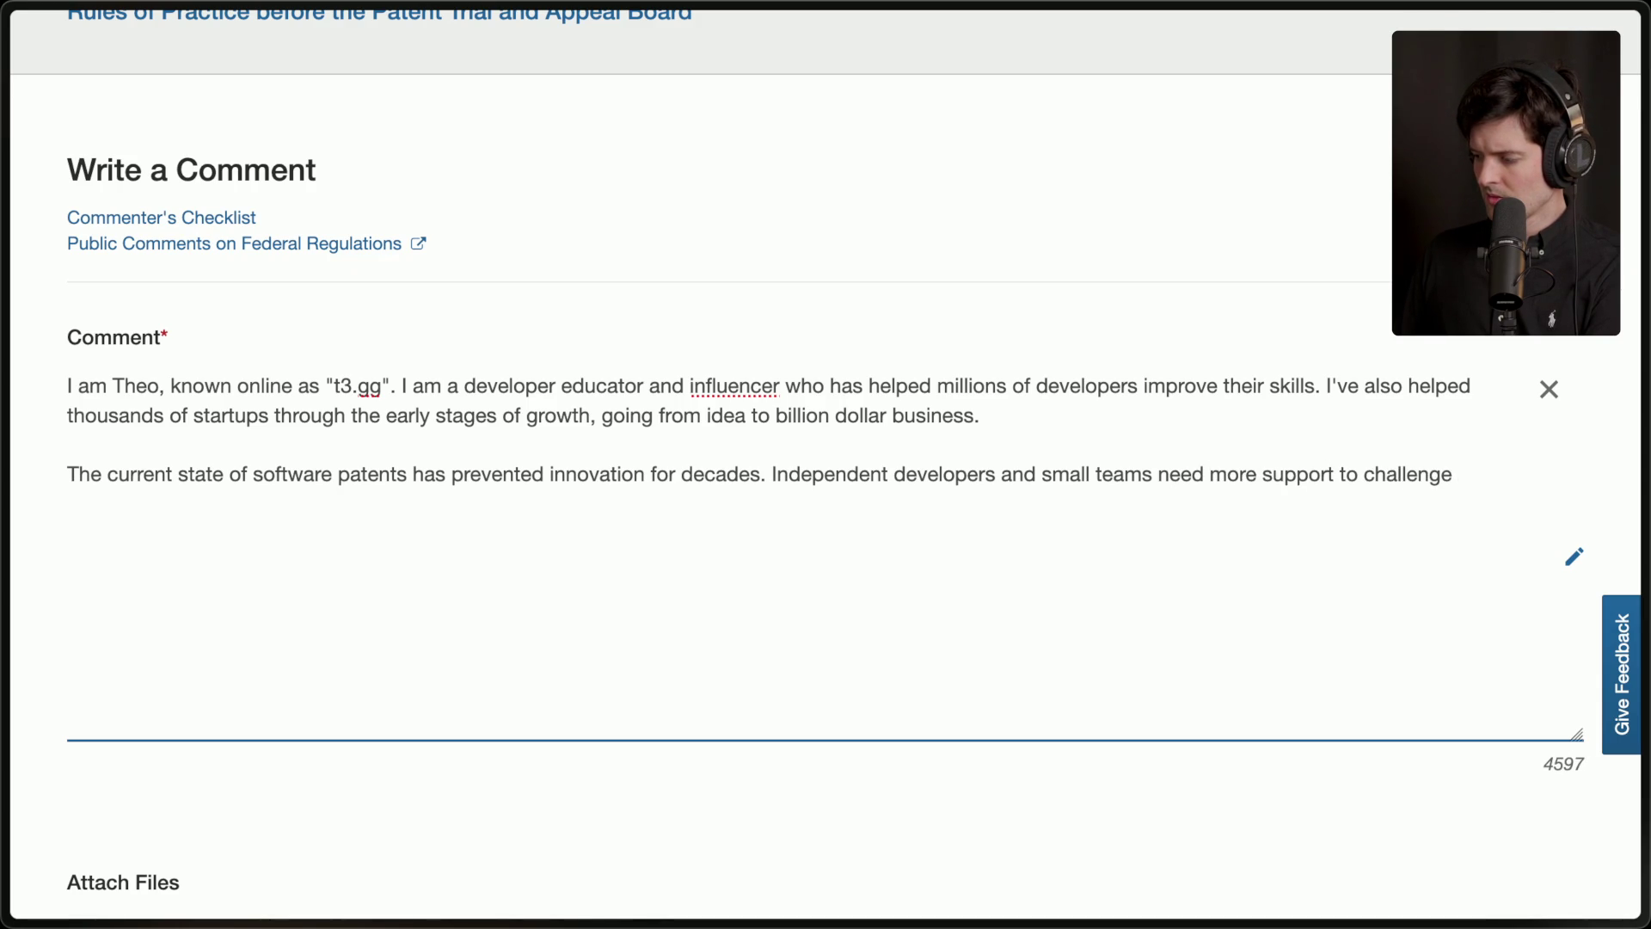
type("invalid patents ")
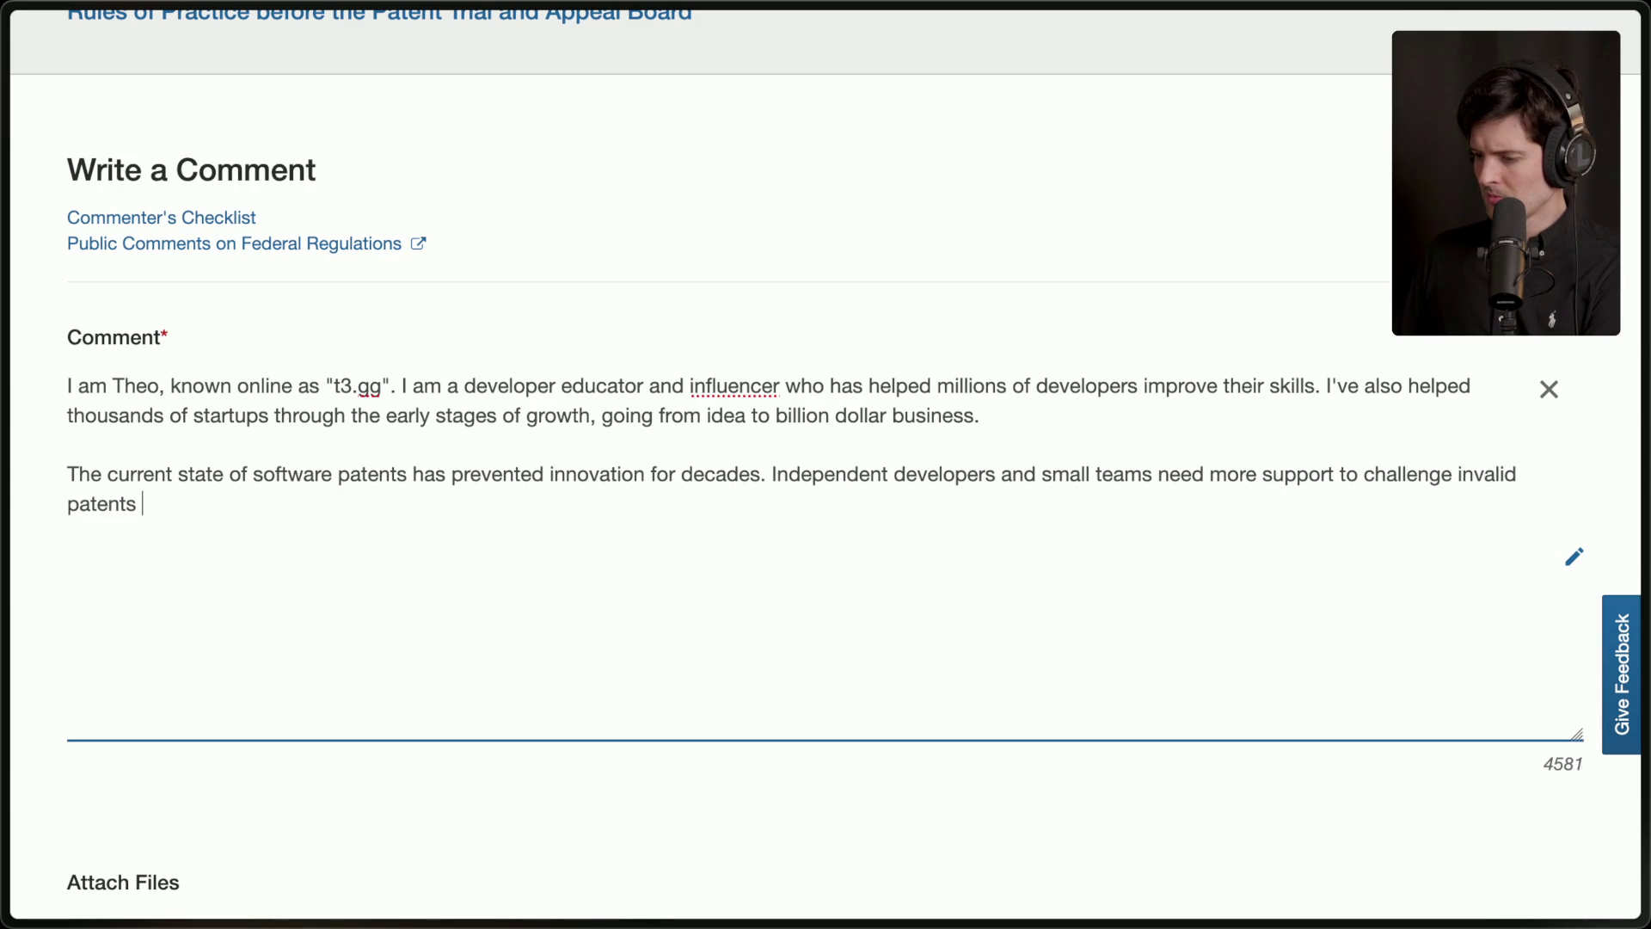
type("that prevent them from i")
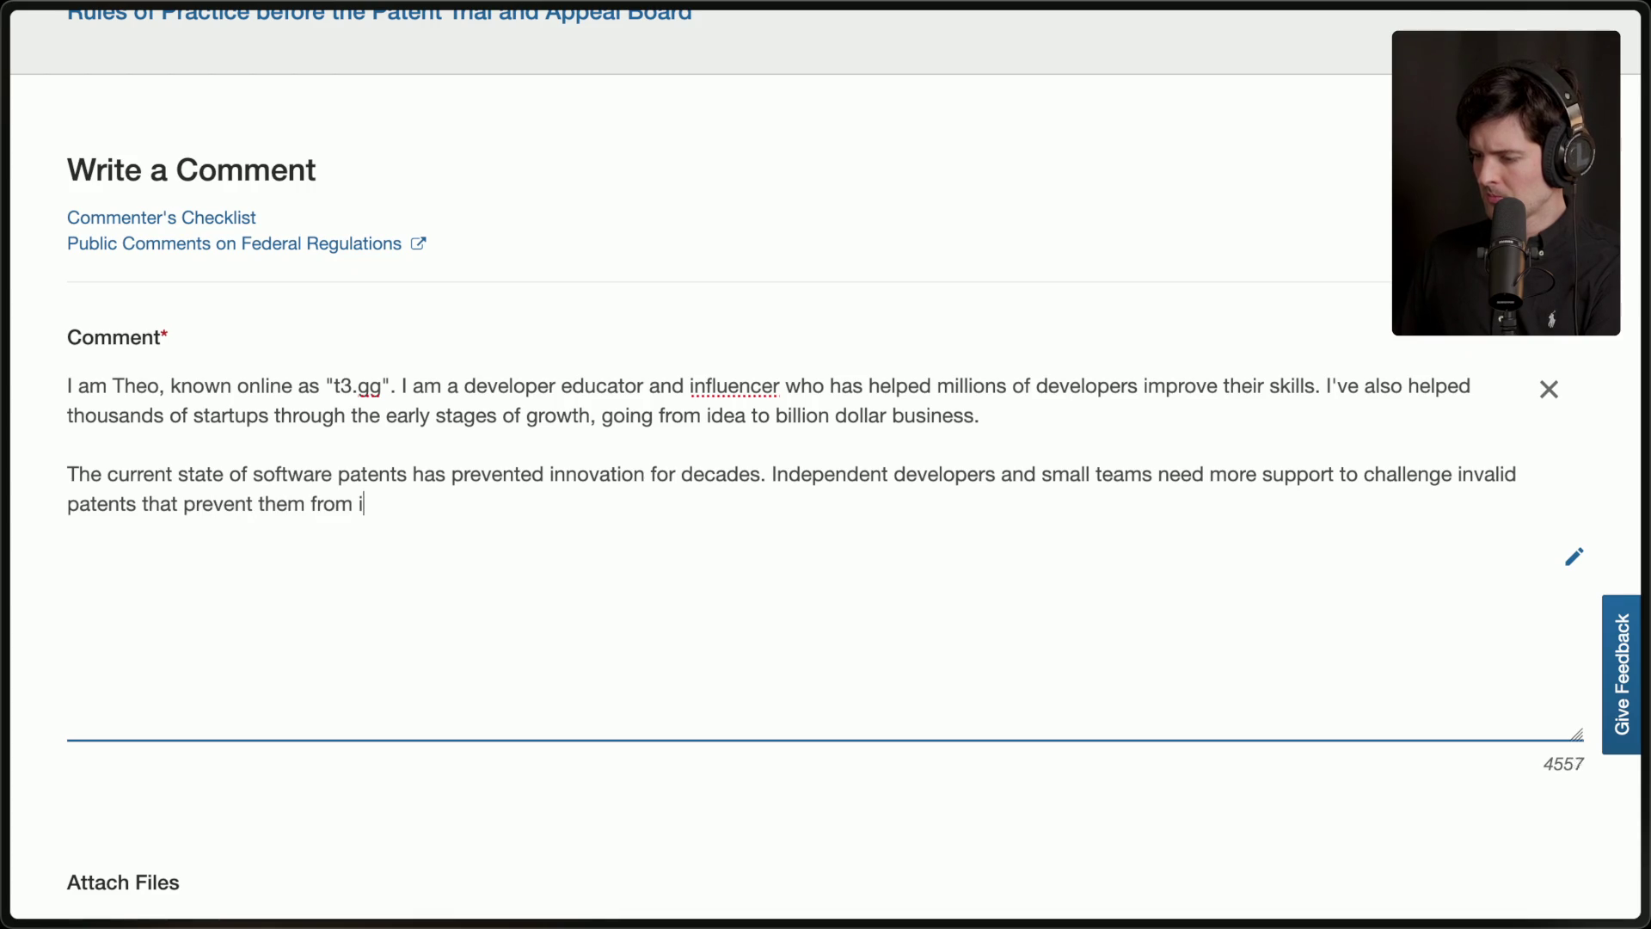
type("nnovating.")
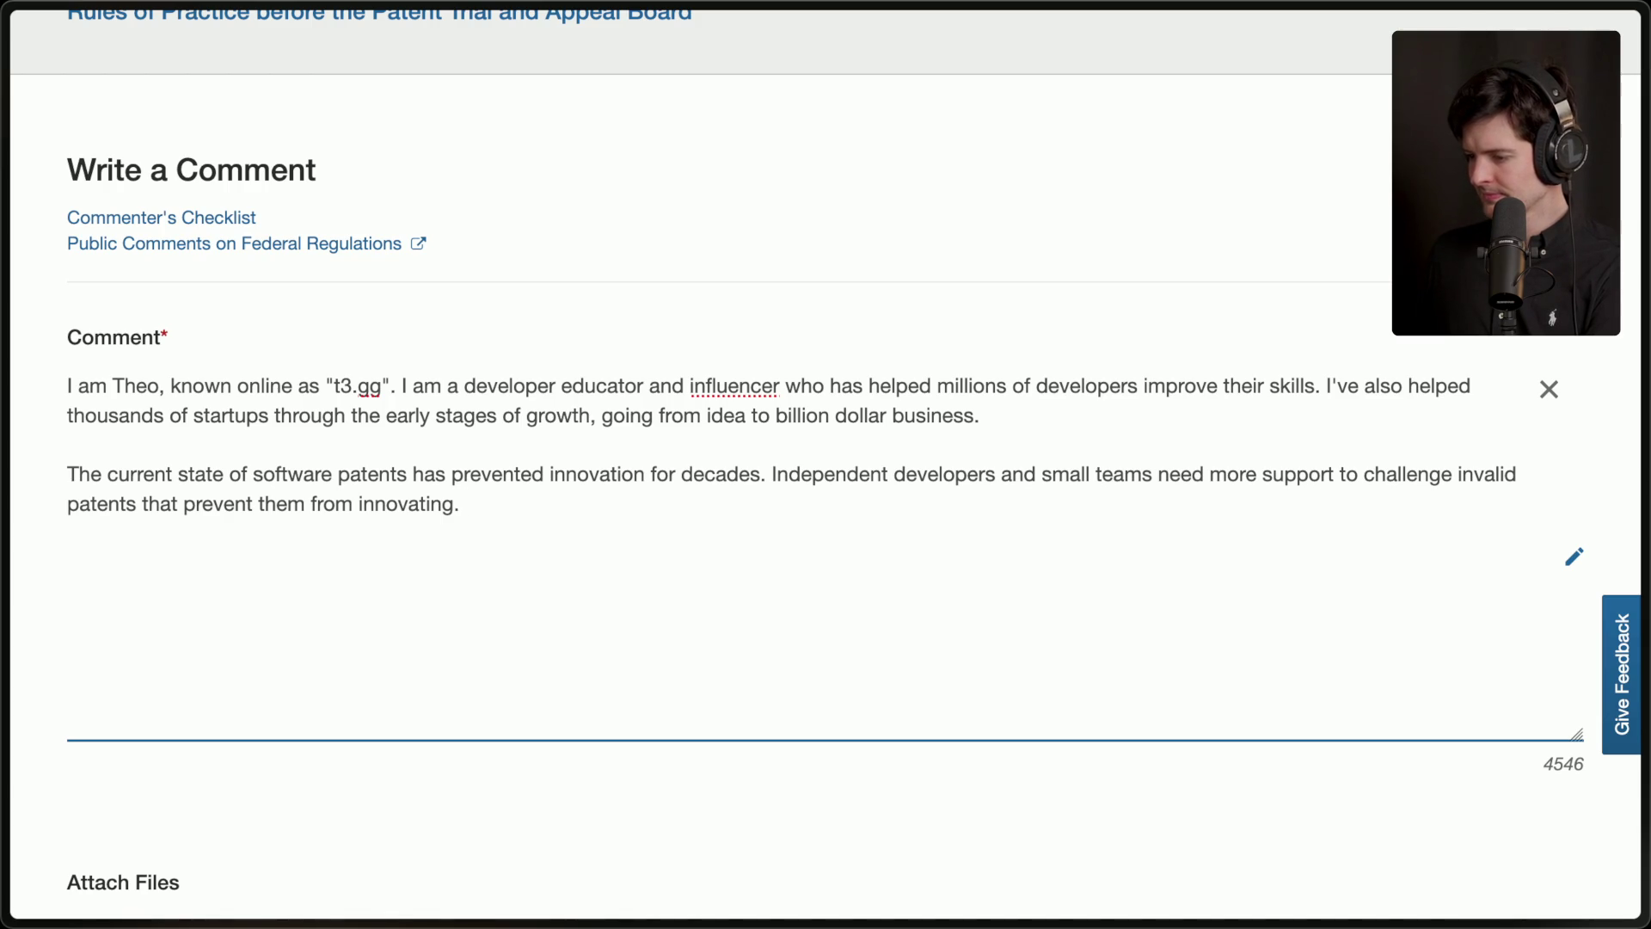
type("I've seen sta")
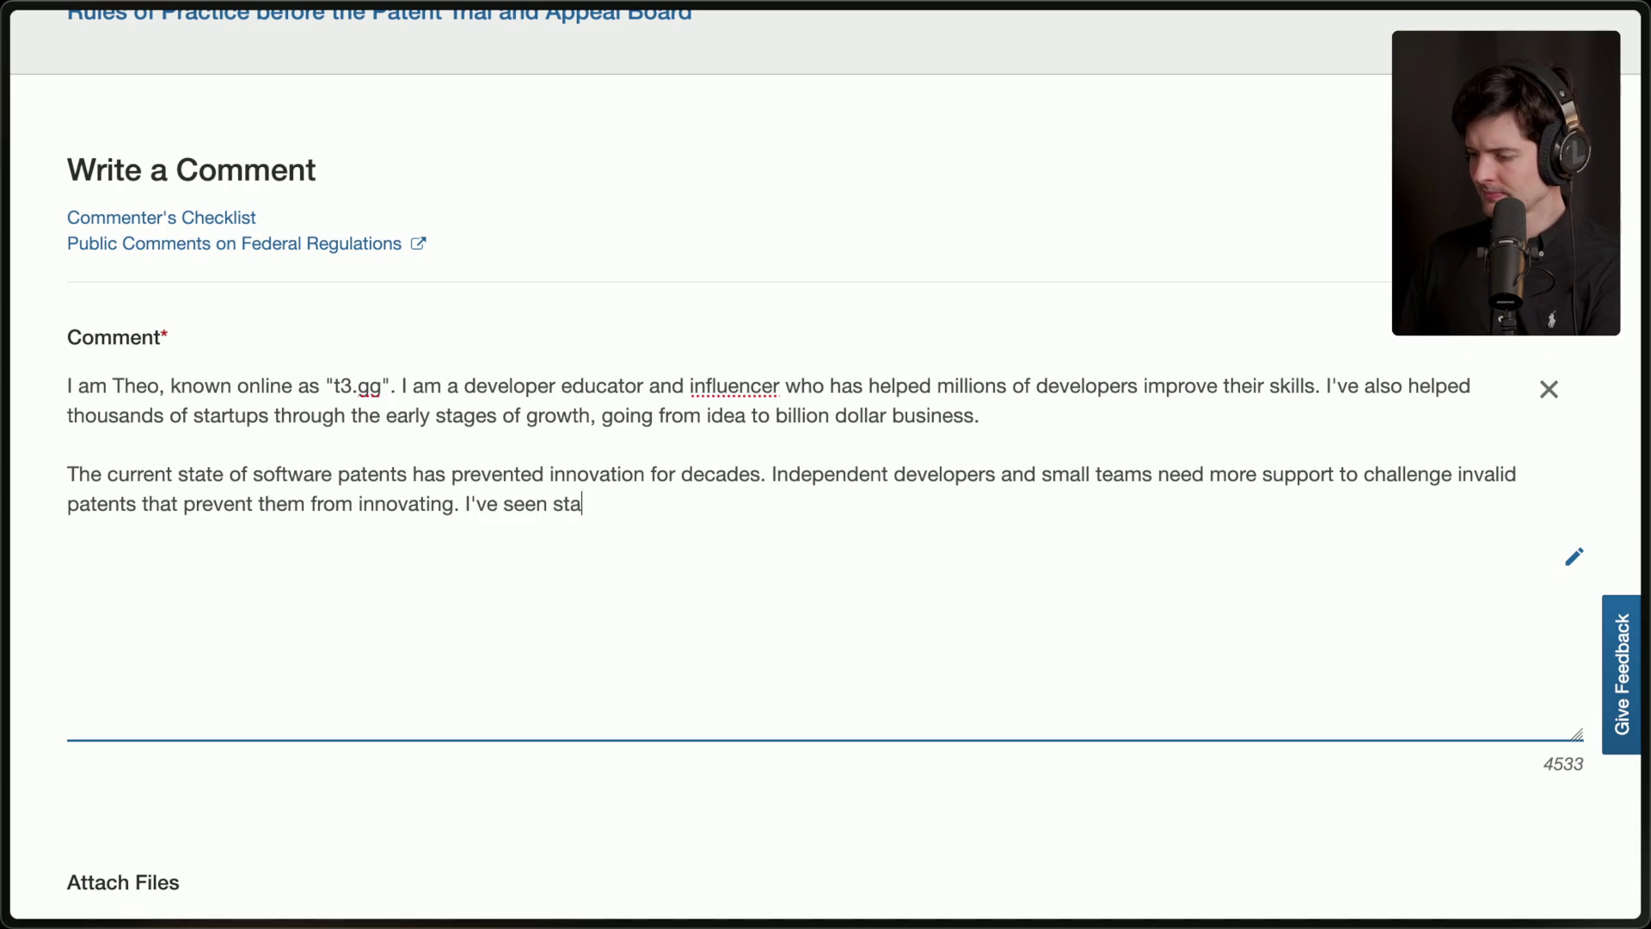
type("rtups drain")
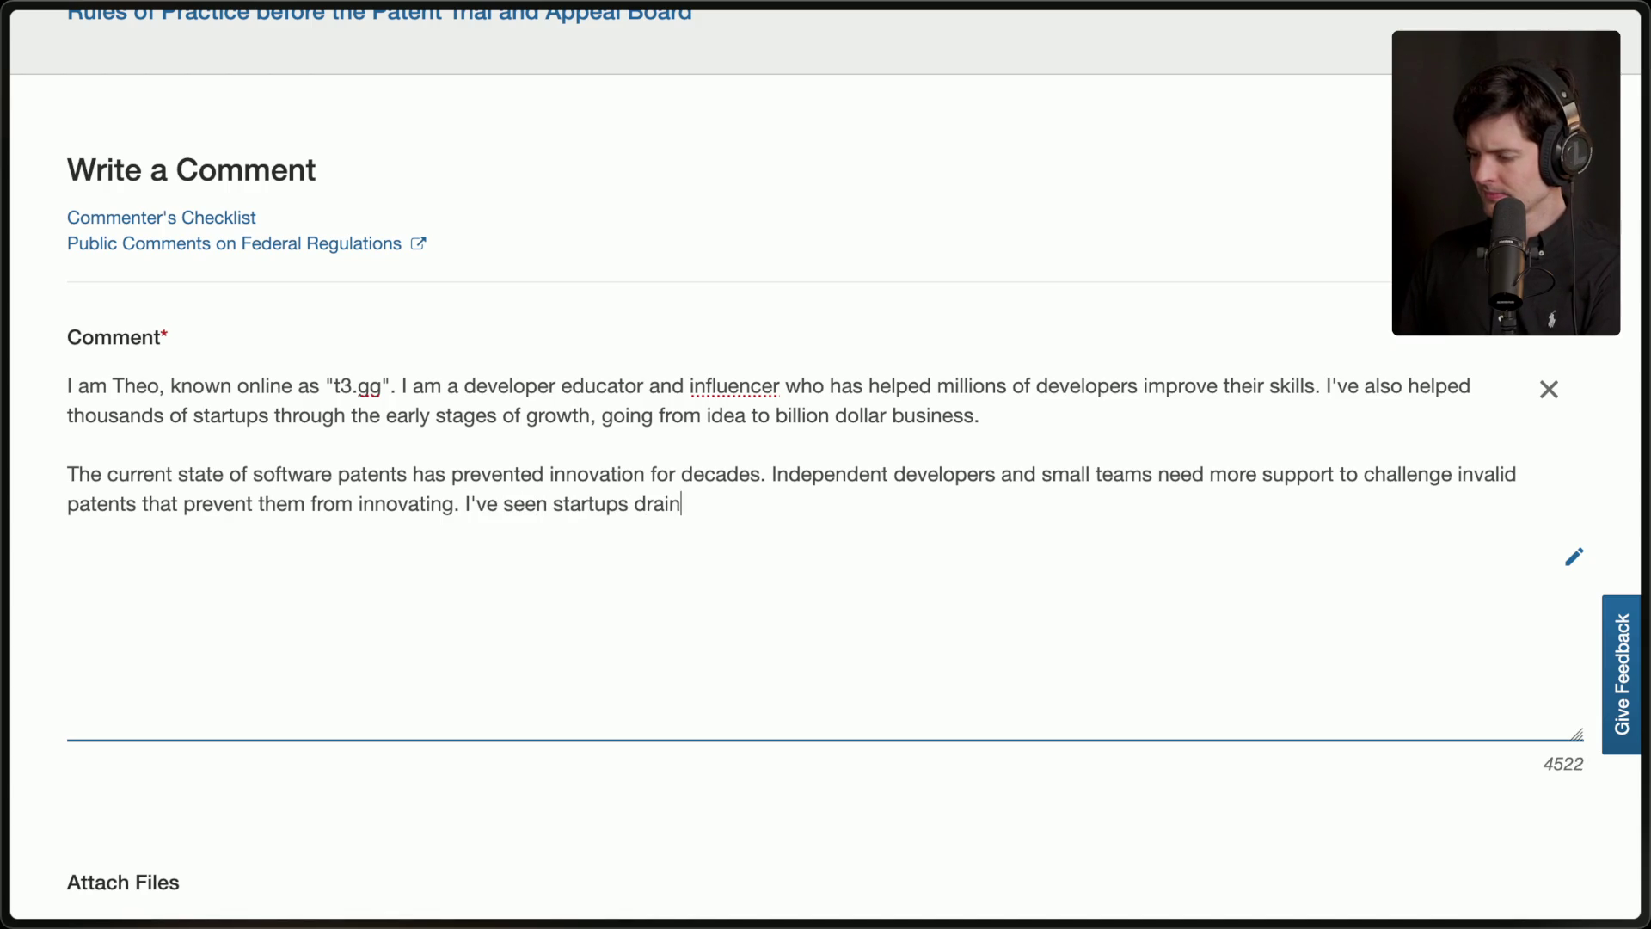
type("ed of all their resour")
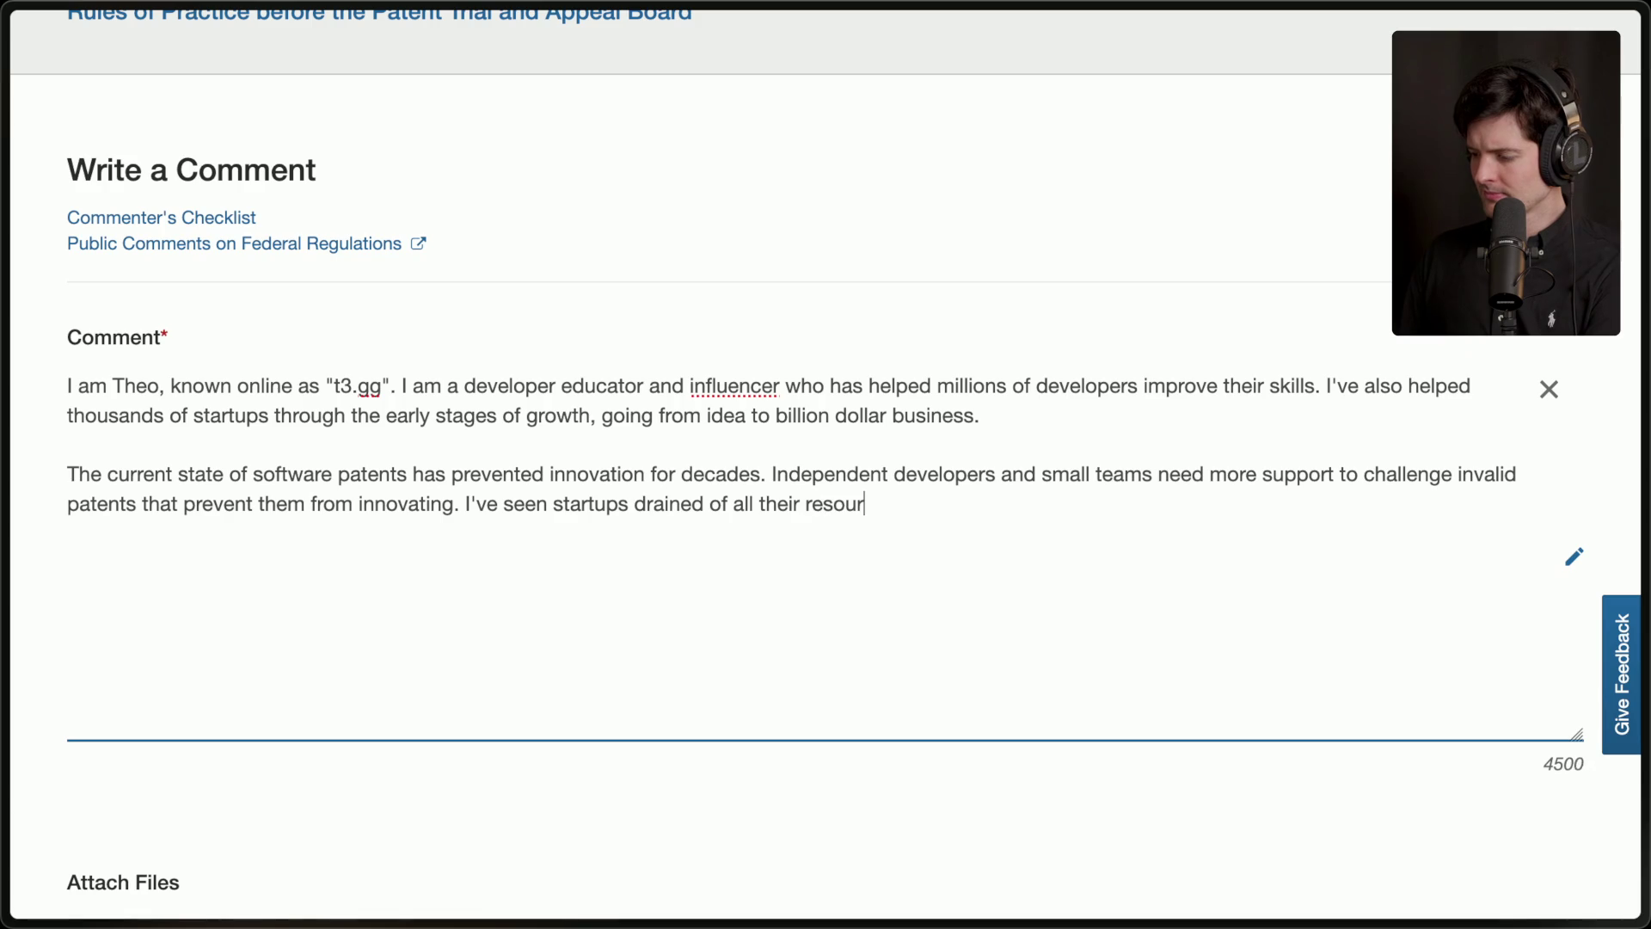
type("ces by leg")
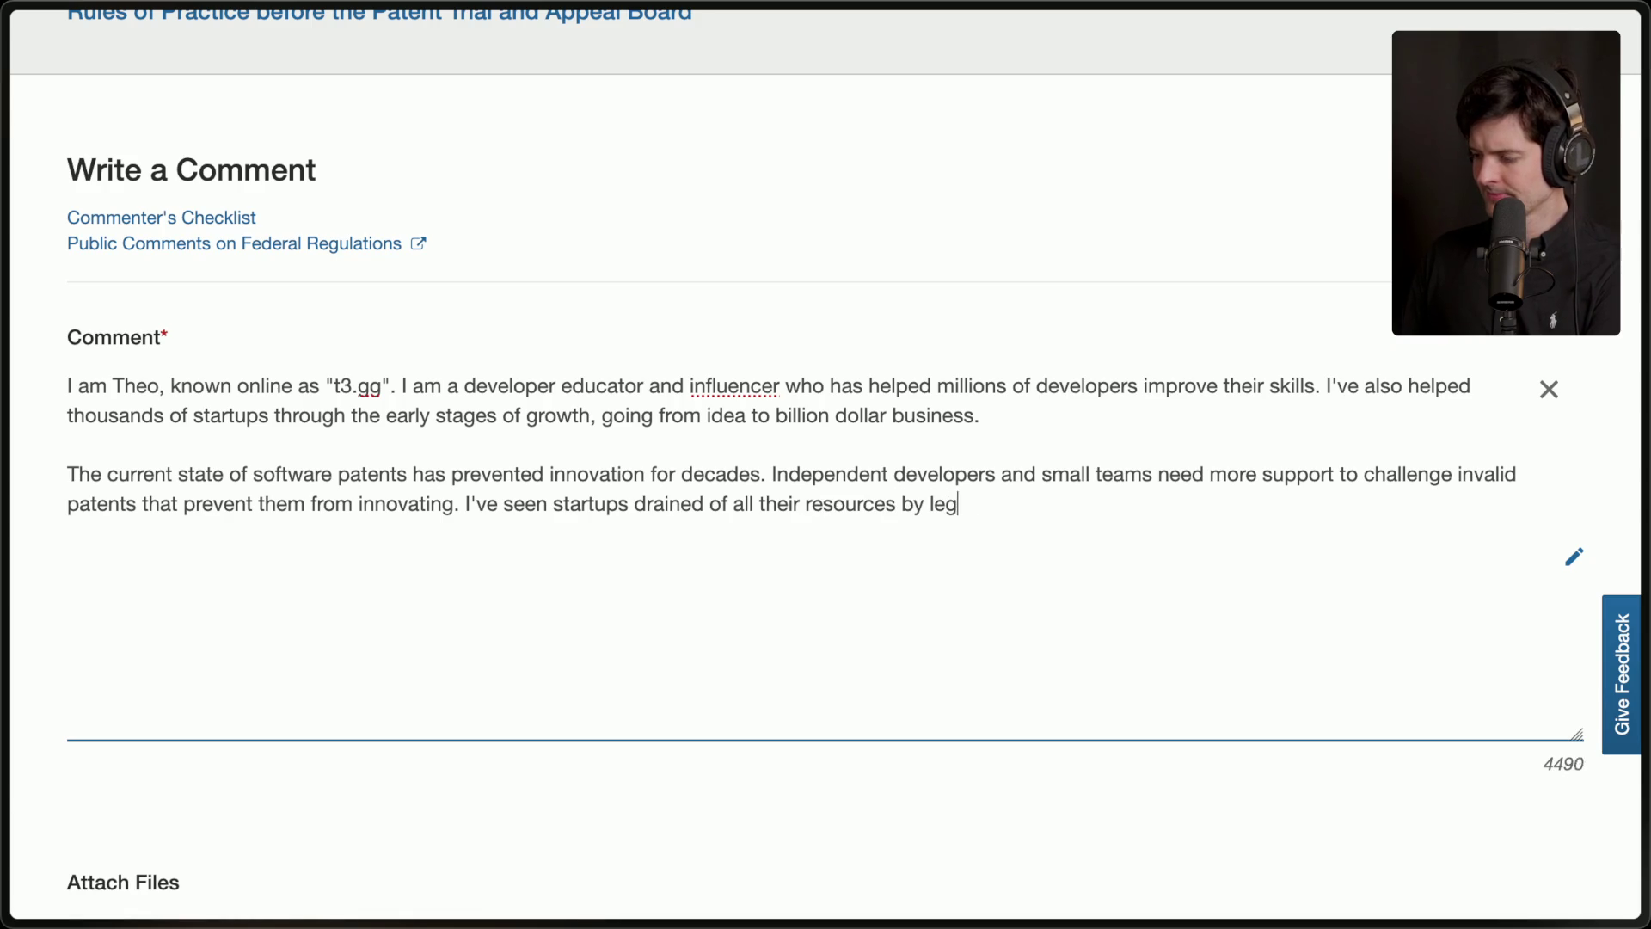
type("al firms with")
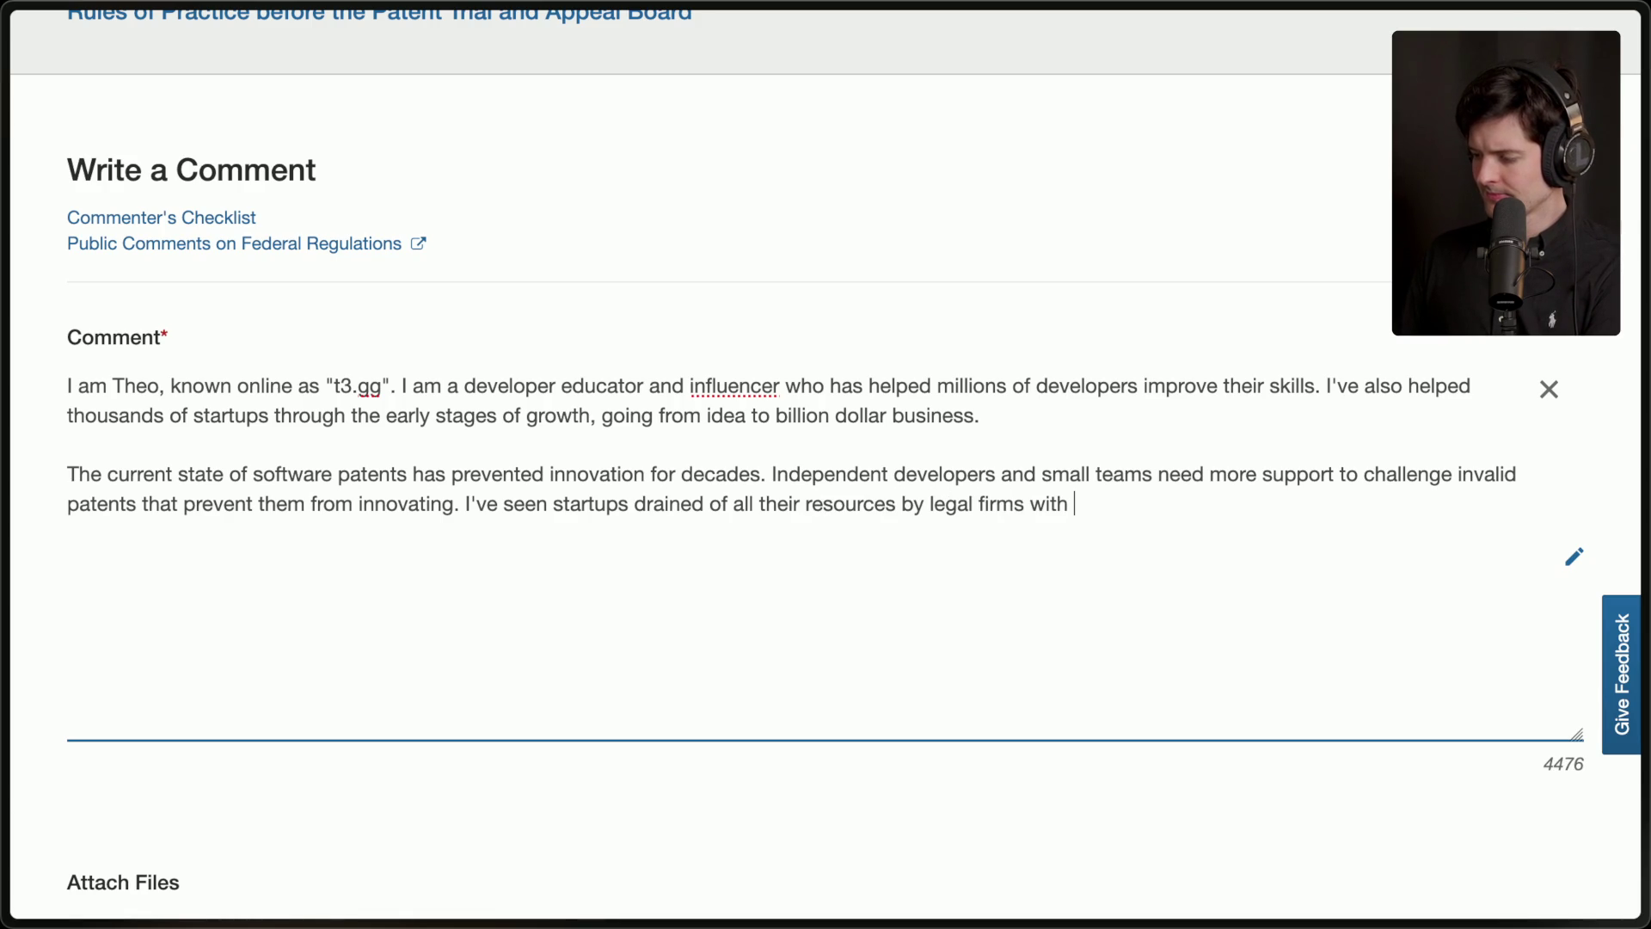
key("BackSpace")
key("BackSpace")
key("BackSpace")
type("holding patents")
type(" they ")
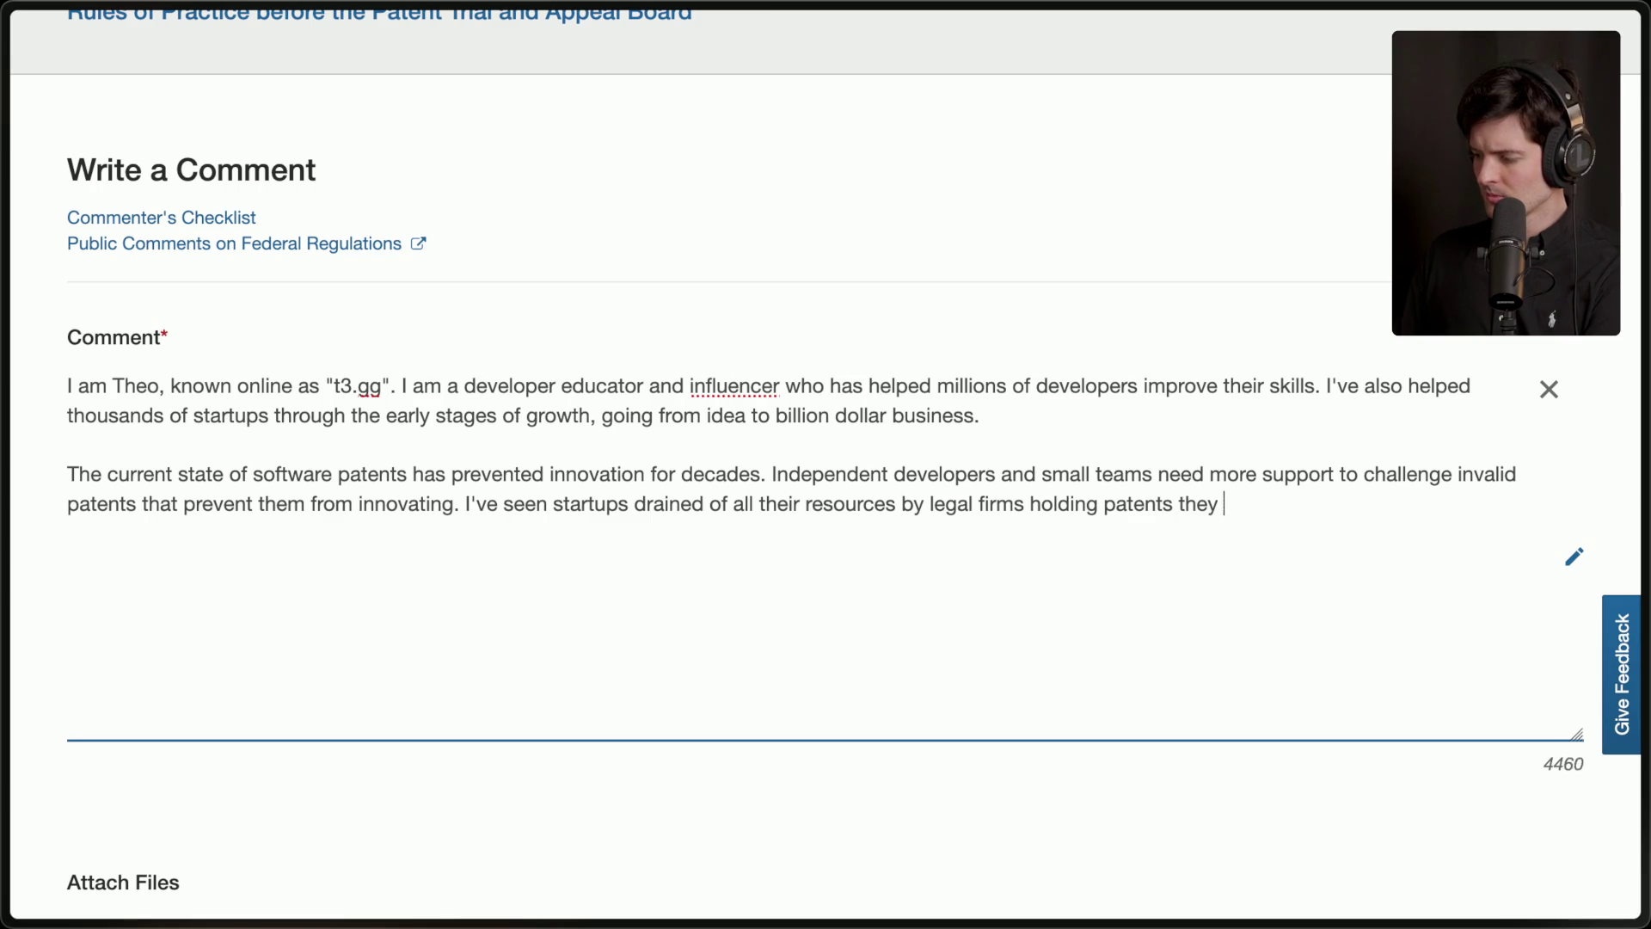
type("do not even use.  ")
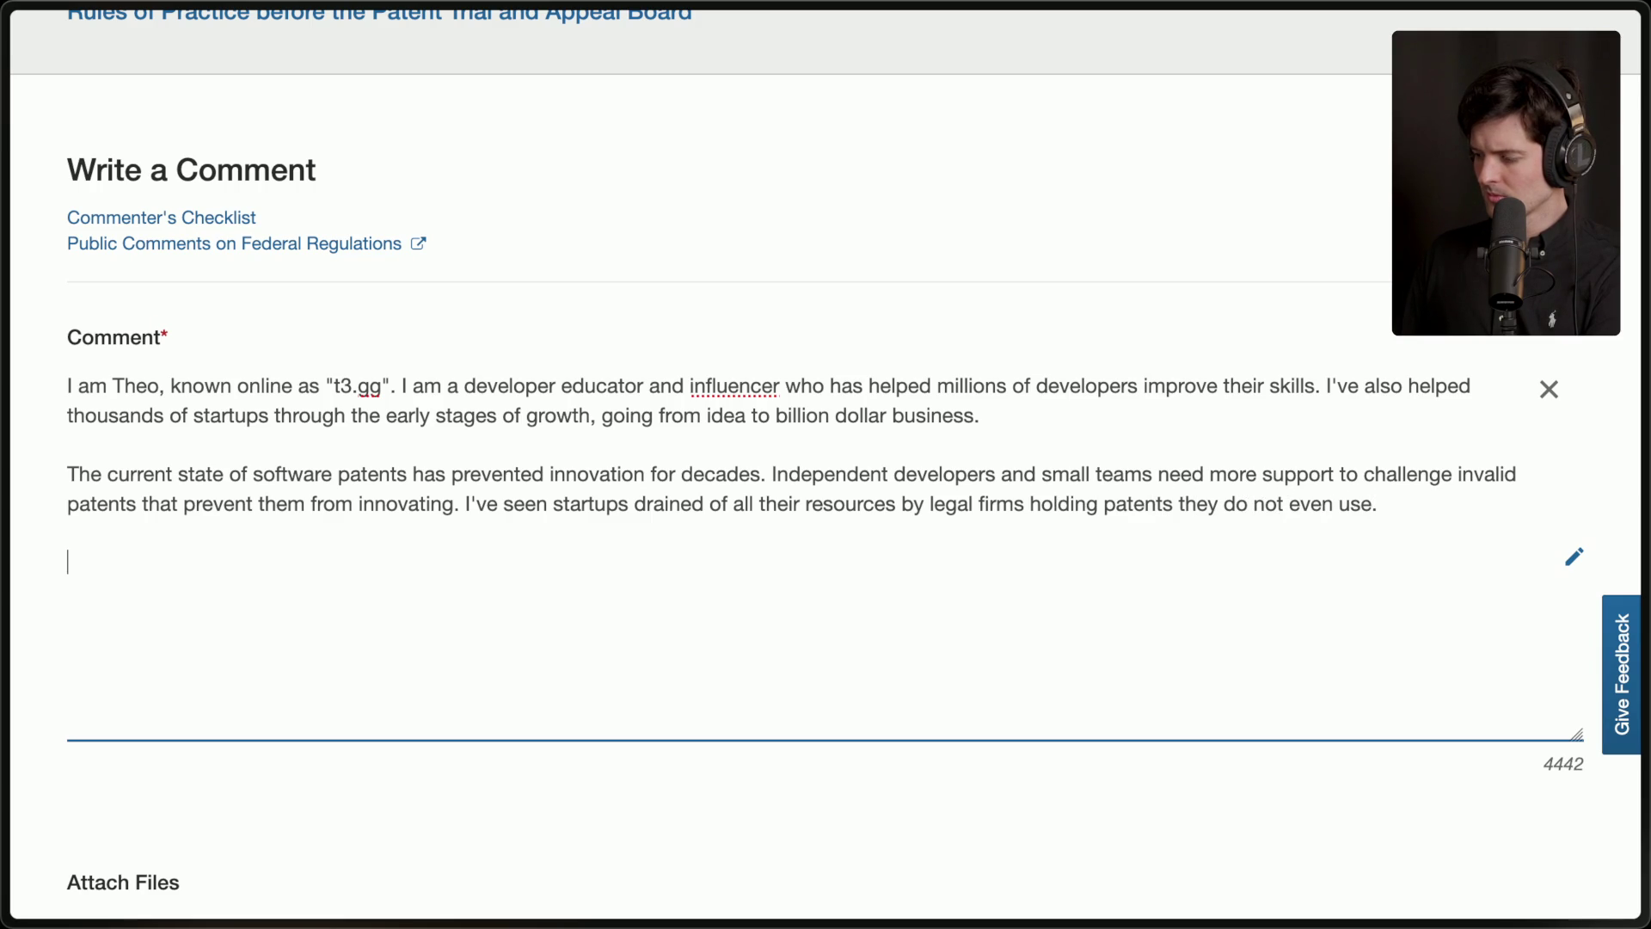
type("I believe in an Amer")
type("ica w")
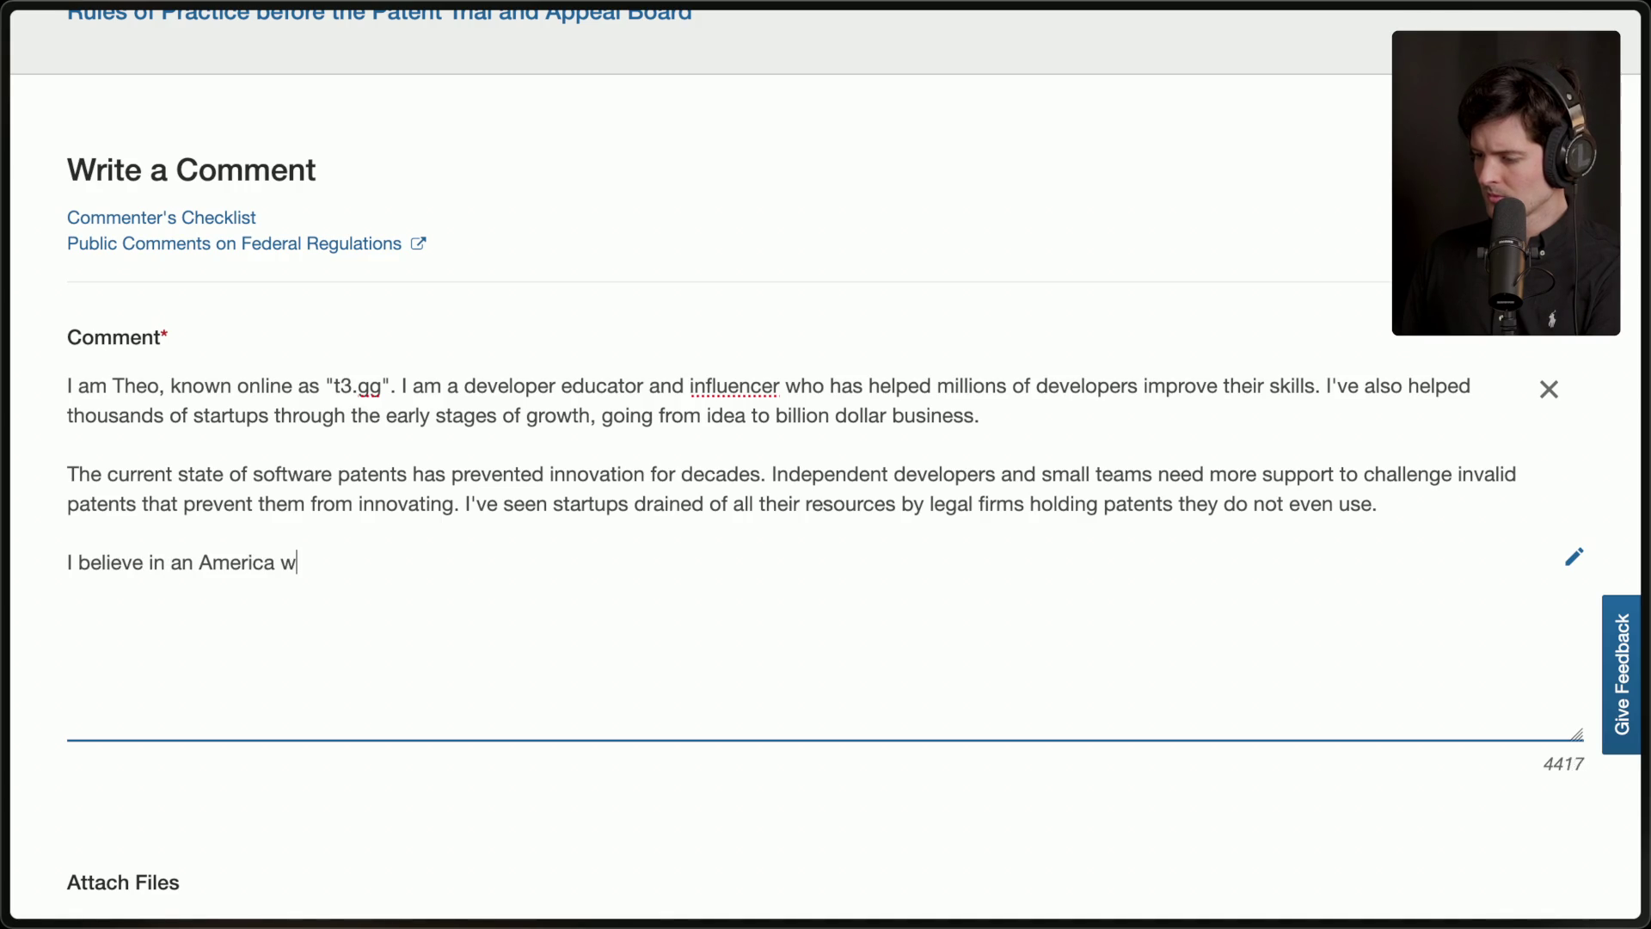
type("here builders can build")
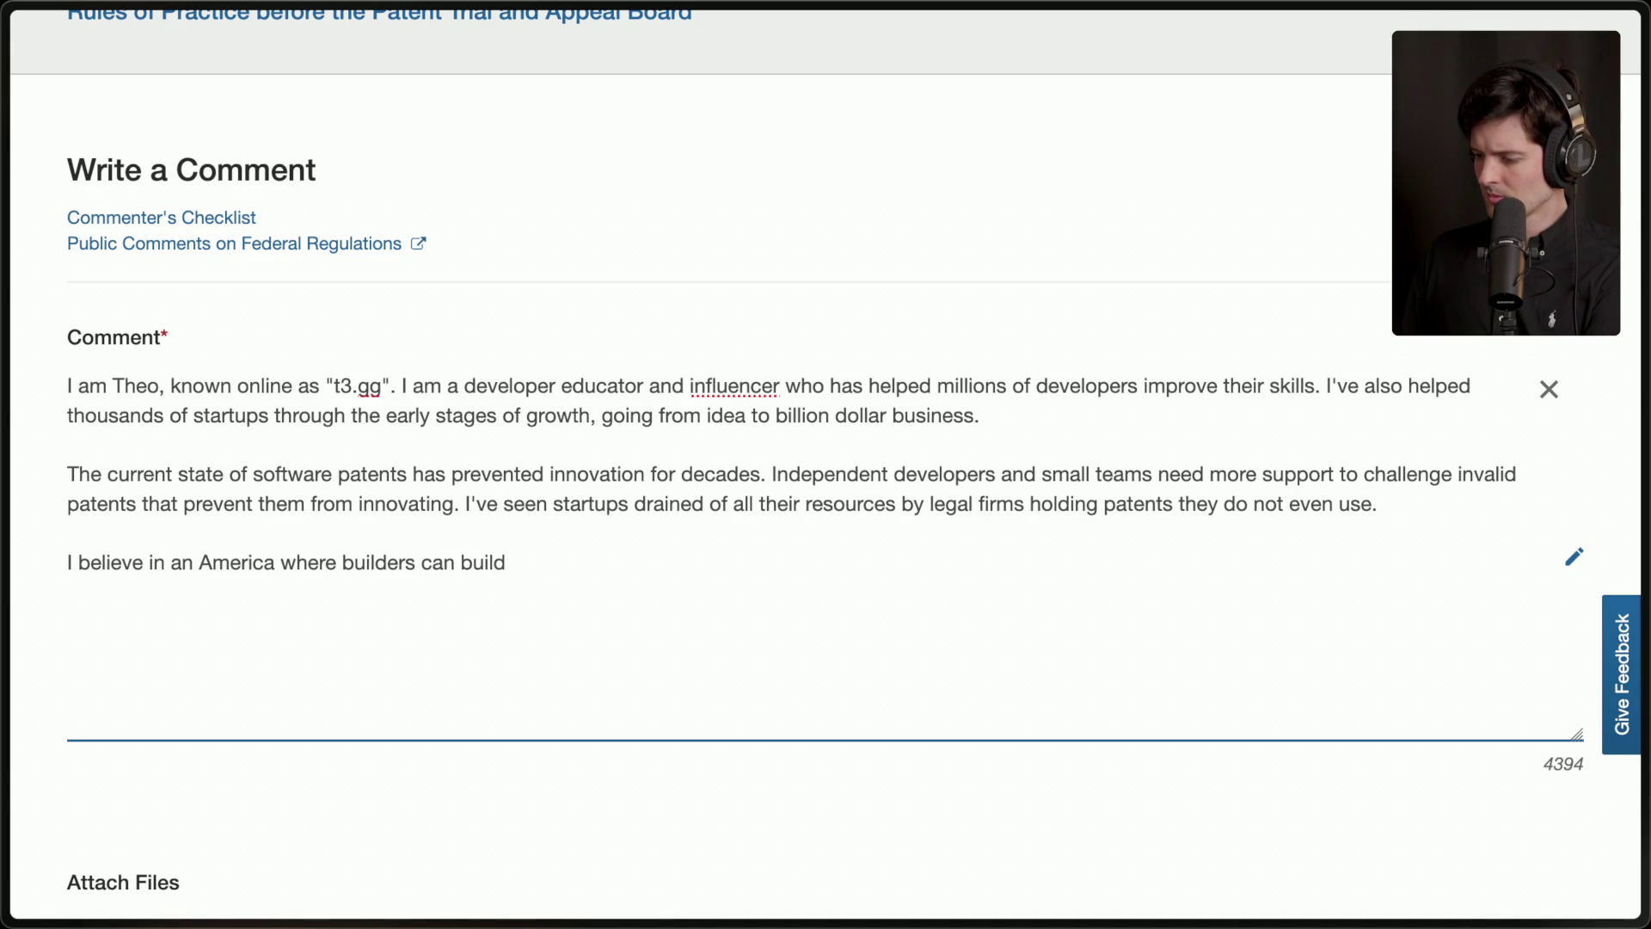
Complete the sentence: builders can 'build, innovate, and create more success for our nation.'.
key("BackSpace")
key("BackSpace")
key("BackSpace")
key("BackSpace")
key("BackSpace")
type("innovate and")
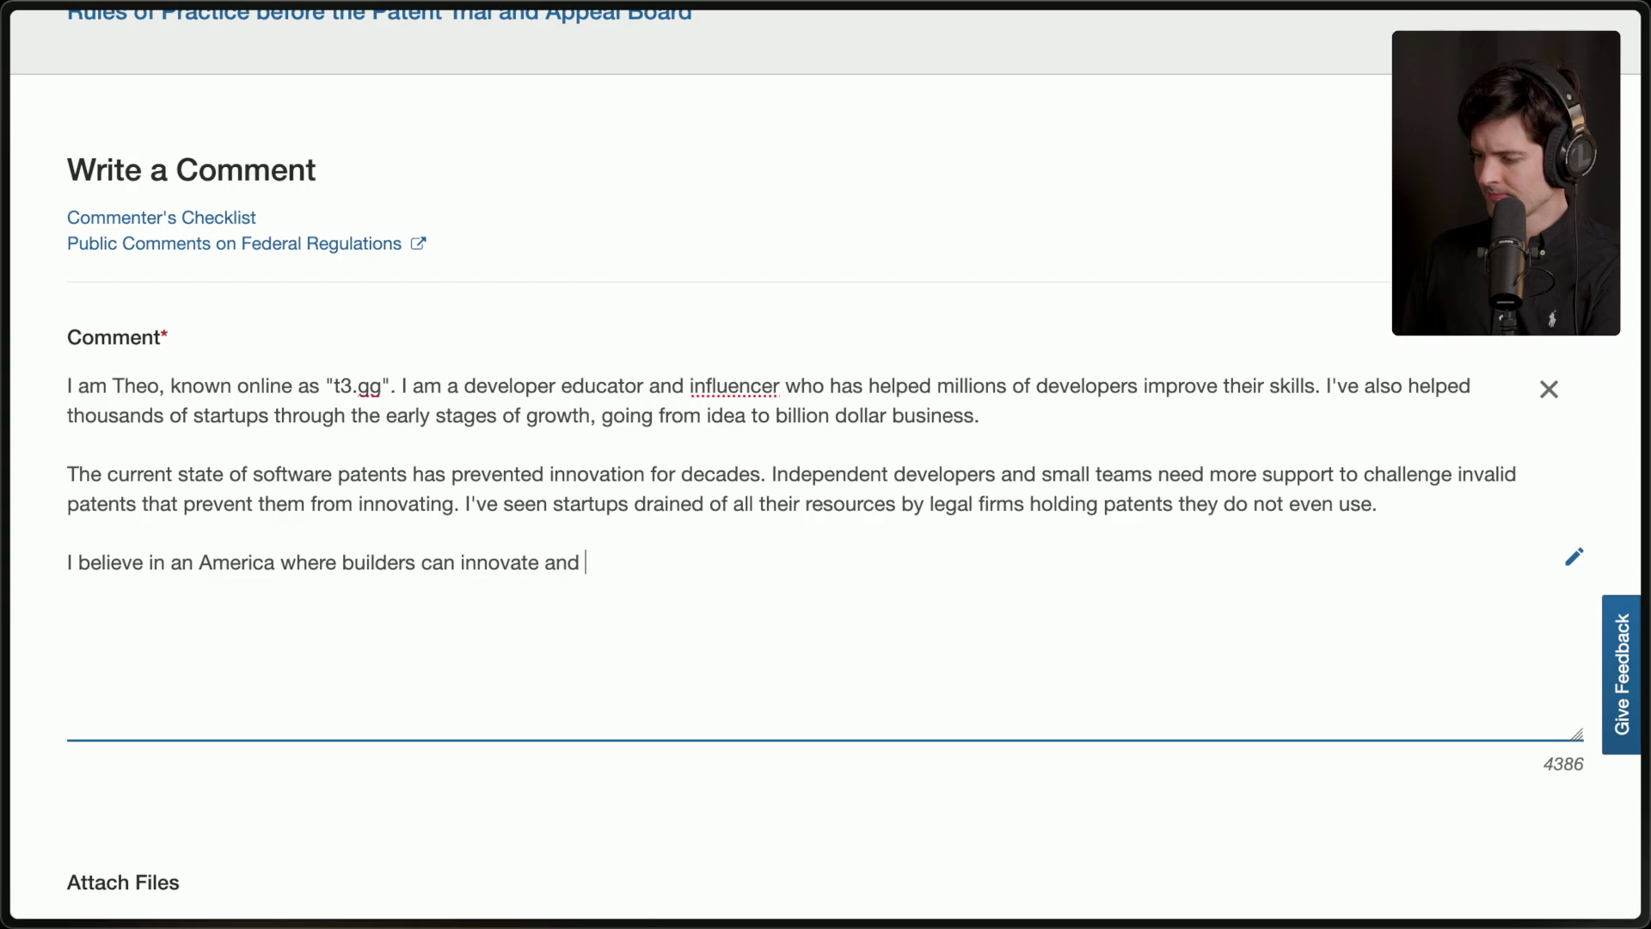
key("BackSpace")
key("BackSpace")
key("BackSpace")
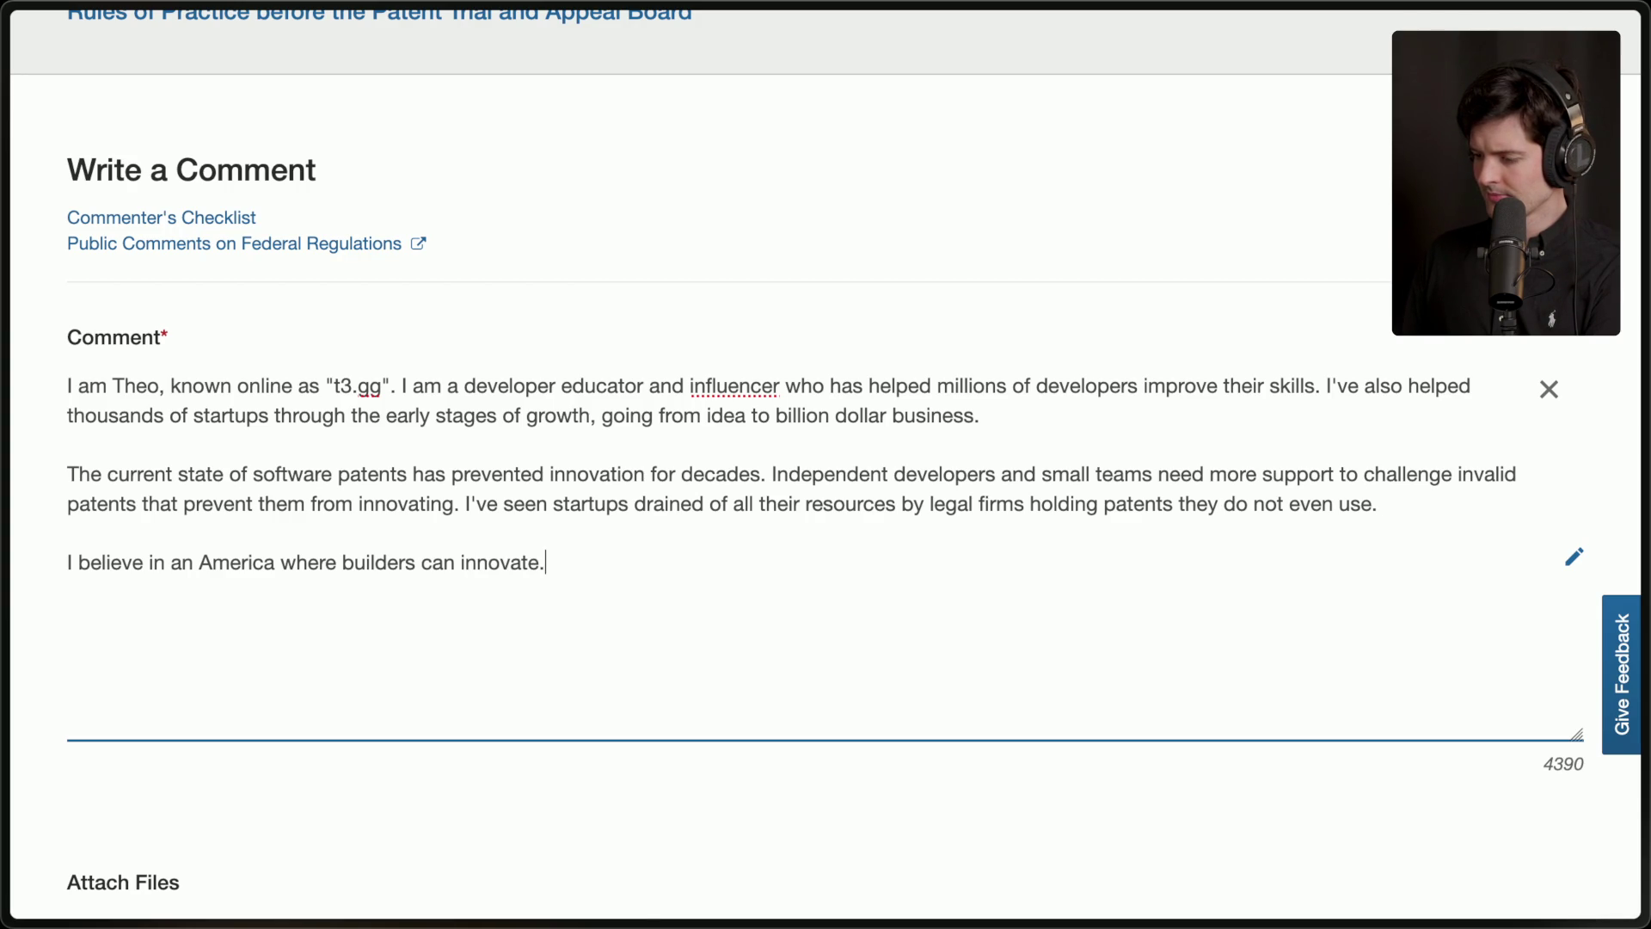
key("BackSpace")
key("BackSpace")
key("BackSpace")
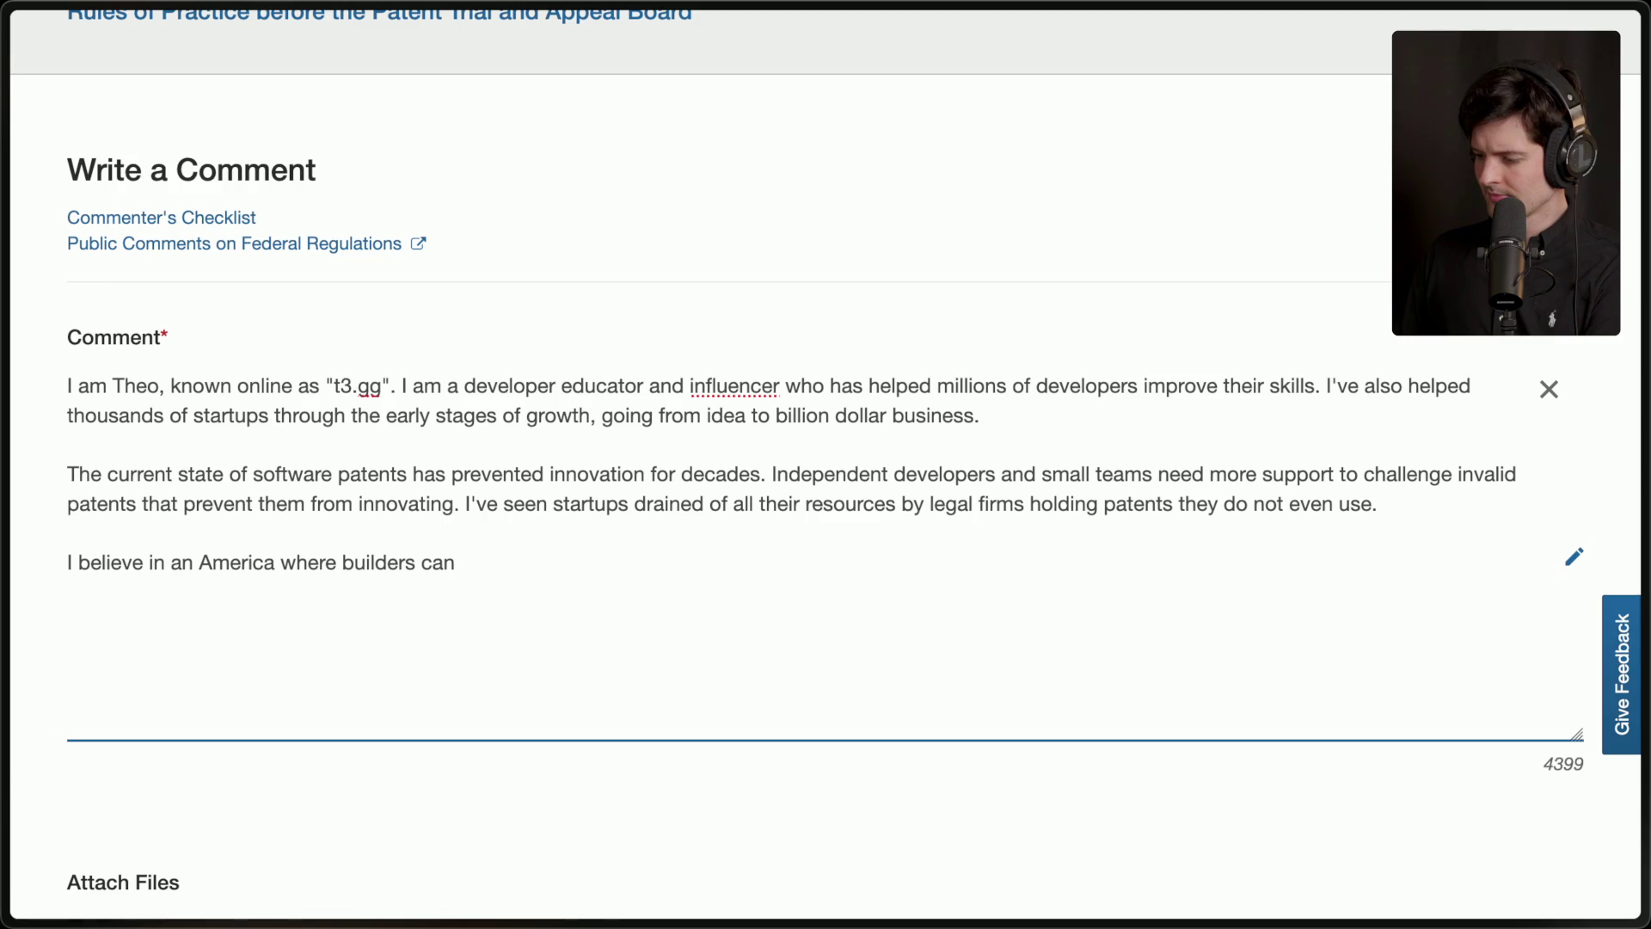
type("build, innovate,")
type(" and ")
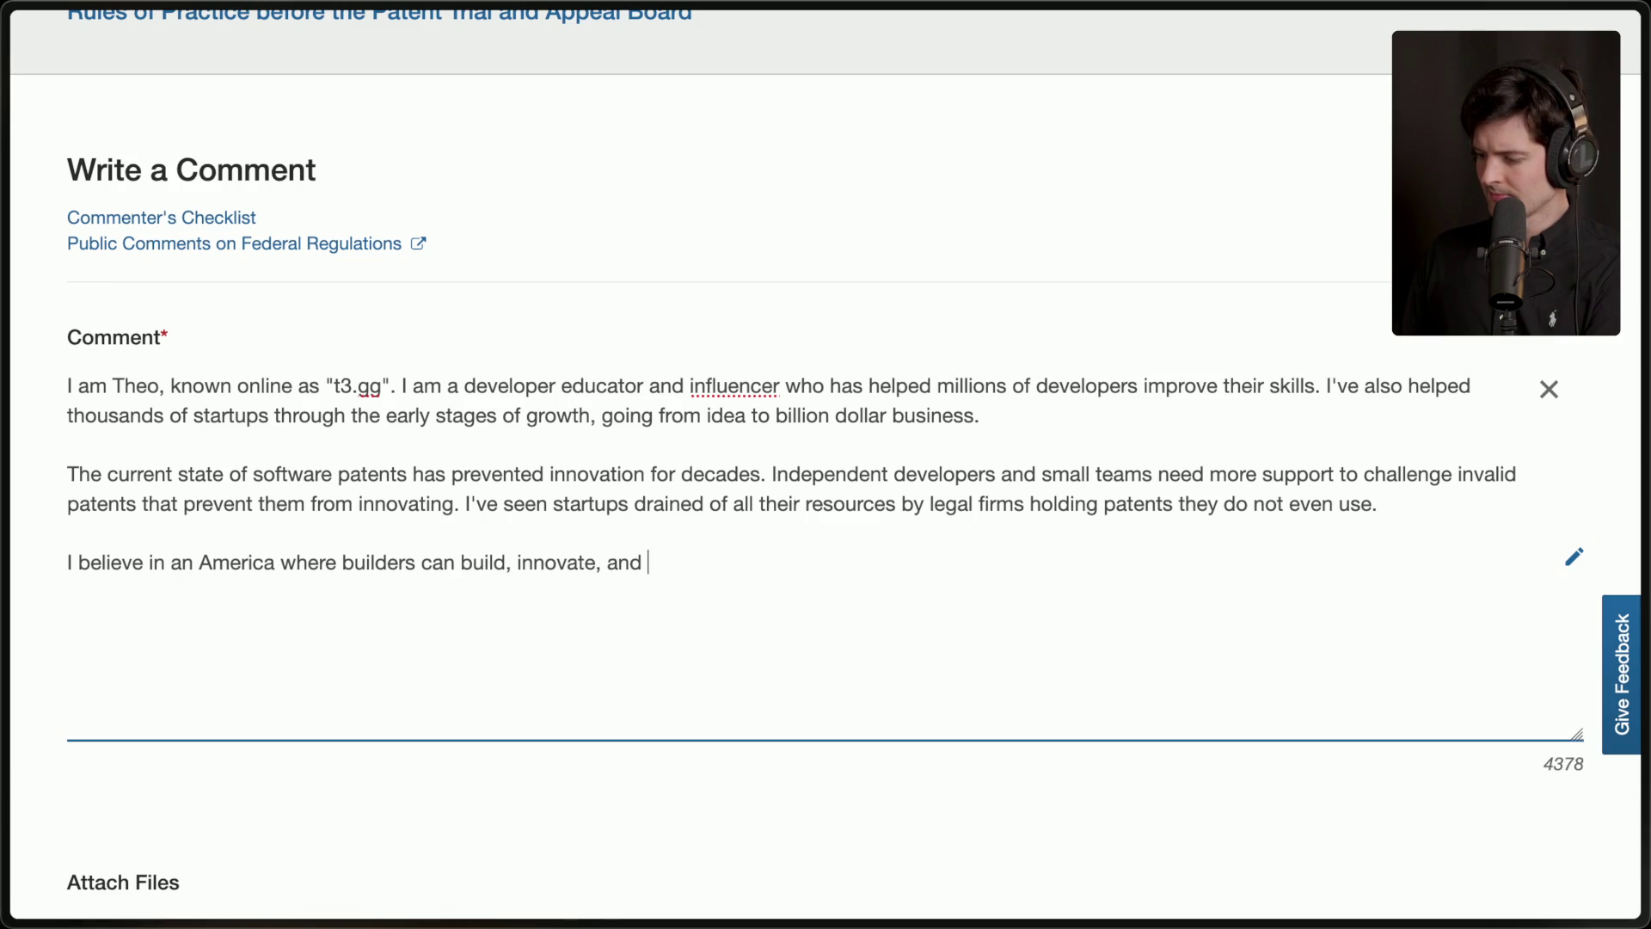
type("create more ")
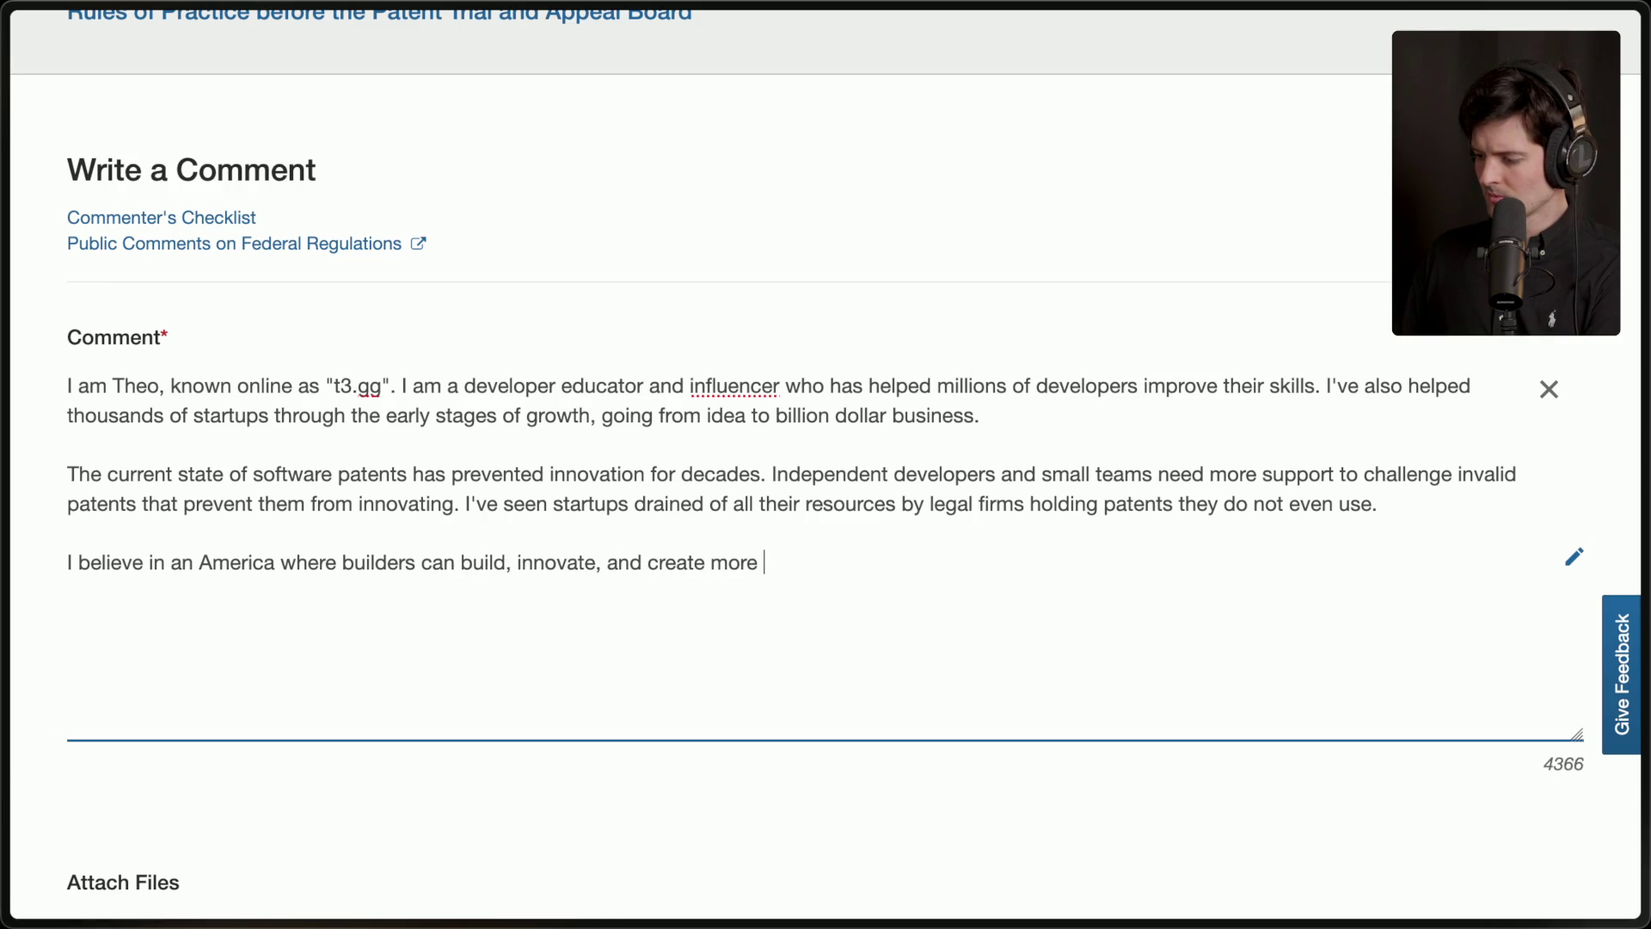
type("success for our nation.")
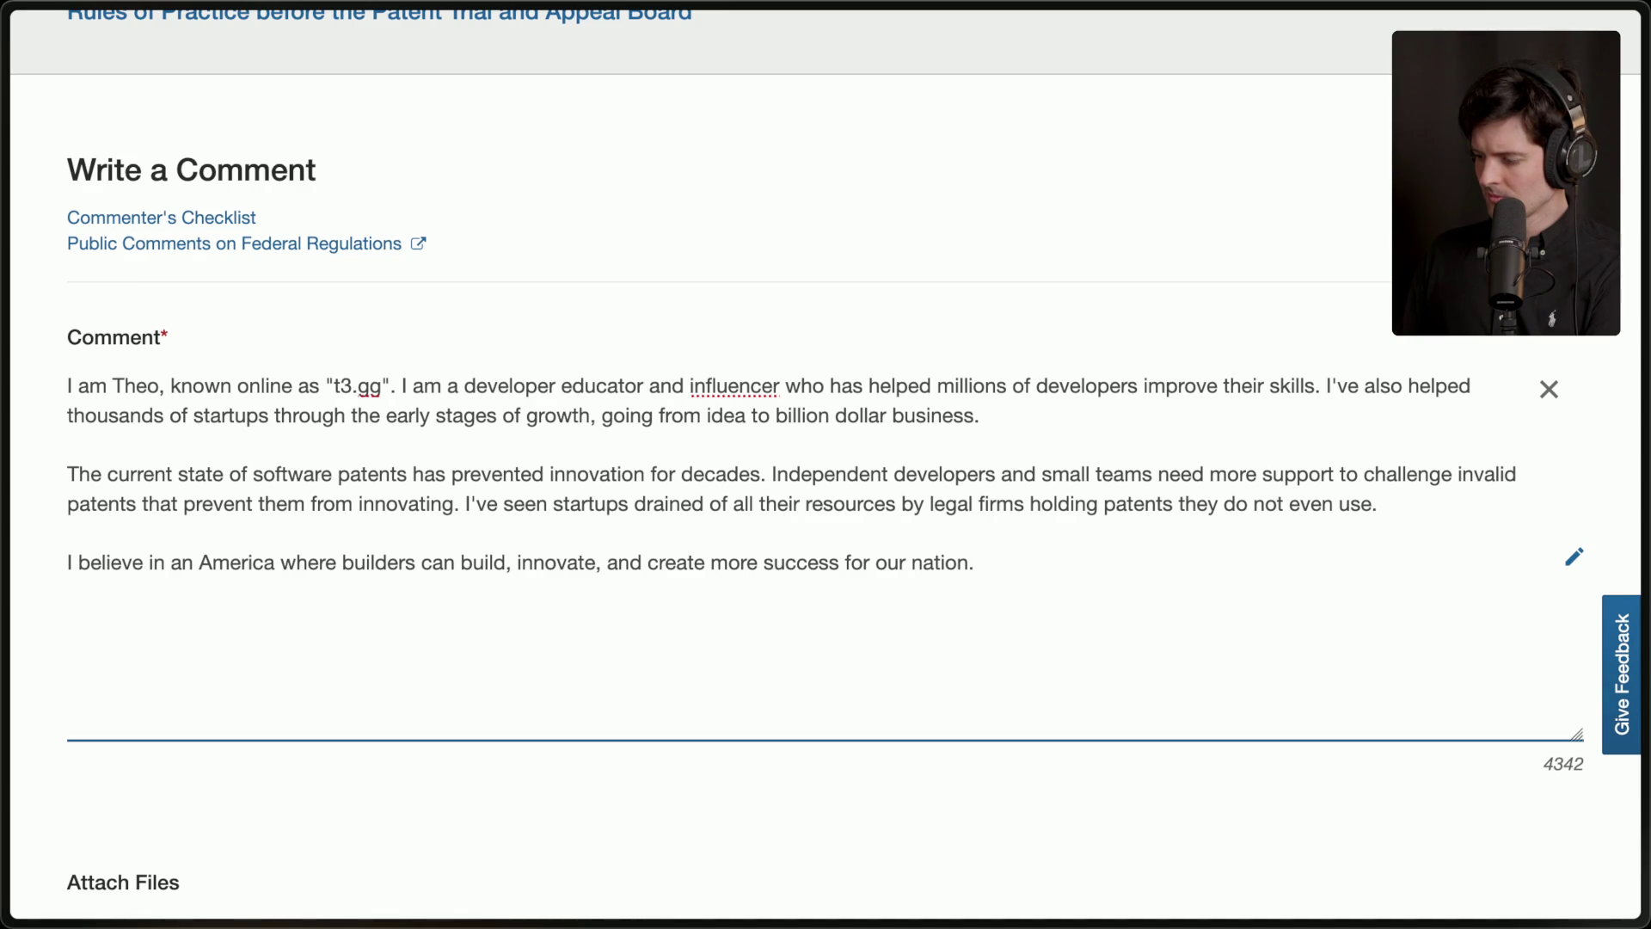
Add that legal firms should not dictate how much "innovation" is allowed in our nation.
type(" If we want to st")
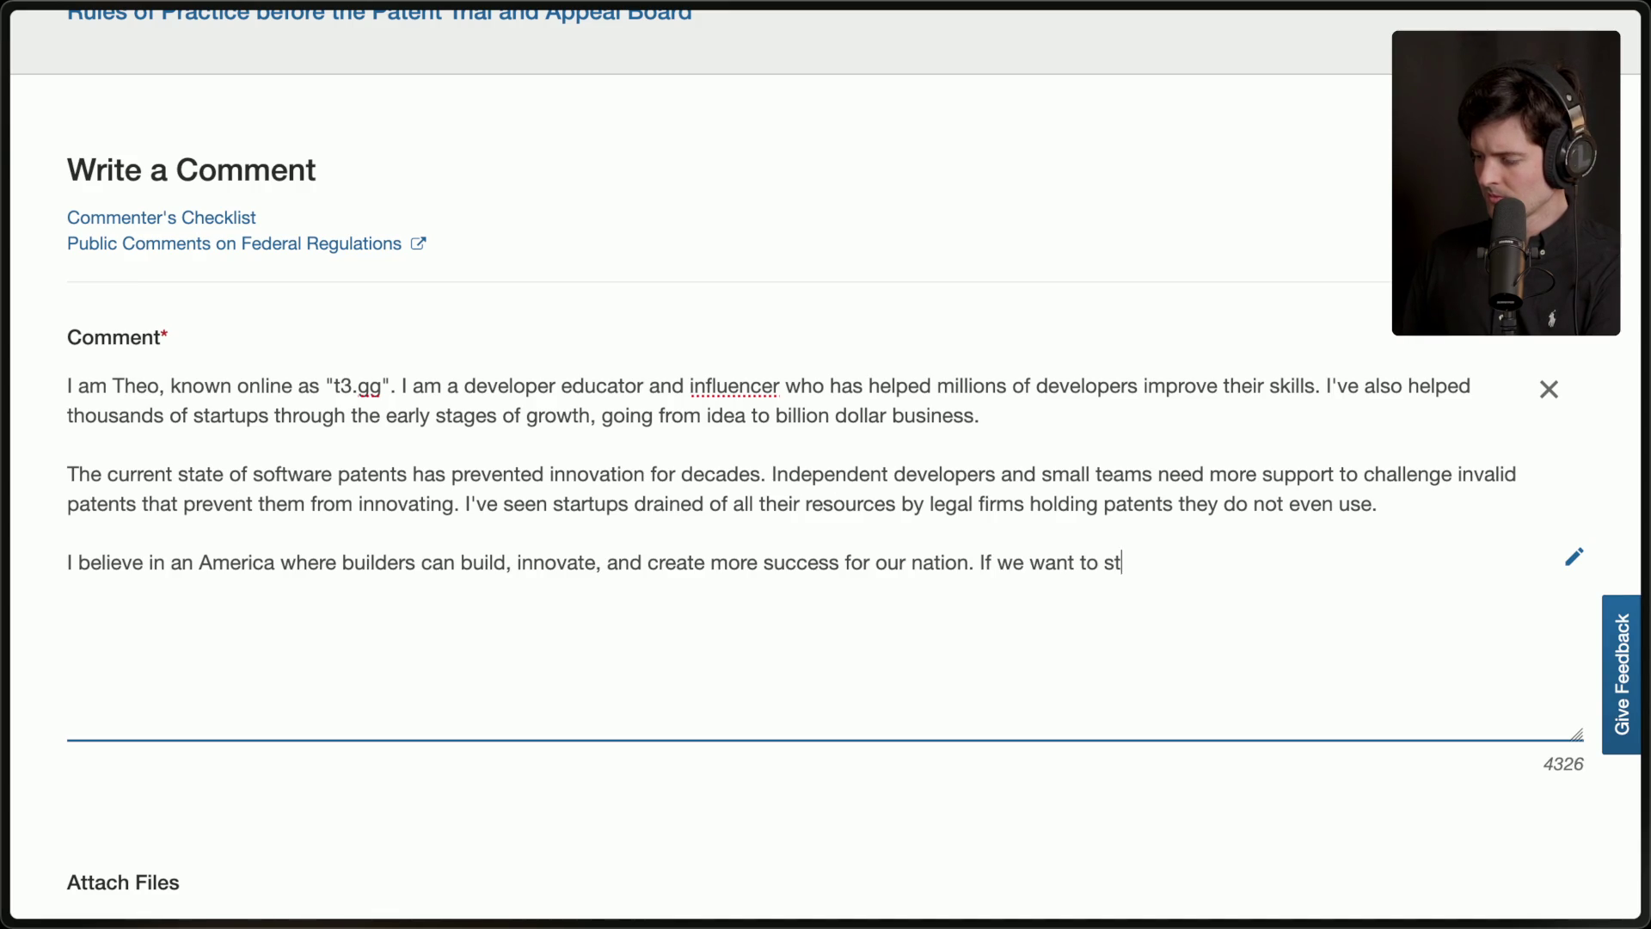
type("ay on top, we need to")
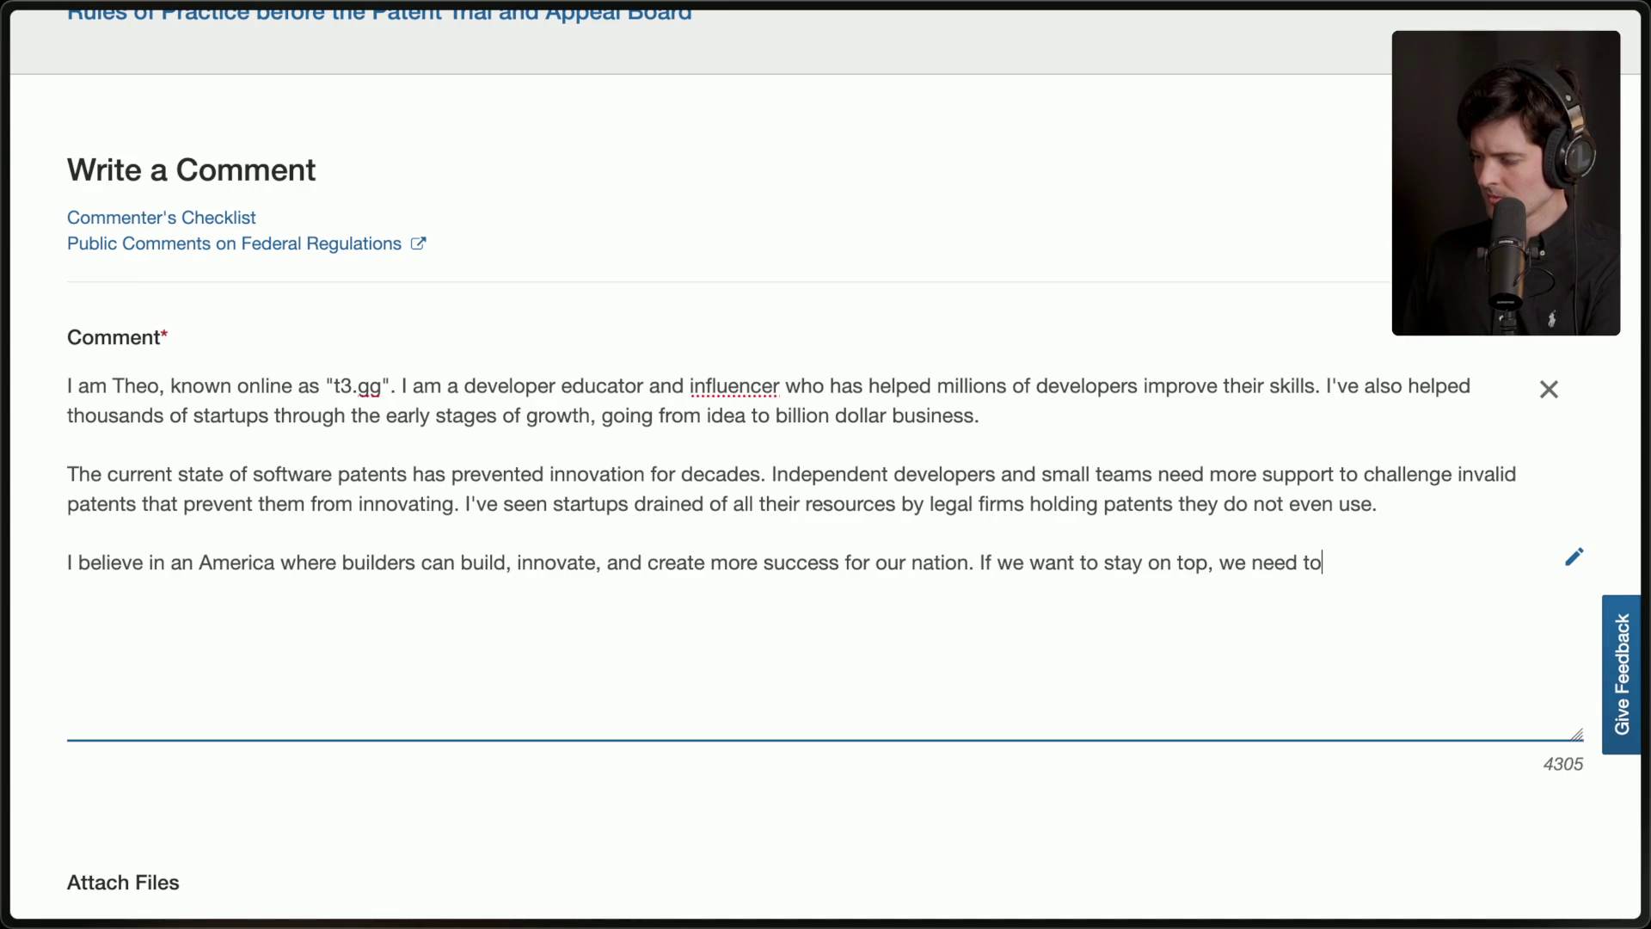
type(" do everything in our pow")
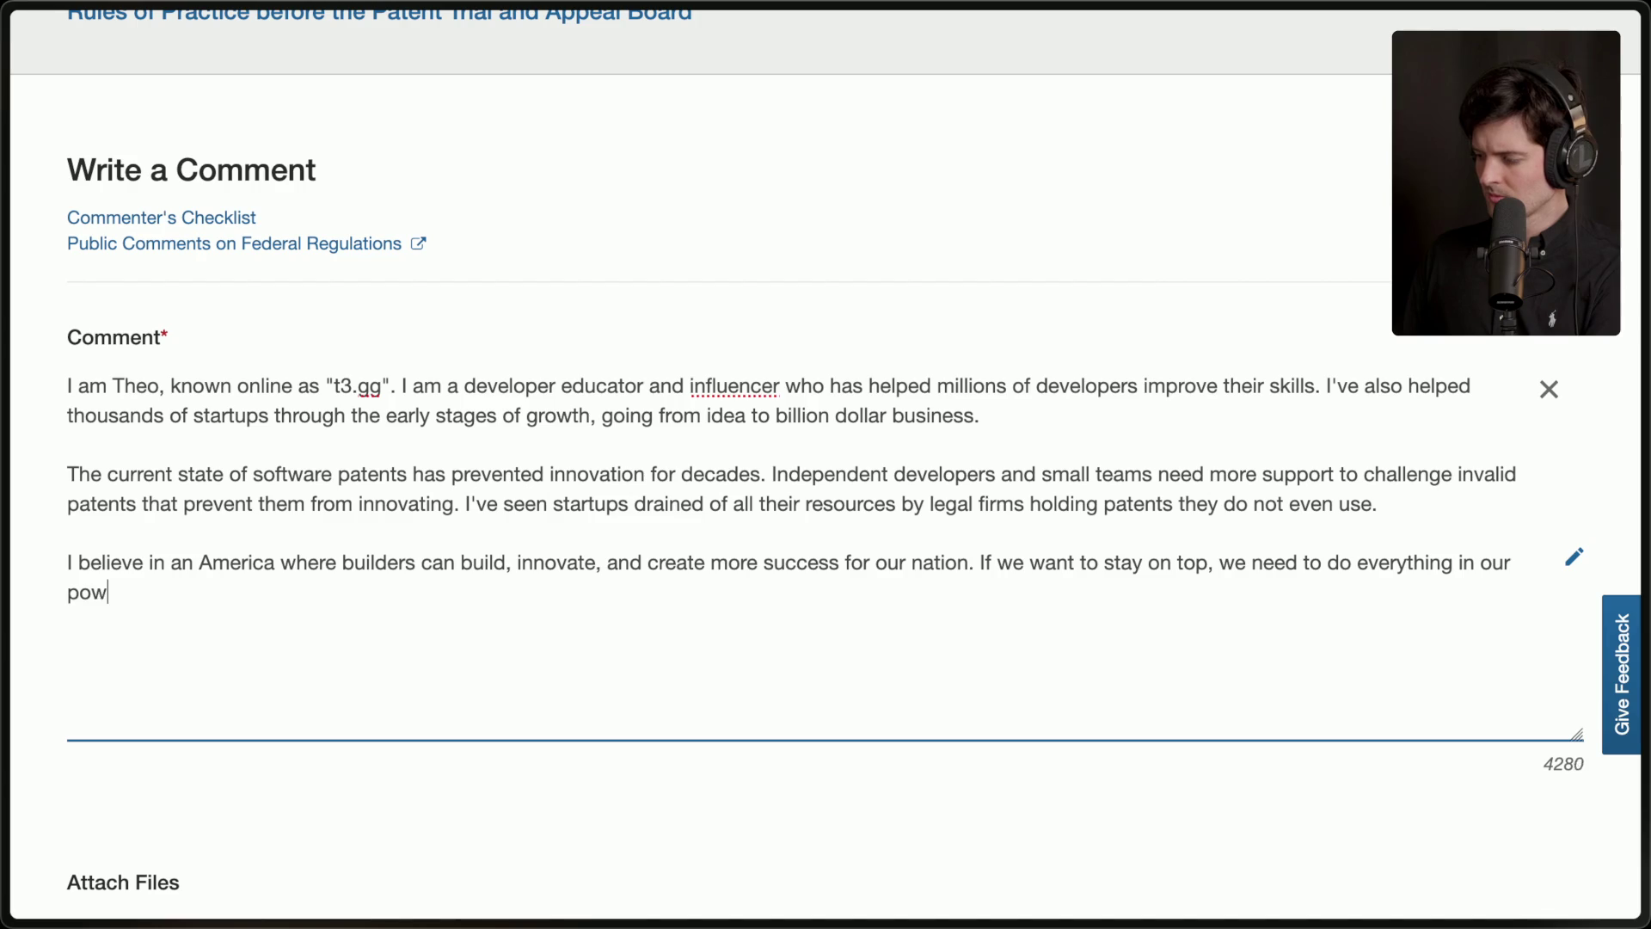
type("er to support these ")
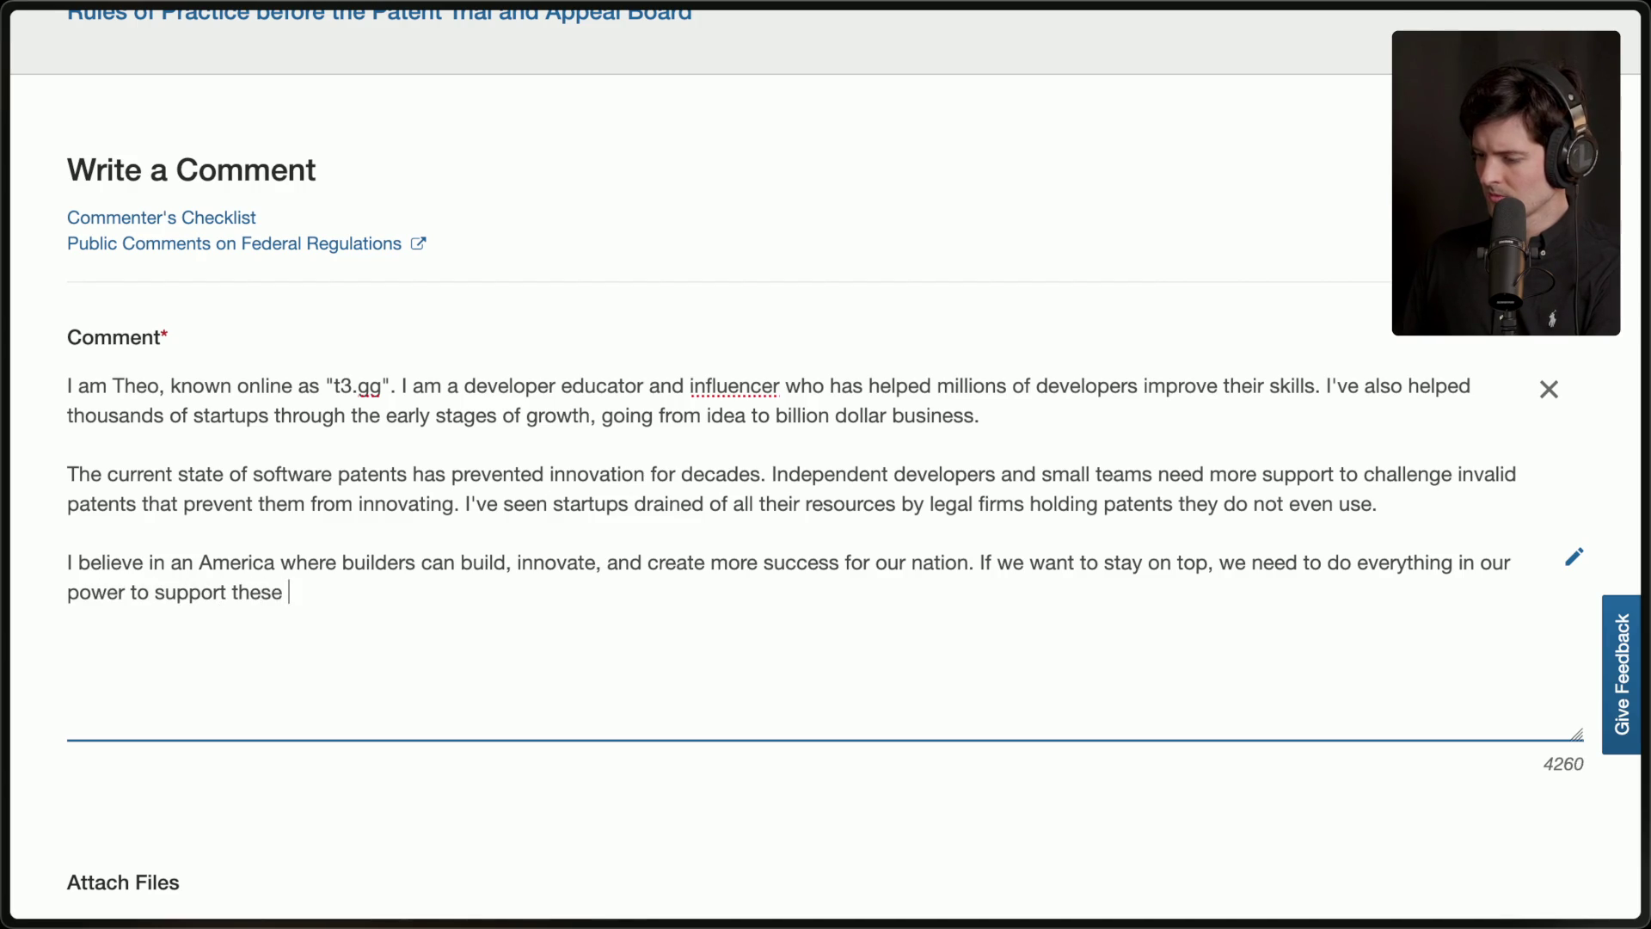
type("innovators as they develop")
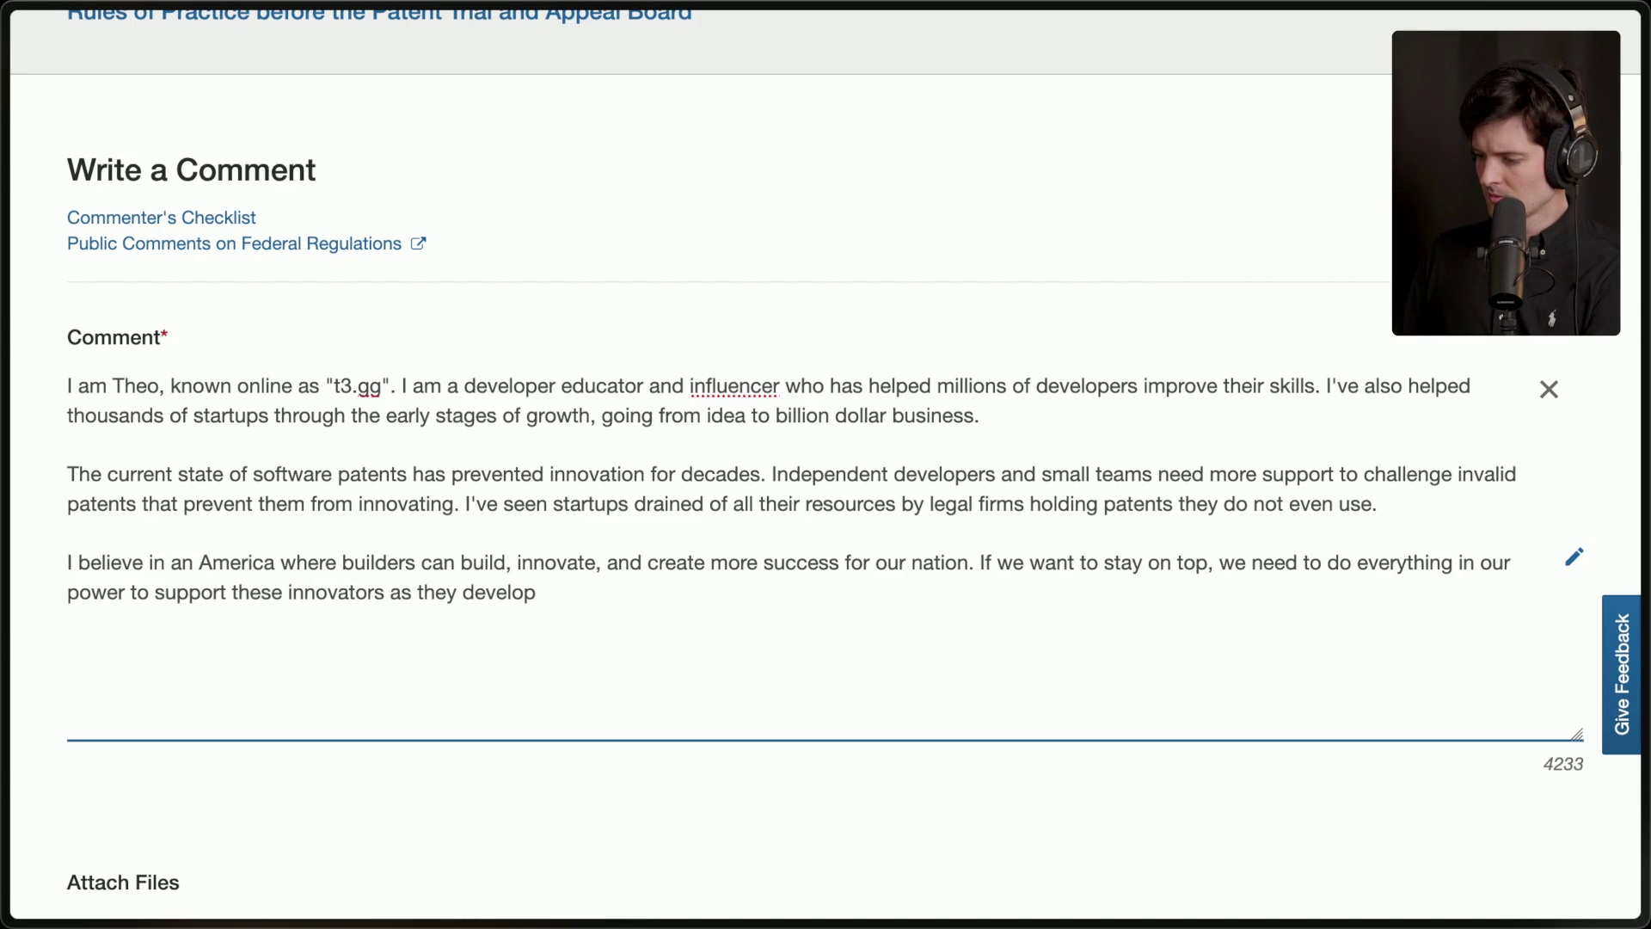
type(" he future of")
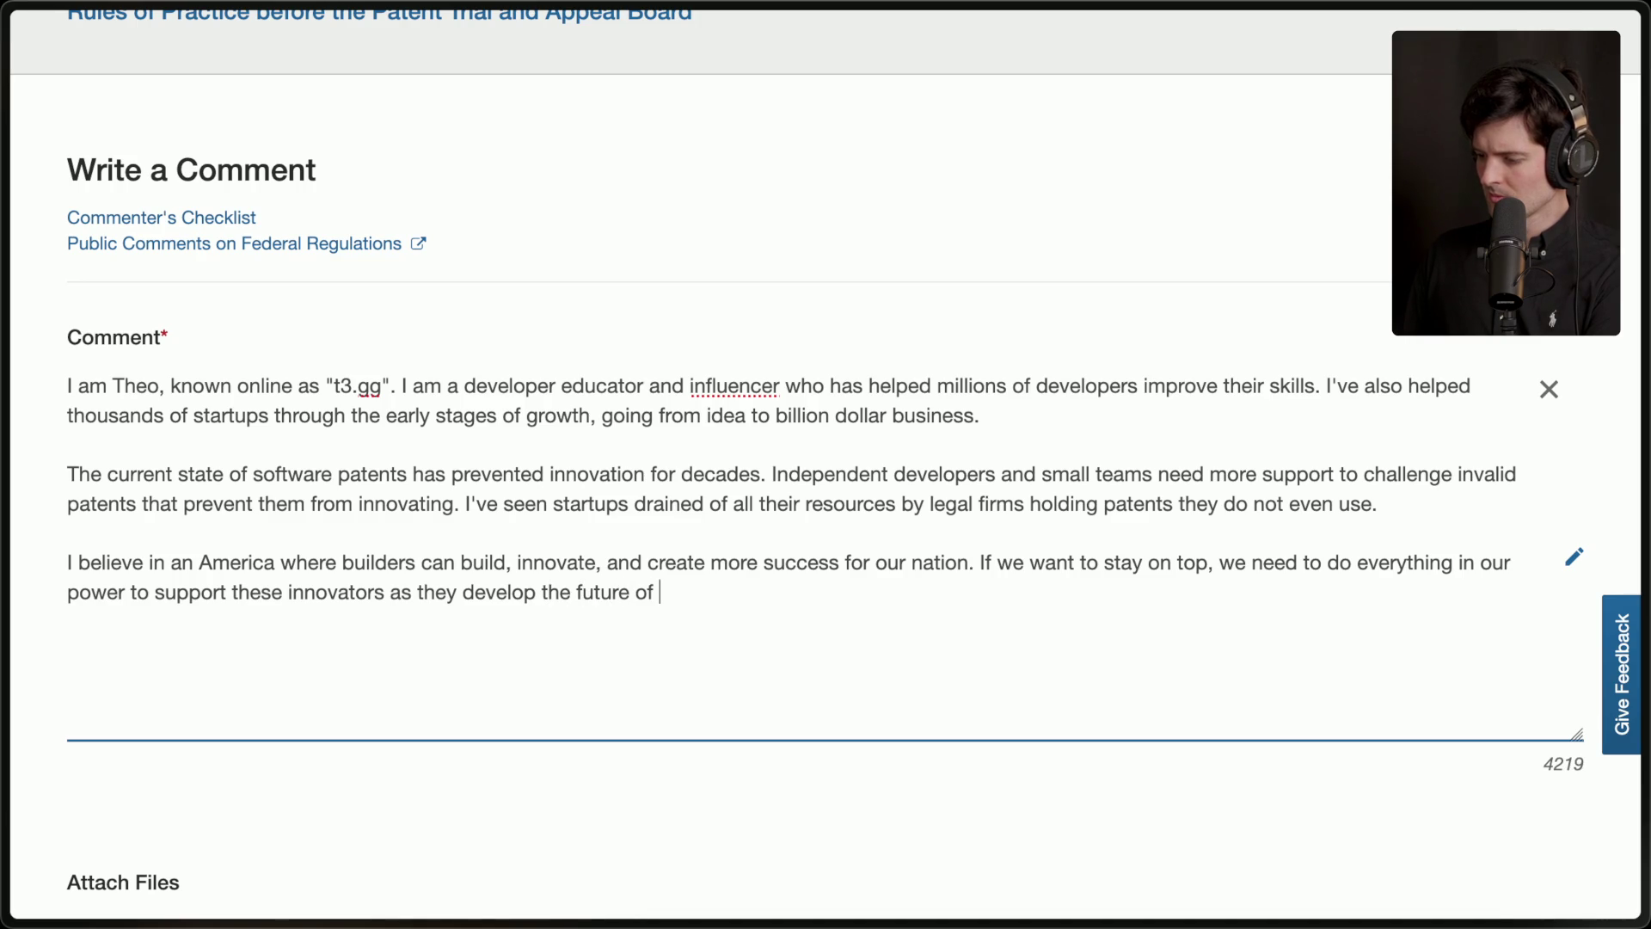
type("technology. If we don't, we w")
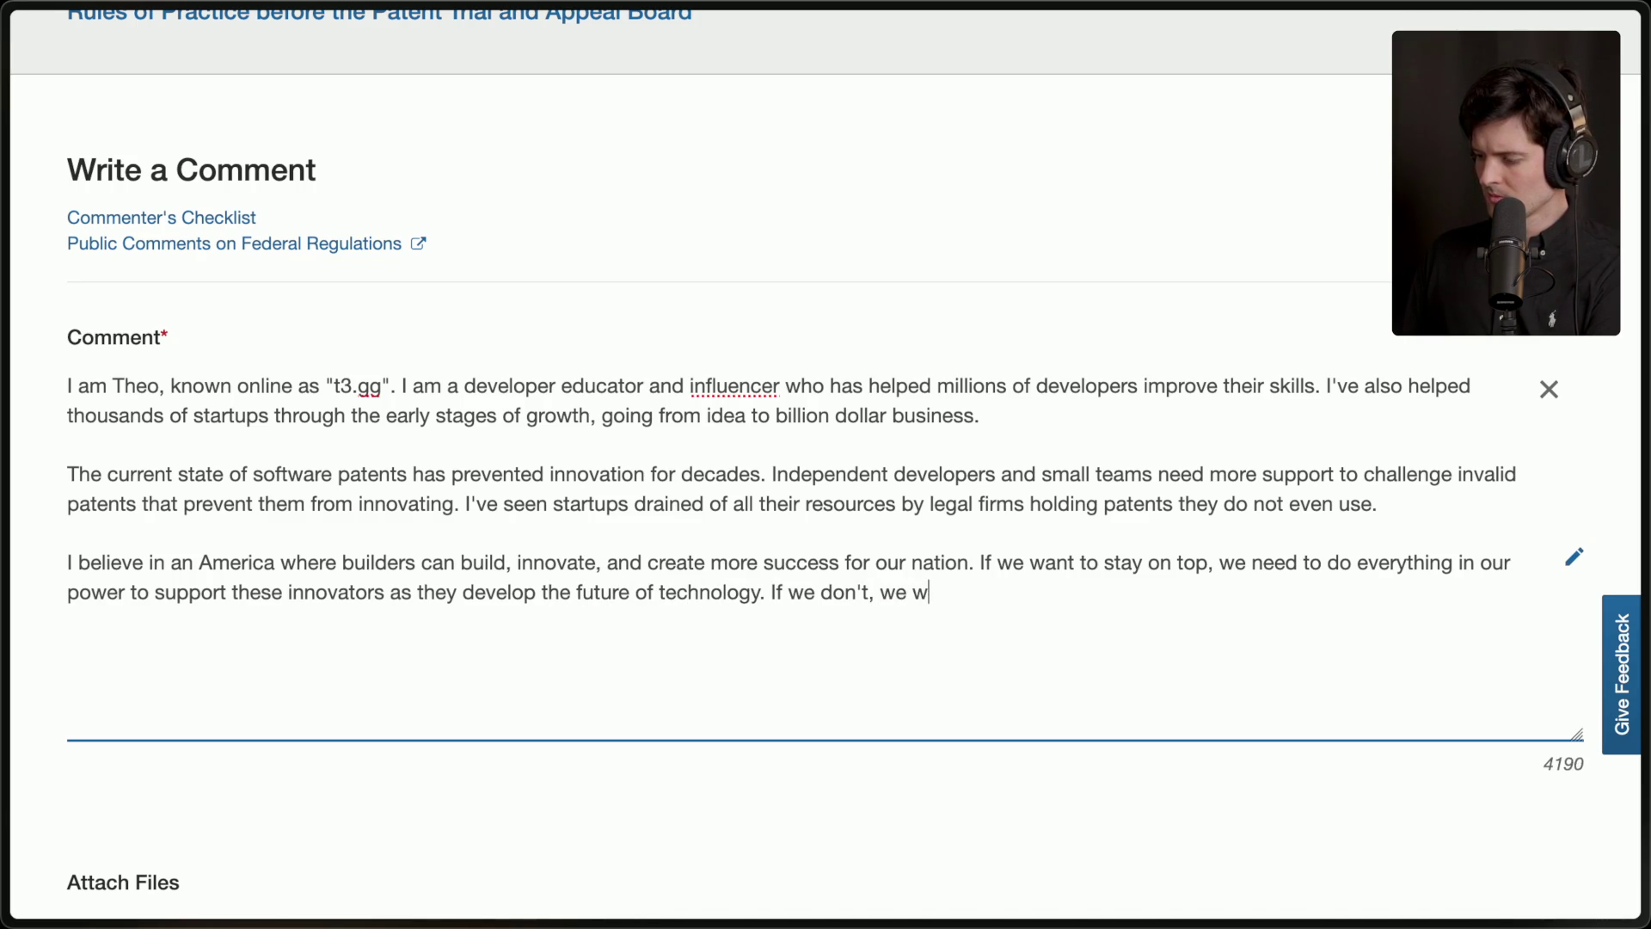
type("ill lose to o")
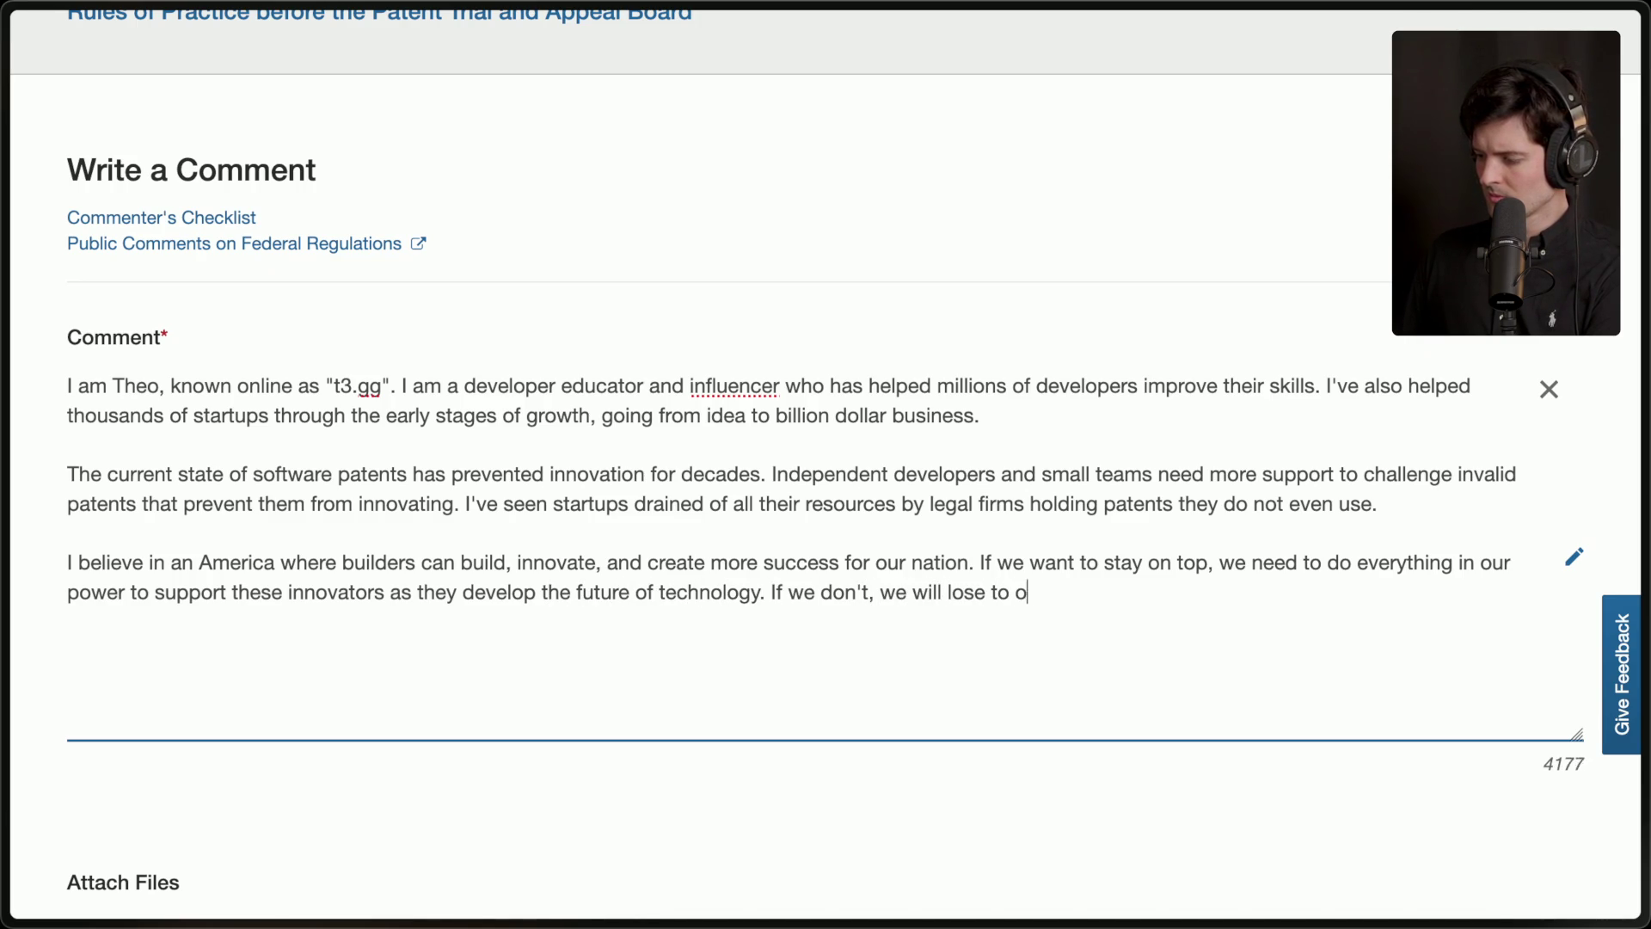
type("ther nations that better pr")
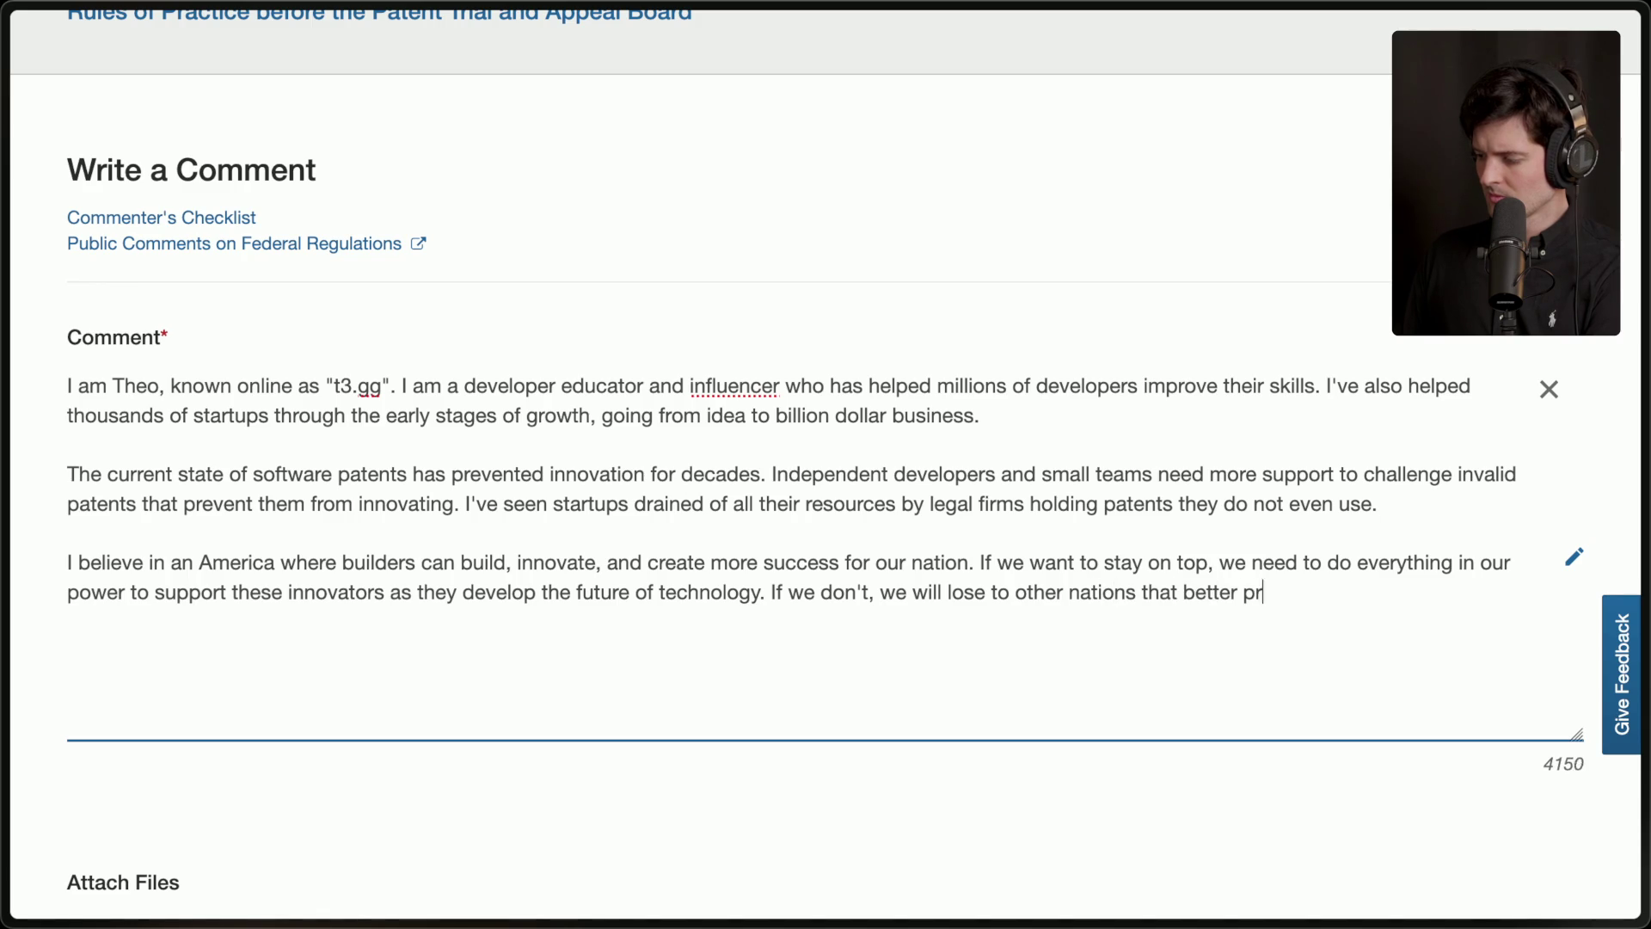
type("otecese devel")
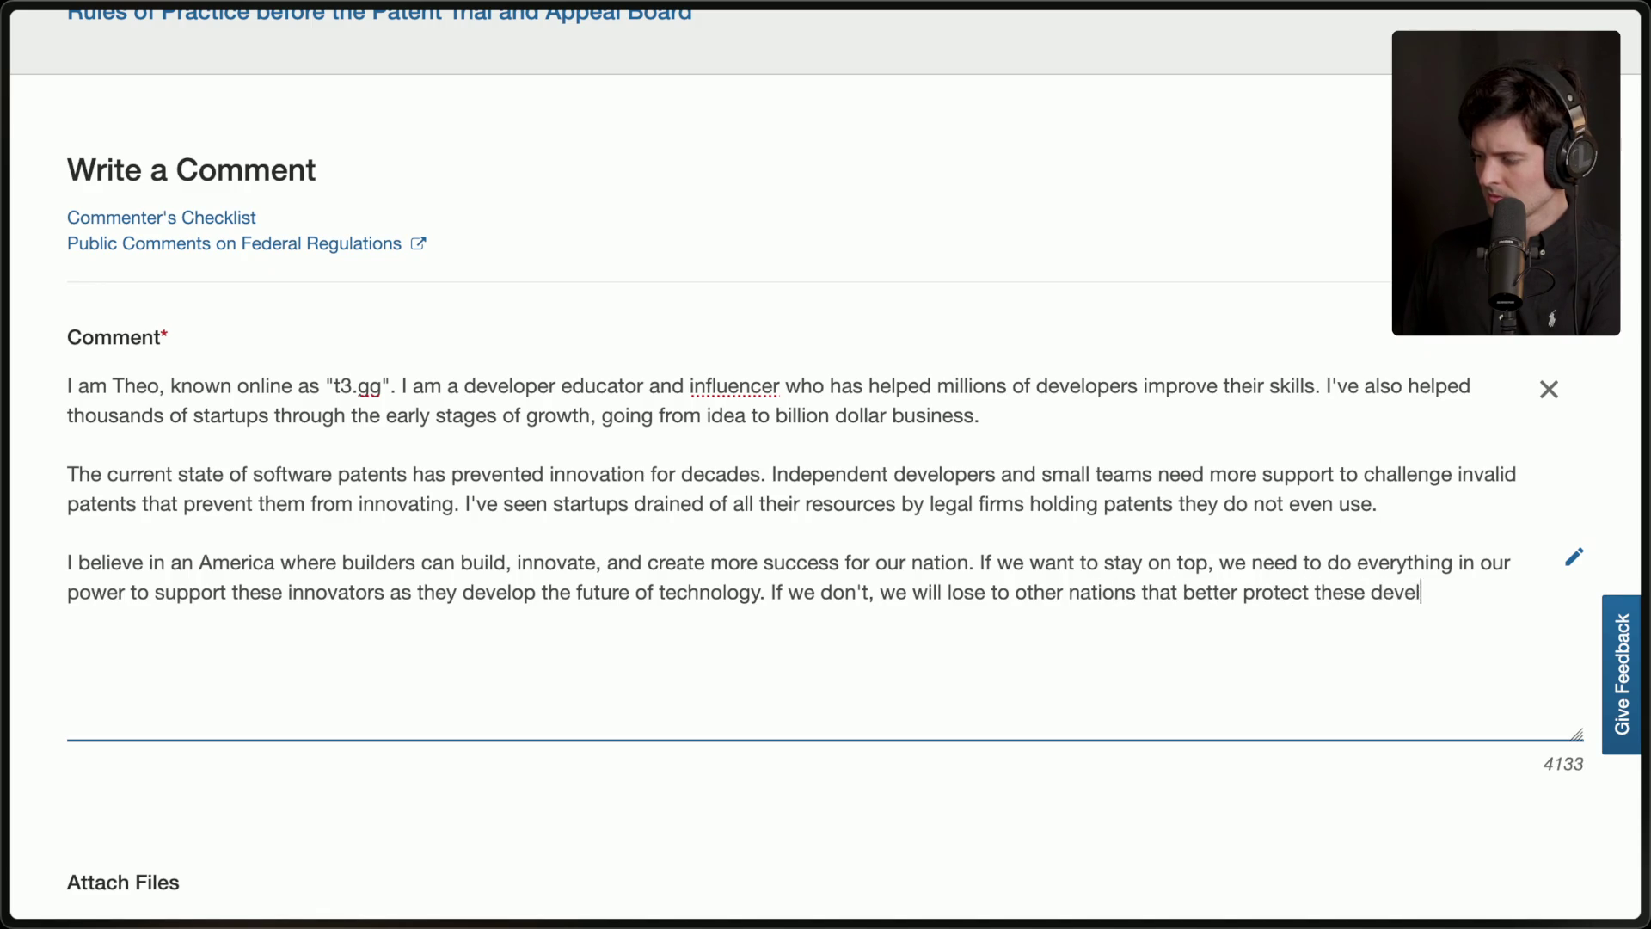
type("opersWe should not let ")
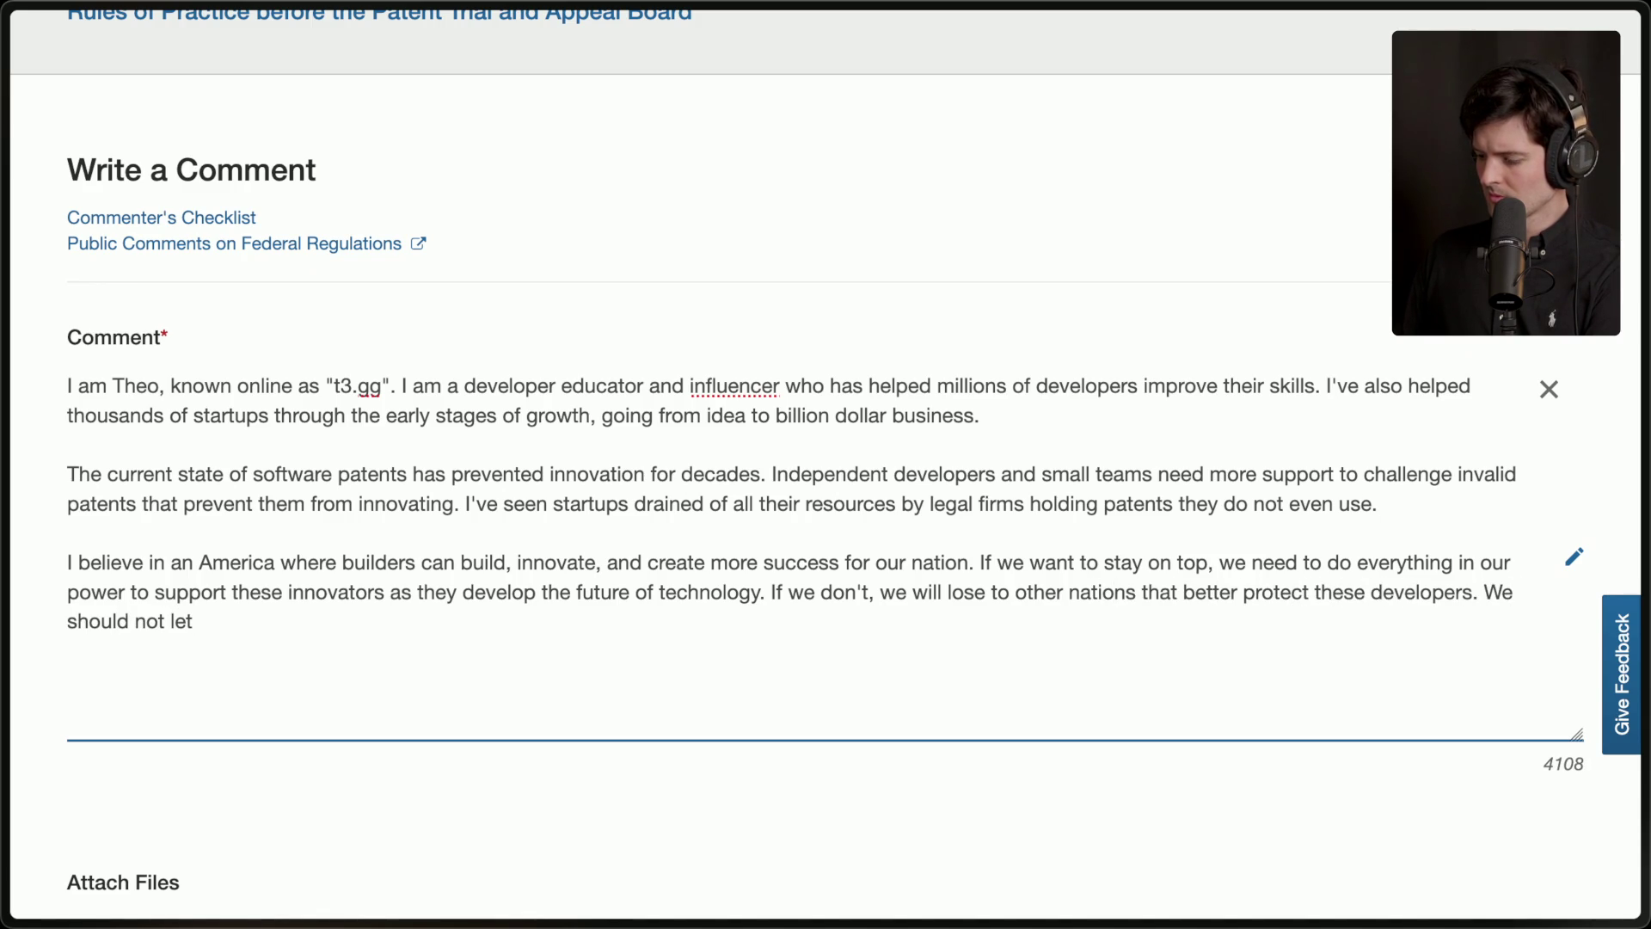
type("patent tro")
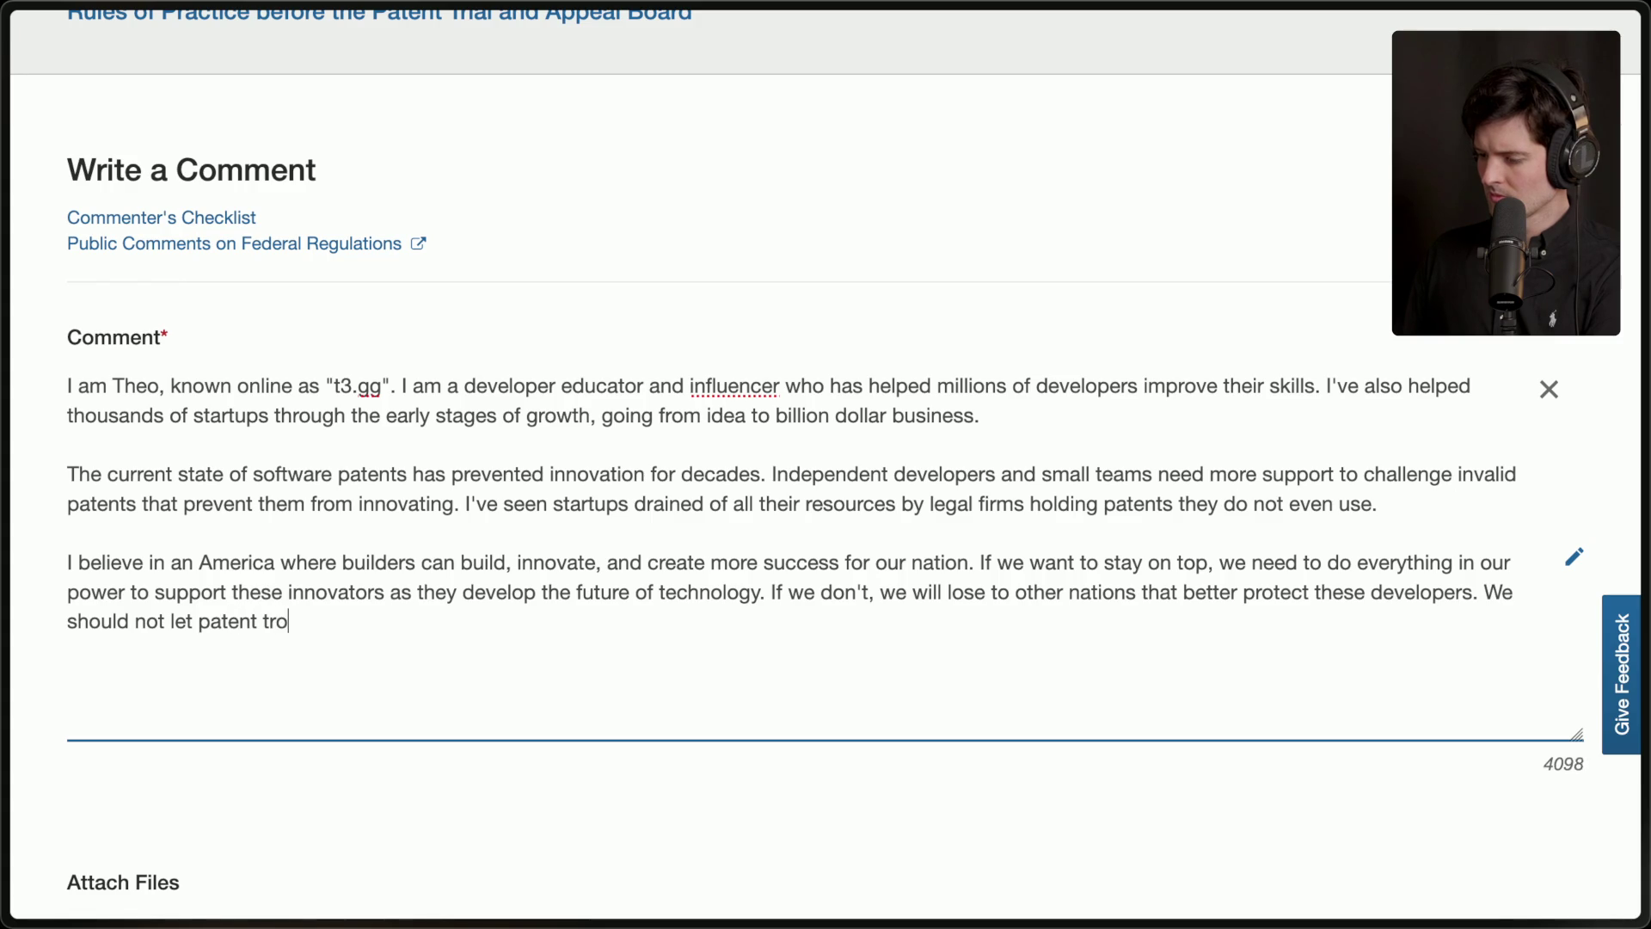
type("lling legal firms prevent")
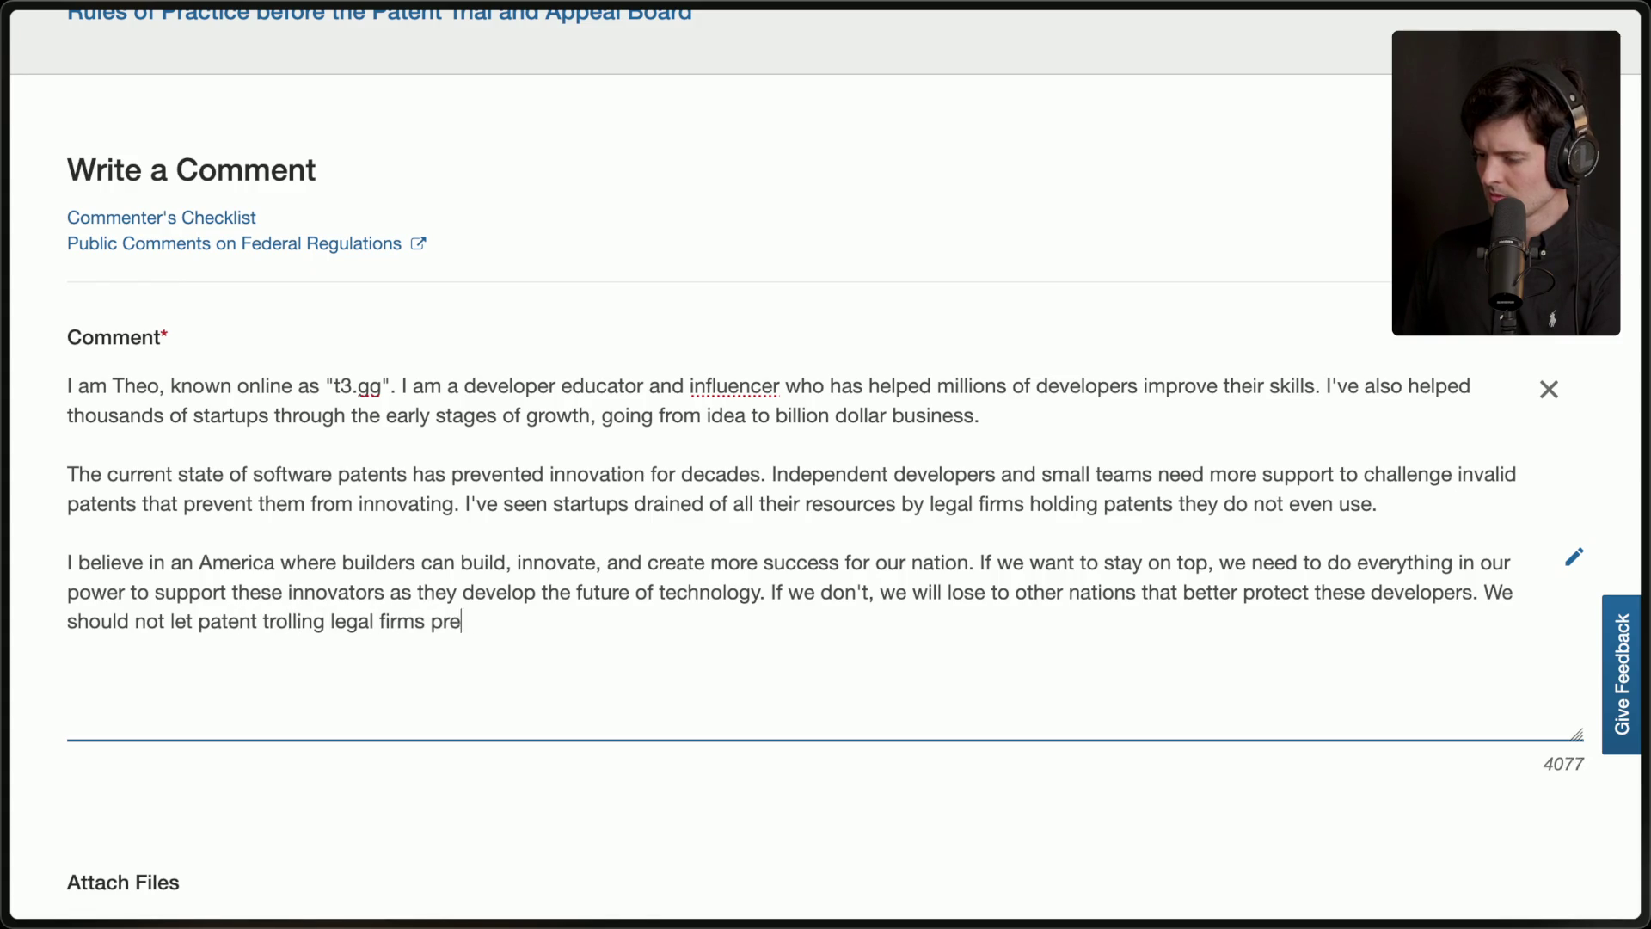
key("BackSpace")
key("BackSpace")
key("BackSpace")
type("dictate how much \"")
type("innovation")
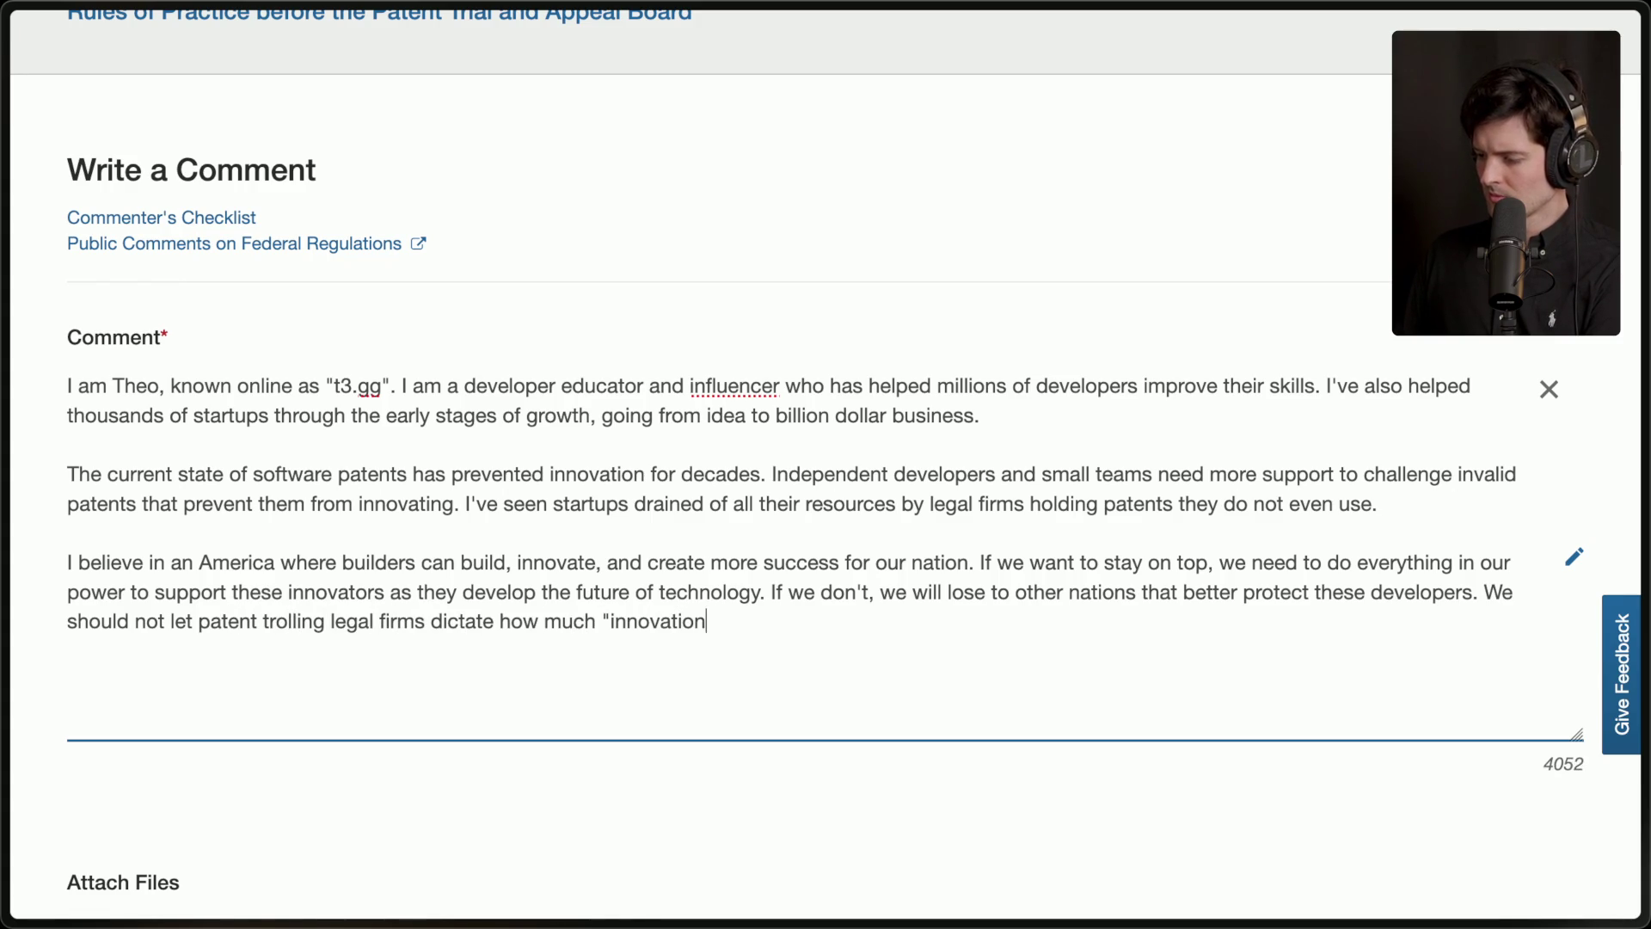
type("\" is allowed in our nation.")
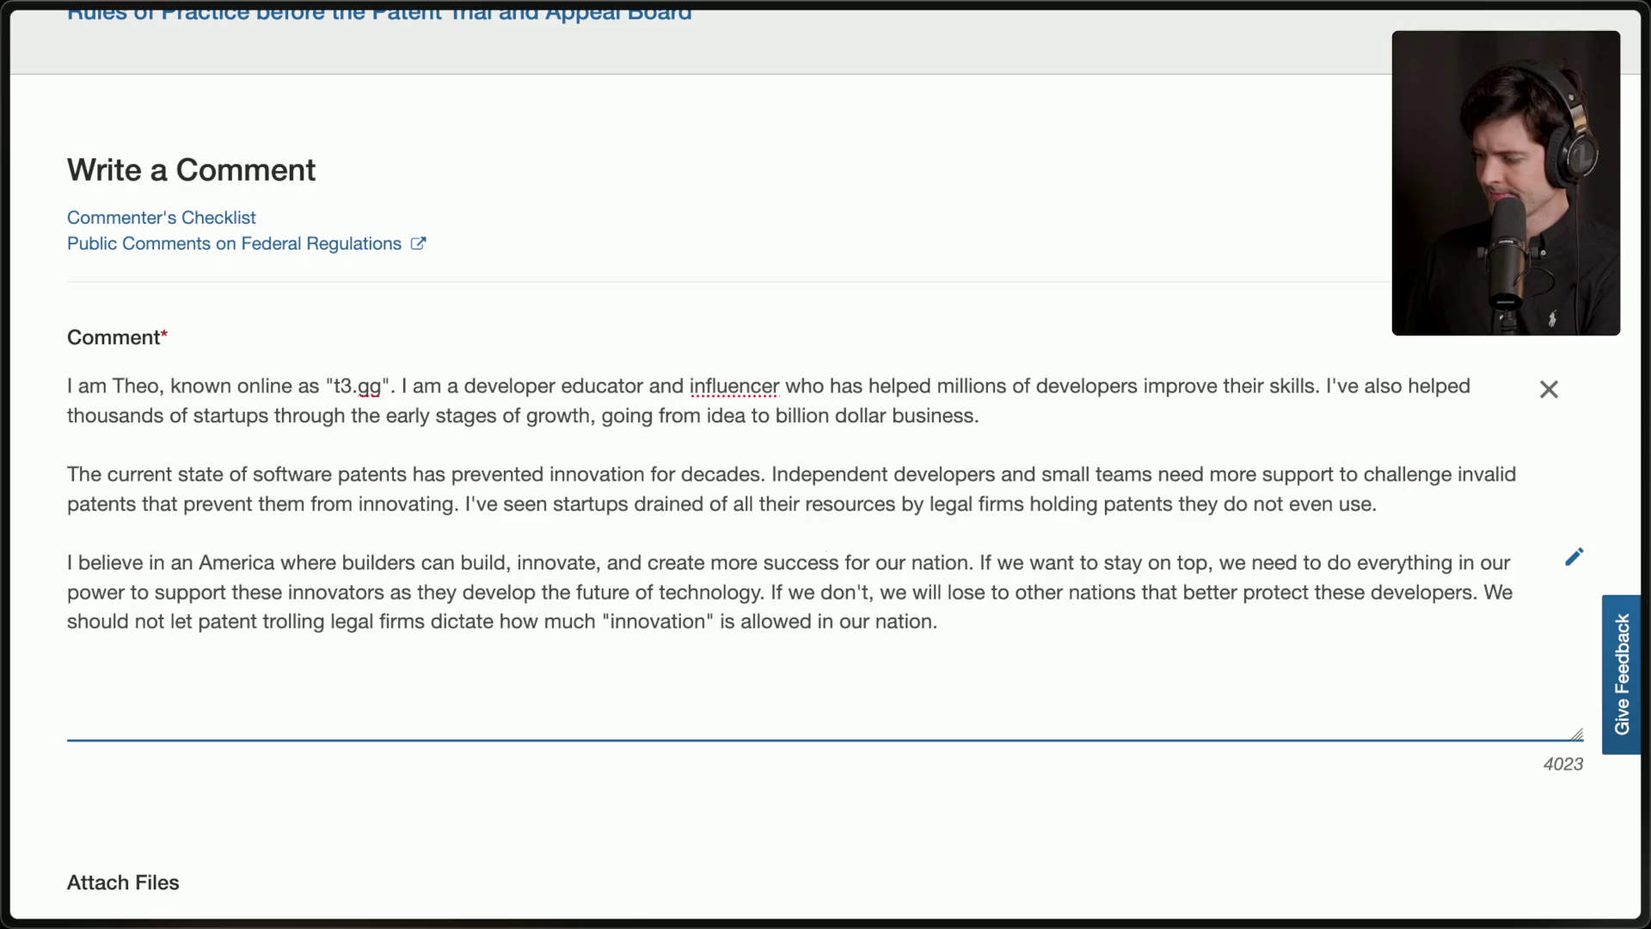
key("Return")
key("Return")
mouse_move(1638, 550)
scroll(1430, 719, "down", 1)
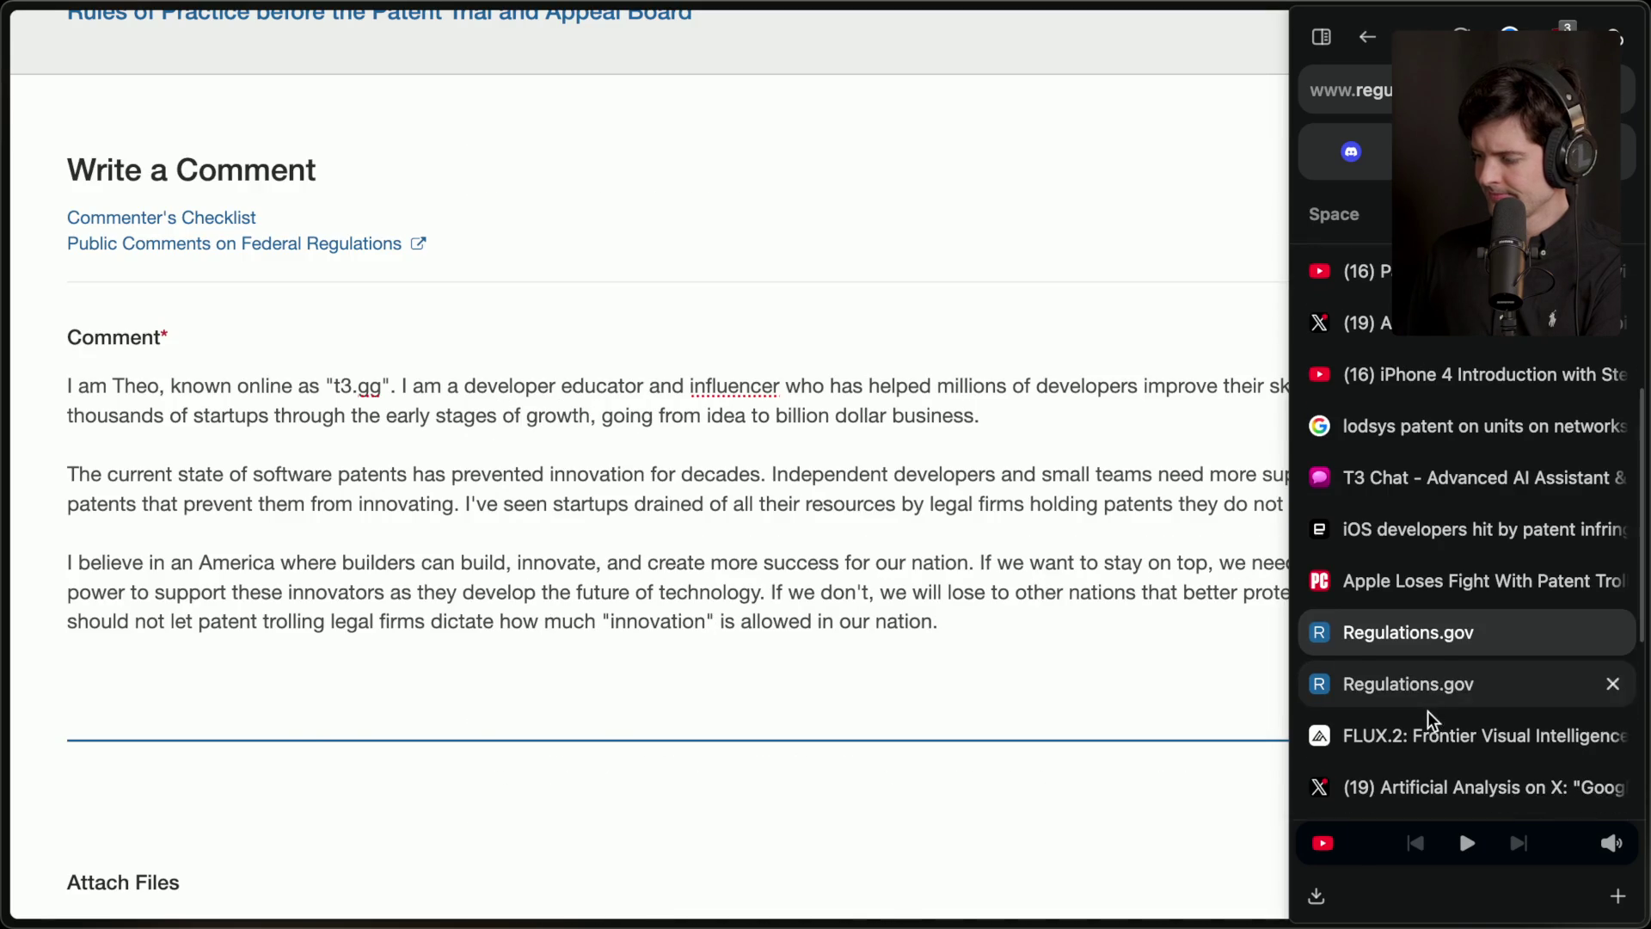
Skim the Engadget article on iOS developers and patents.
left_click(1454, 520)
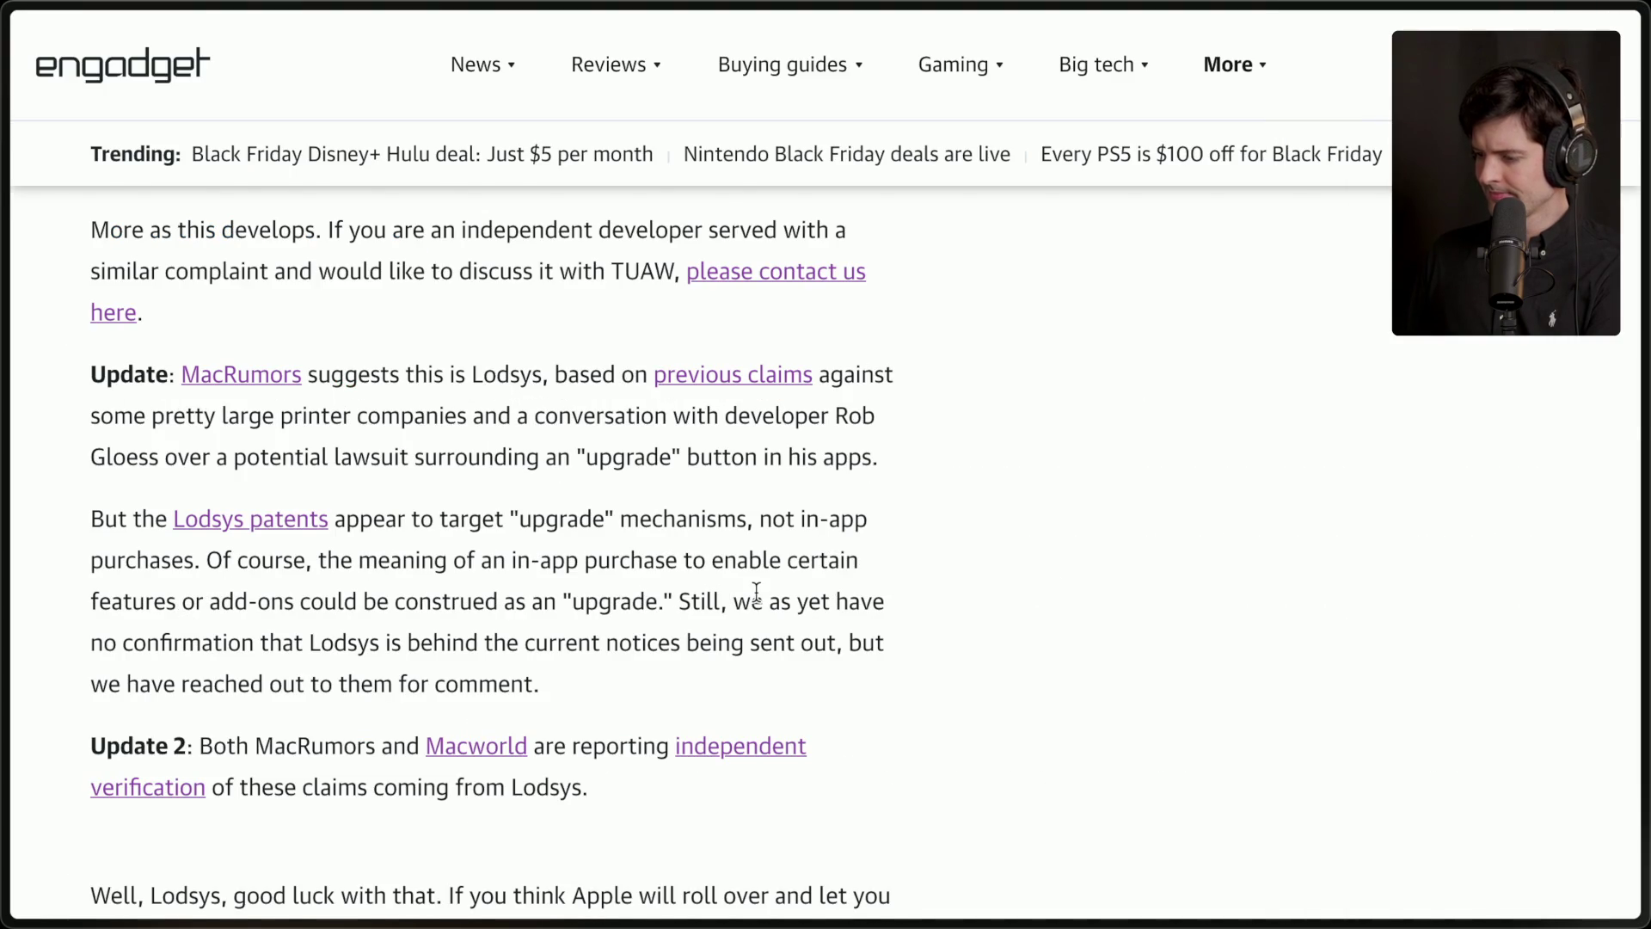
scroll(756, 590, "down", 1)
mouse_move(1535, 674)
scroll(1479, 632, "down", 3)
scroll(1478, 631, "up", 6)
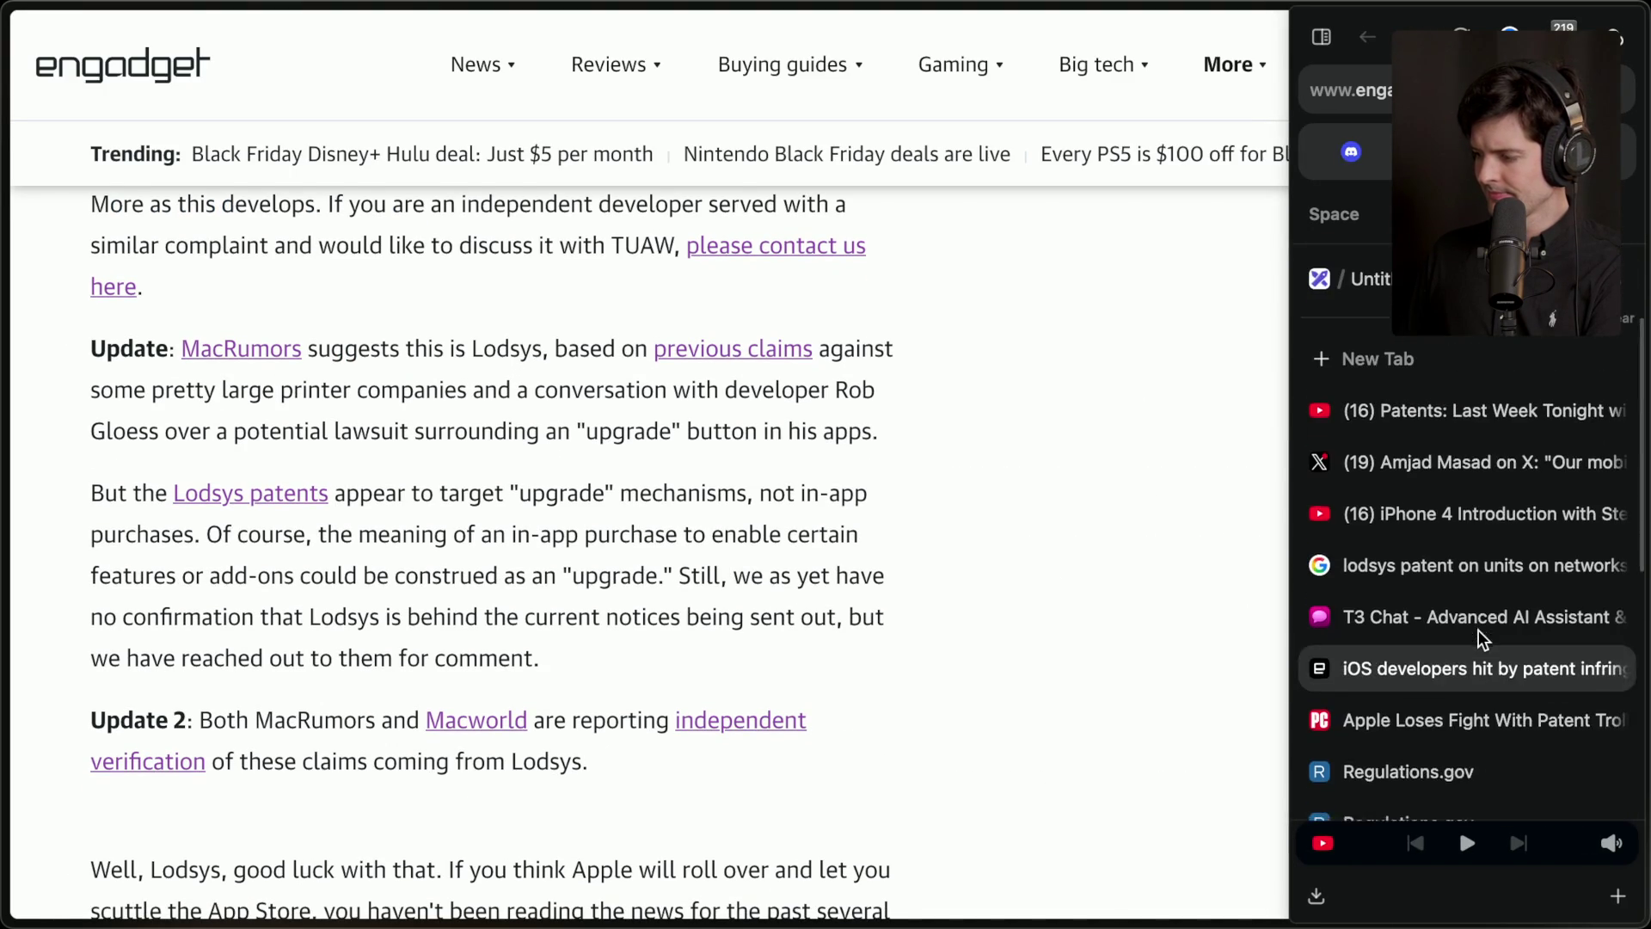
scroll(1478, 630, "down", 6)
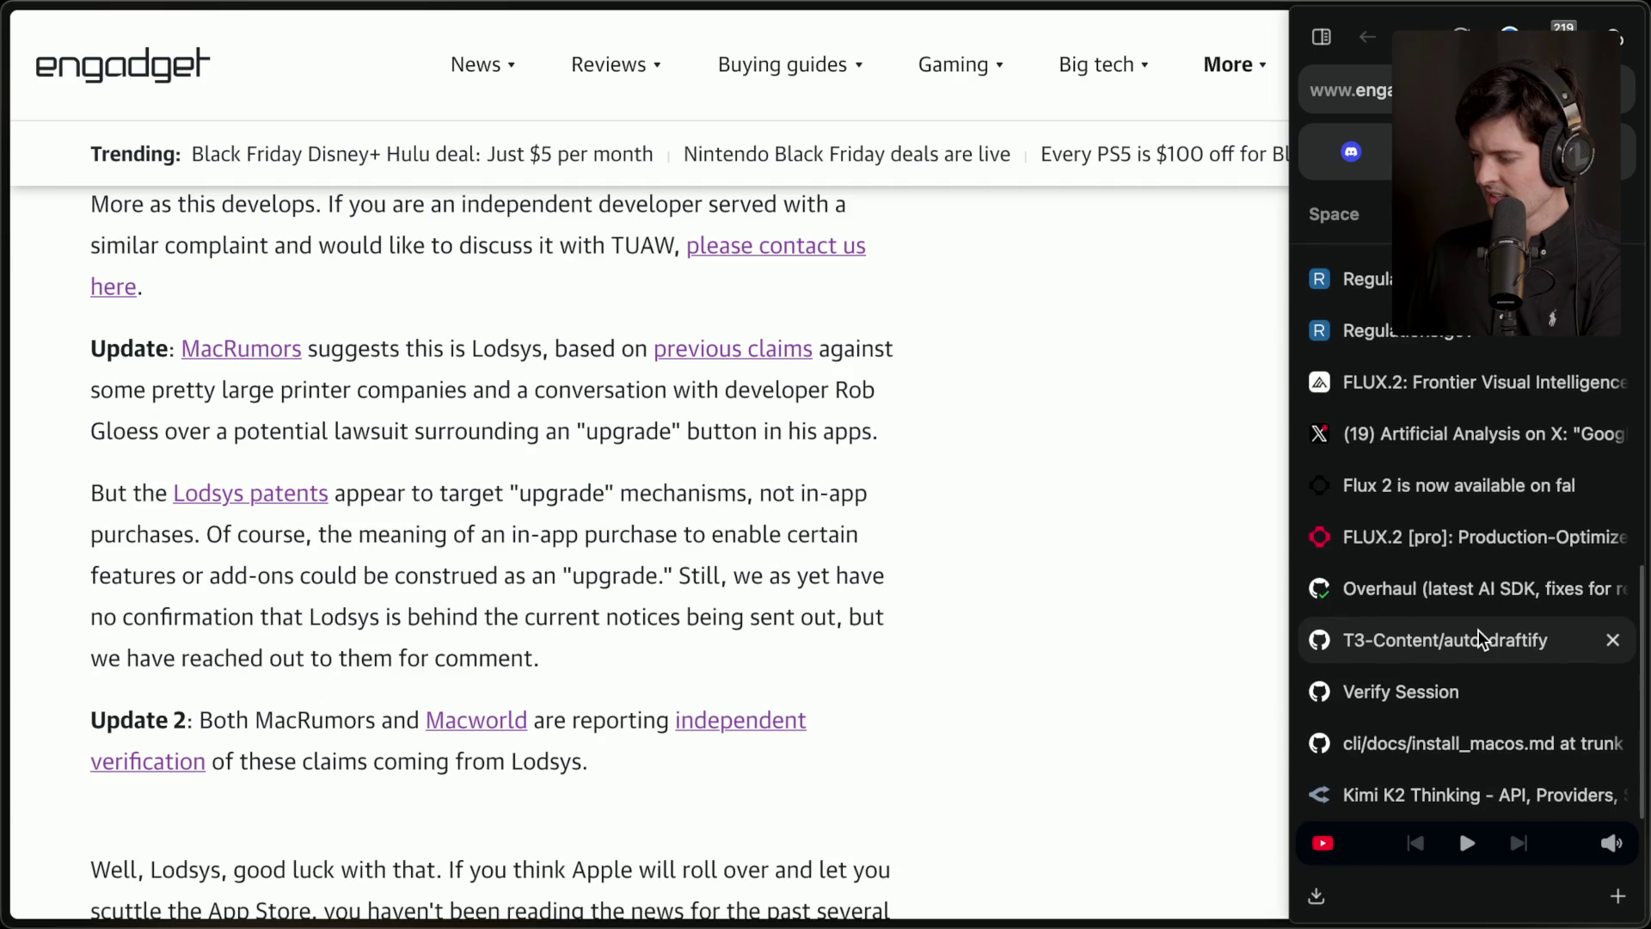
From Notion, open the GitHub blog junk-patents article and highlight its mention of IPR.
key("super+Tab")
left_click(818, 498)
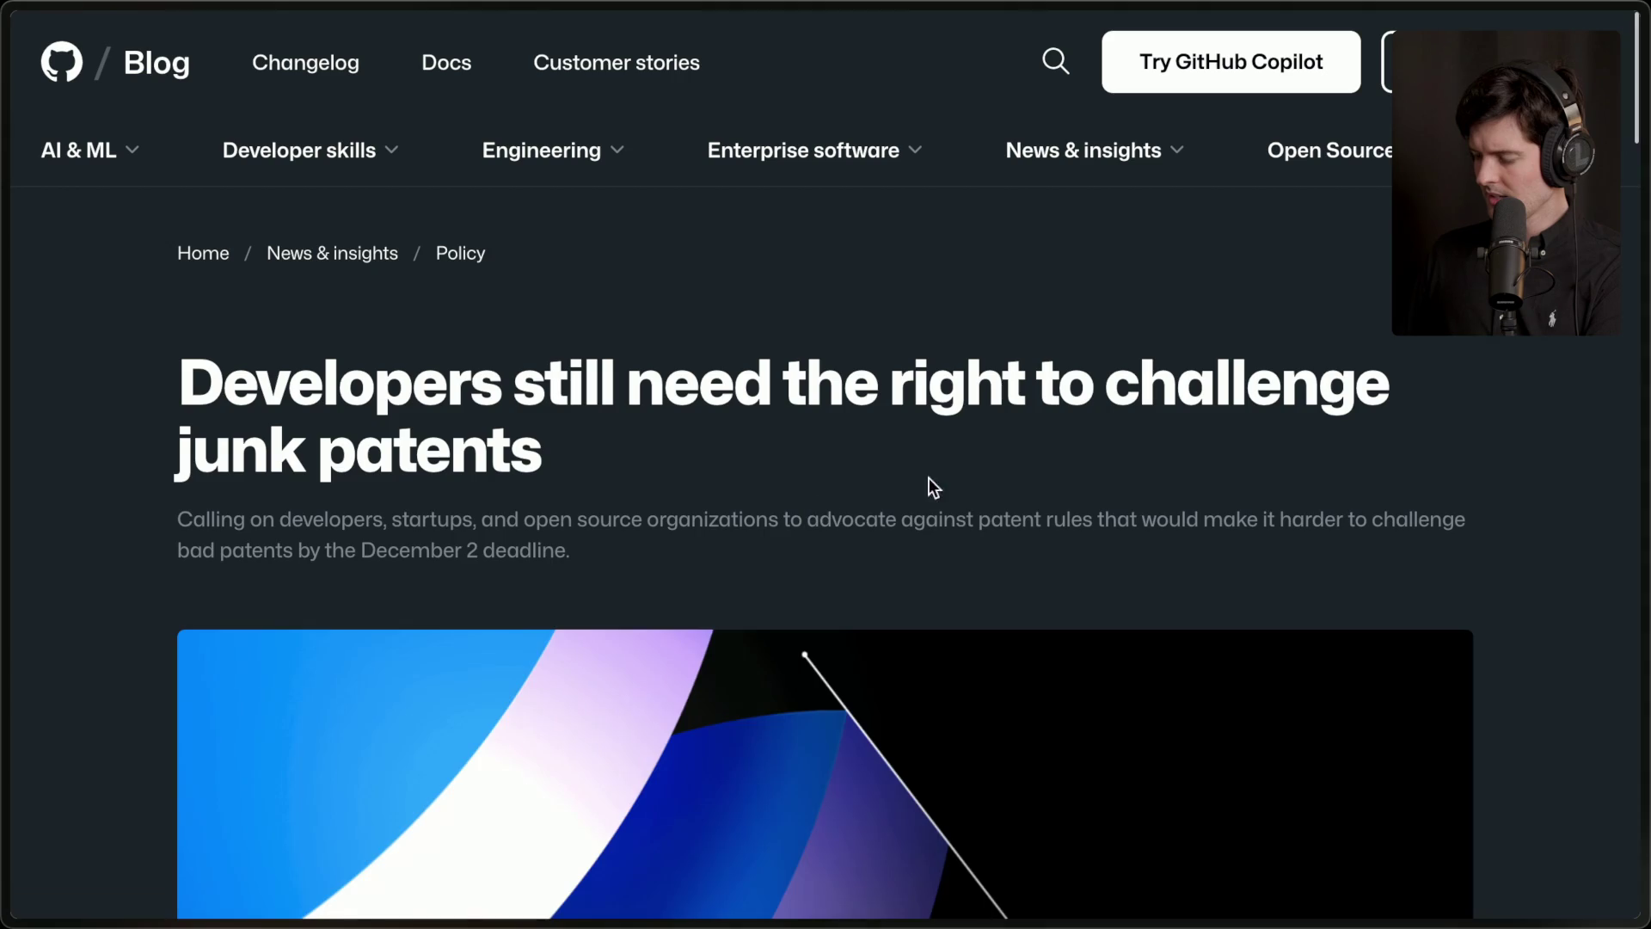
scroll(621, 416, "down", 10)
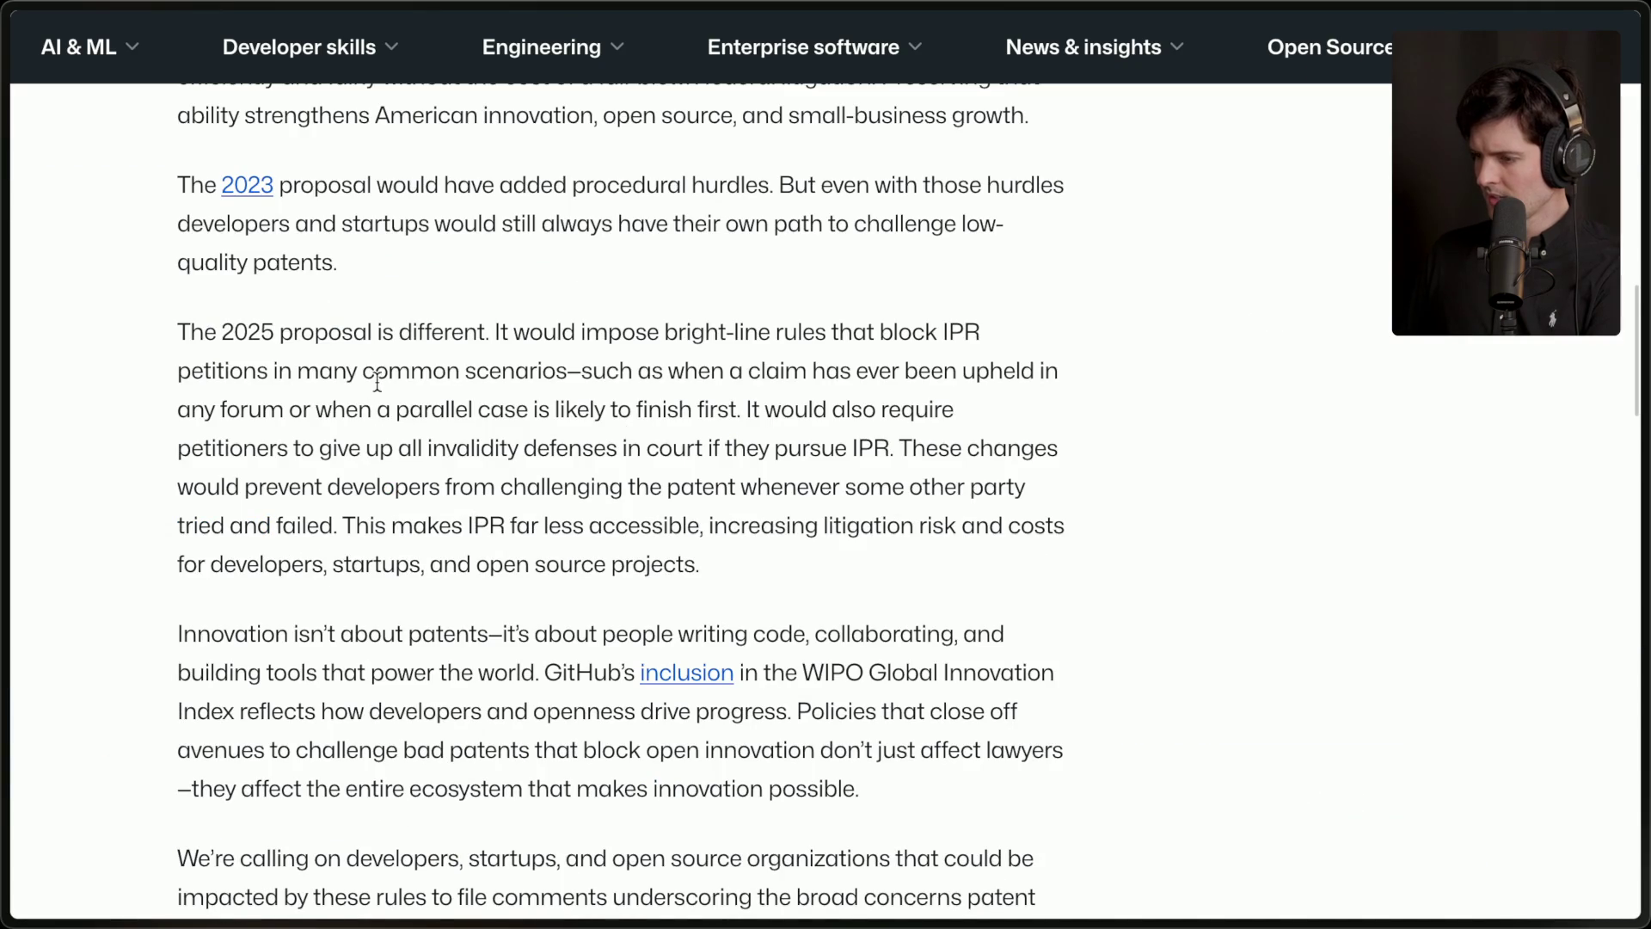
double_click(487, 526)
mouse_move(1644, 439)
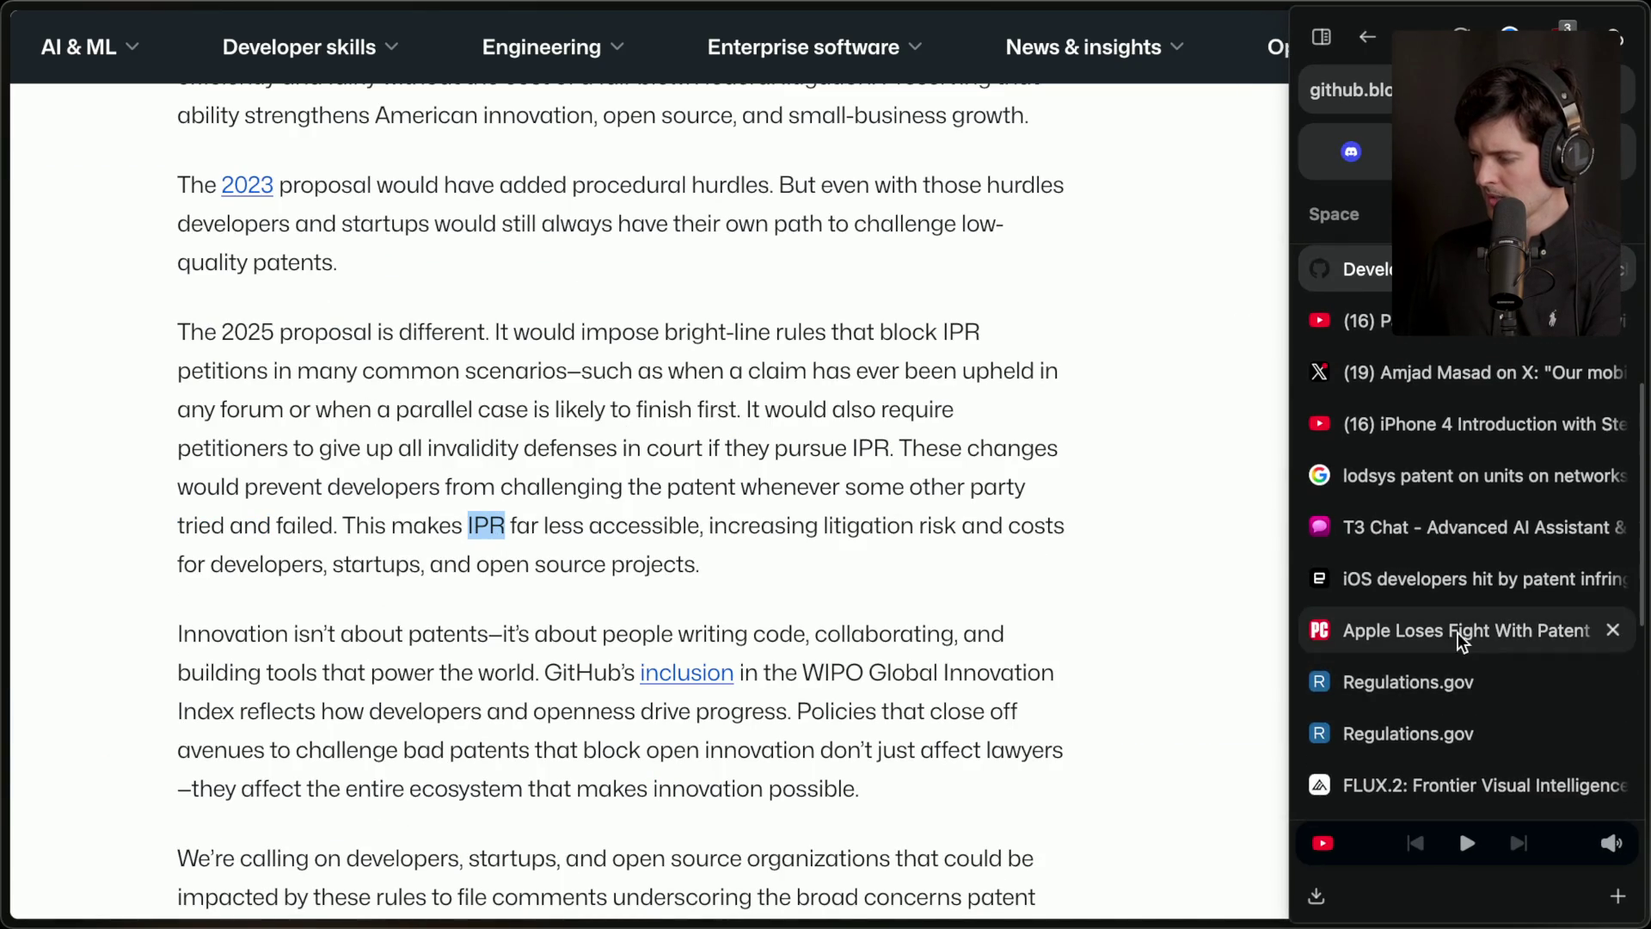
Back in the comment, start a paragraph: 'IPR is one of the few tools these…'.
left_click(1425, 683)
type("IPR is one of the few tools these independent developers have")
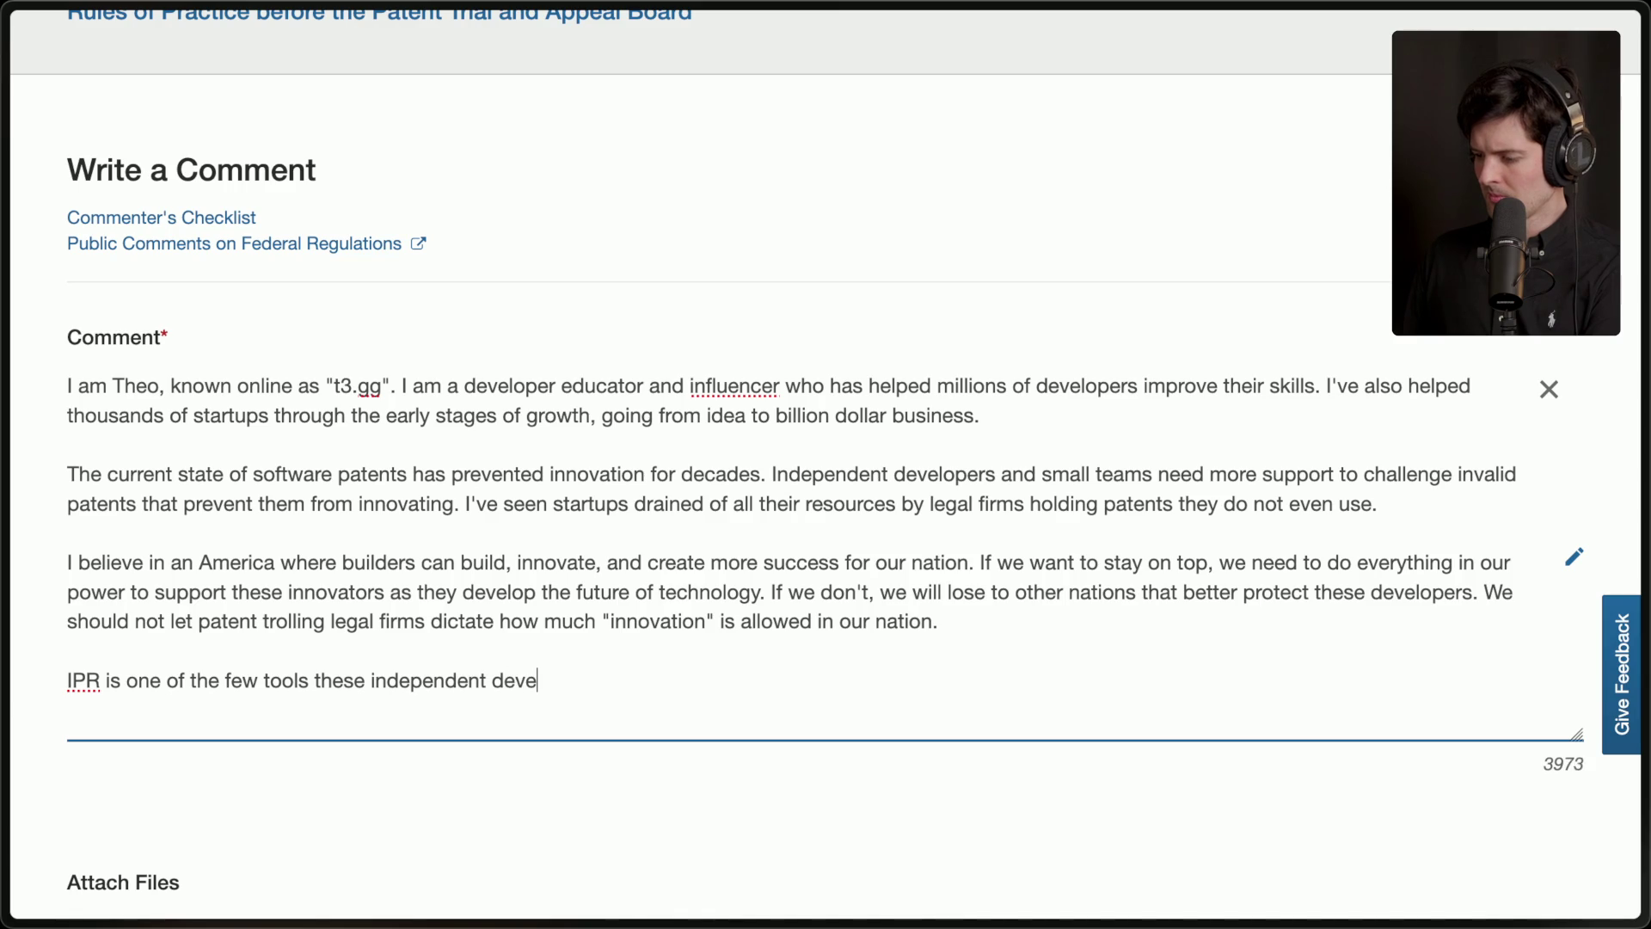
key("alt+BackSpace")
key("alt+BackSpace")
key("alt+BackSpace")
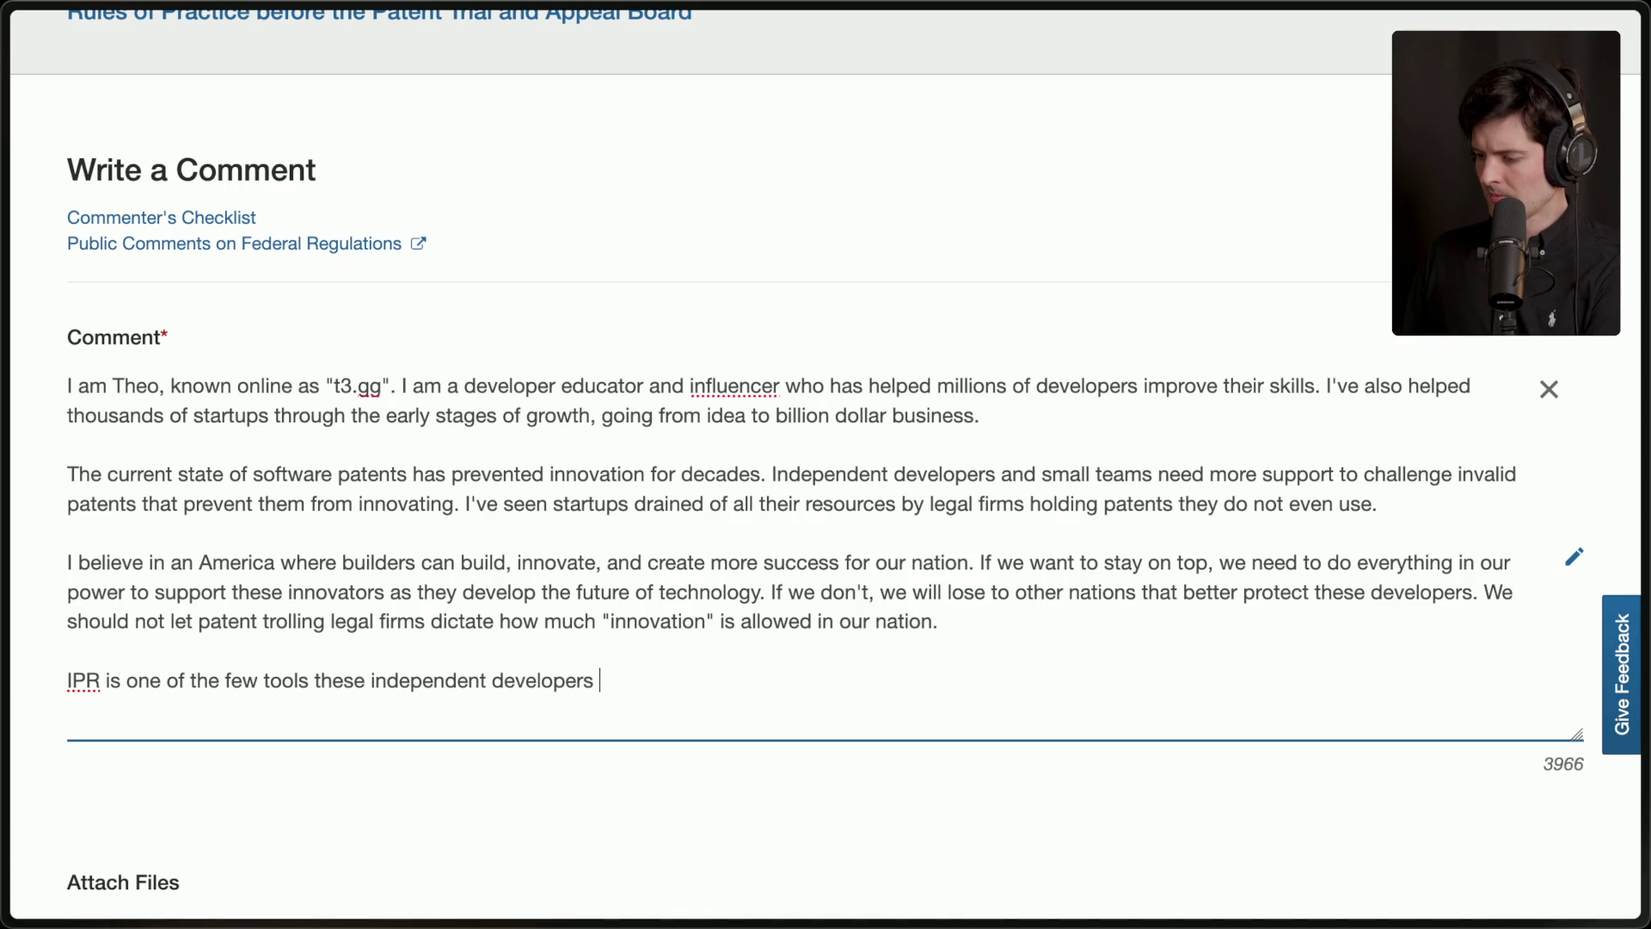
Write that innovators use IPR to fight back and its protections should go FURTHER in the US.
type("these innovato")
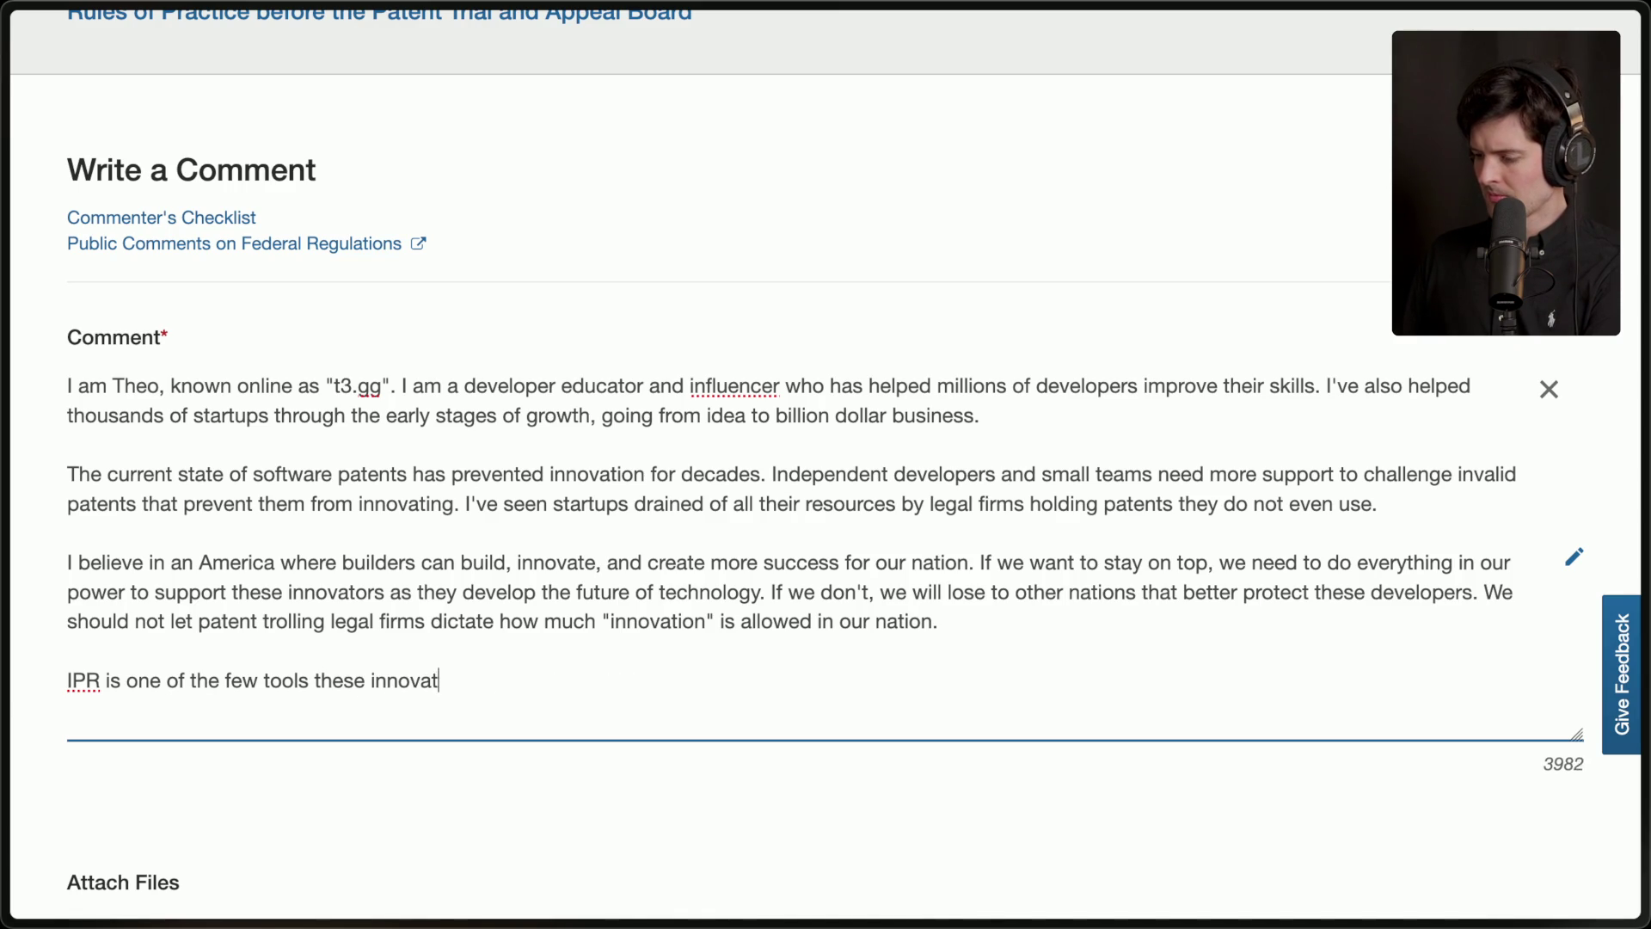
type("rs have ")
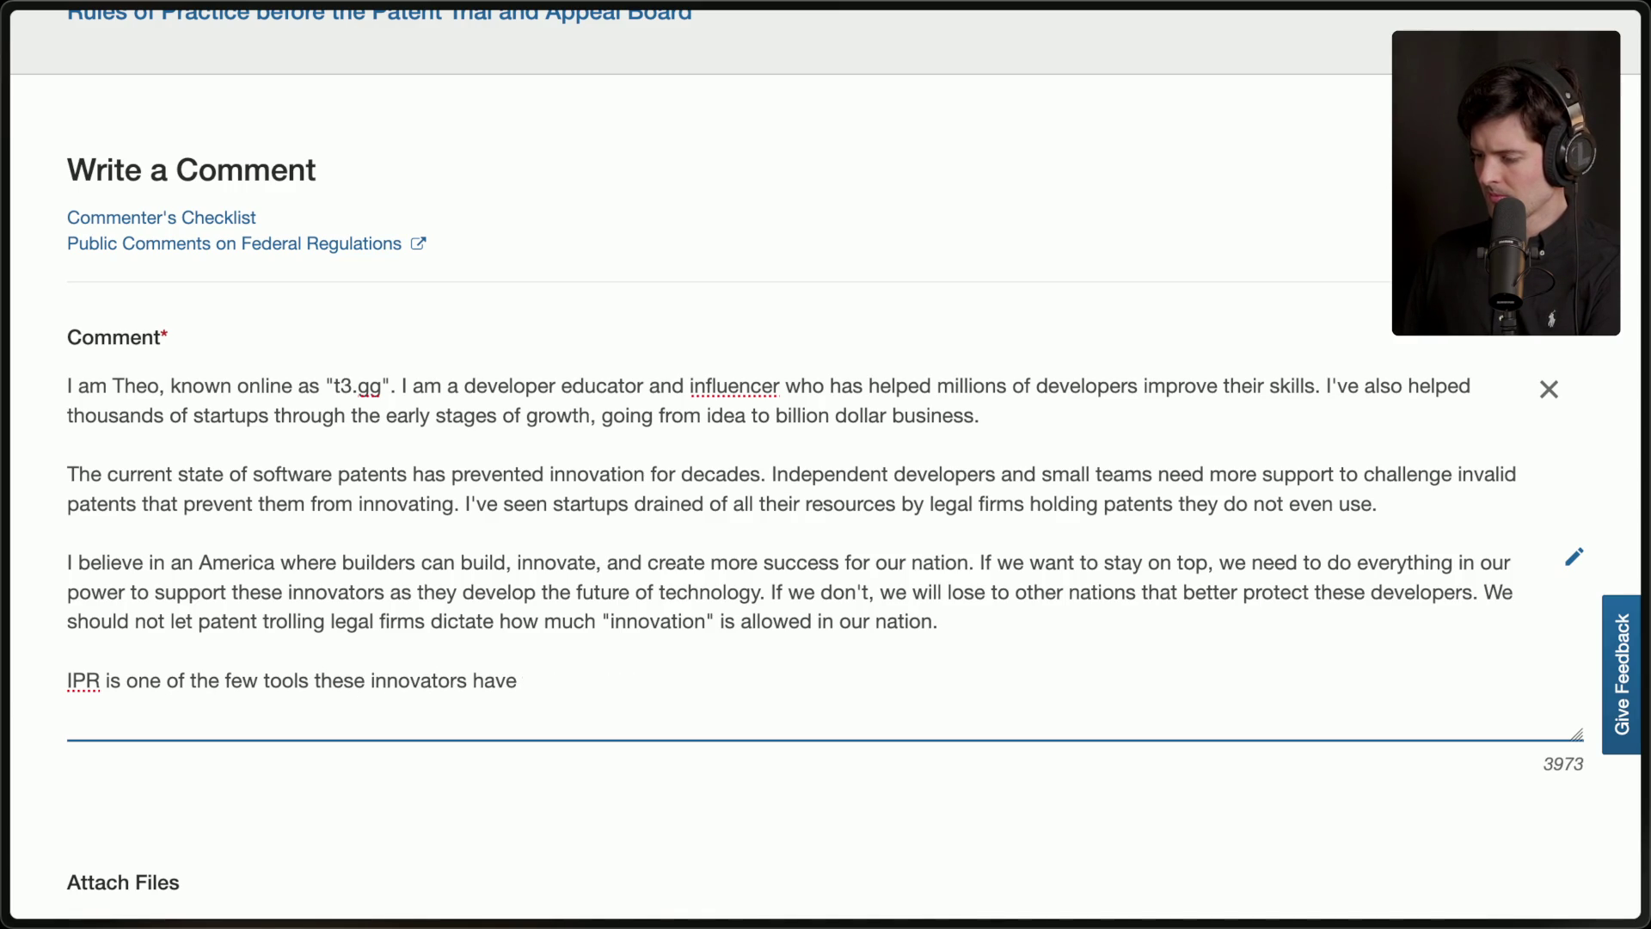
type("to fight back. ")
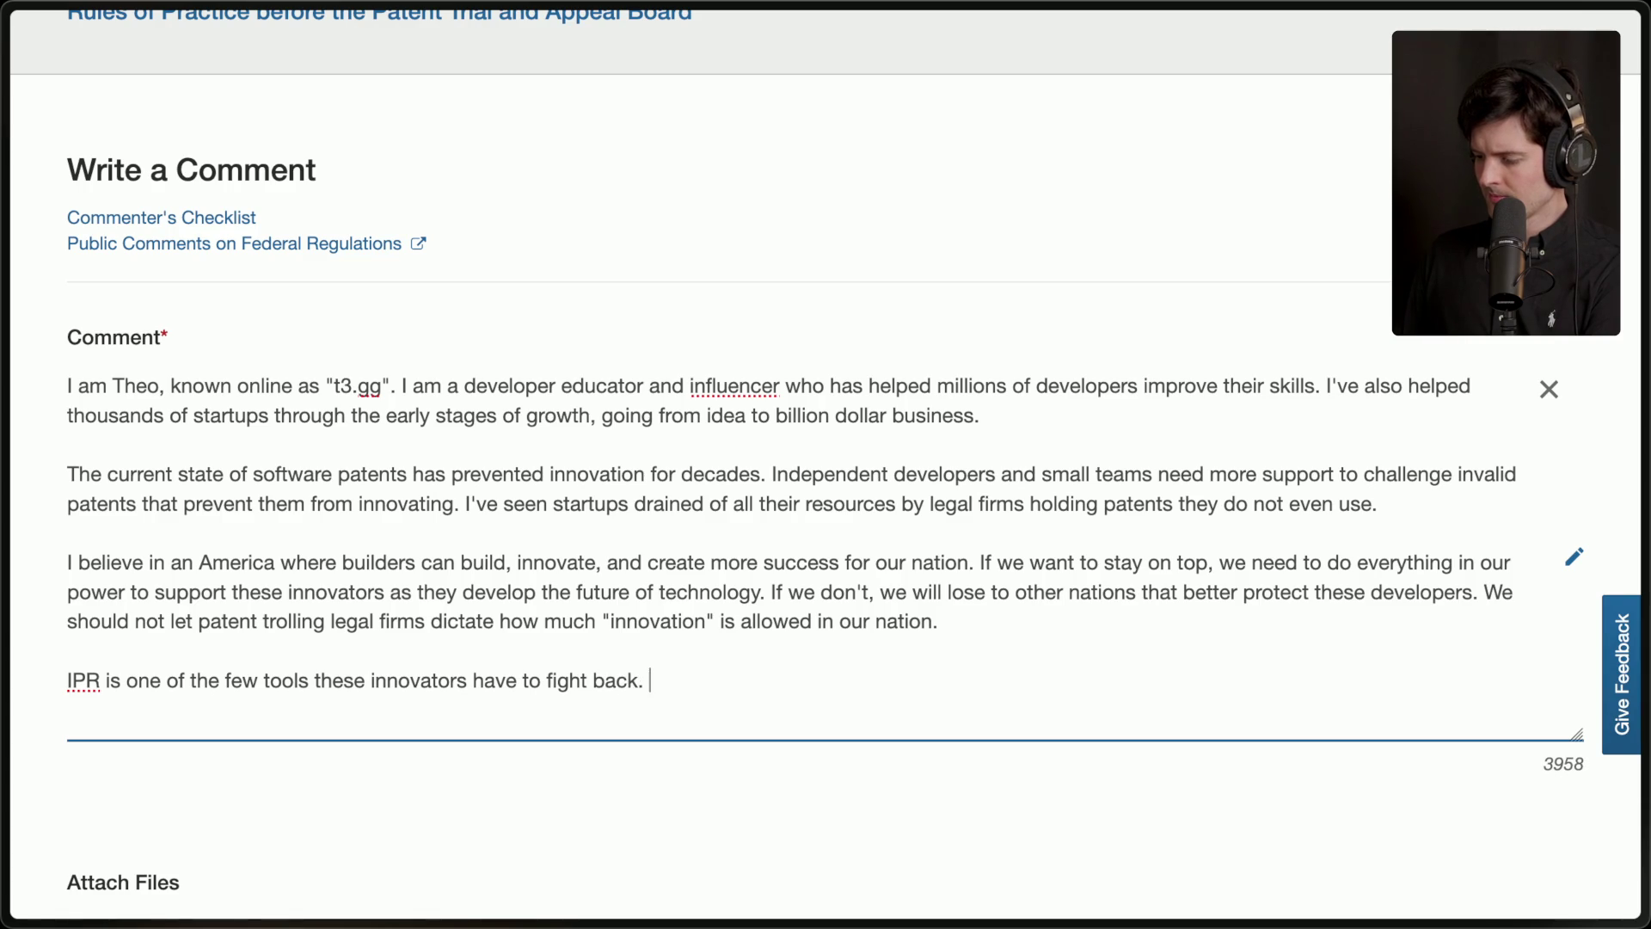
type("It shou")
key("BackSpace")
key("BackSpace")
key("BackSpace")
type("not enough, but it is e")
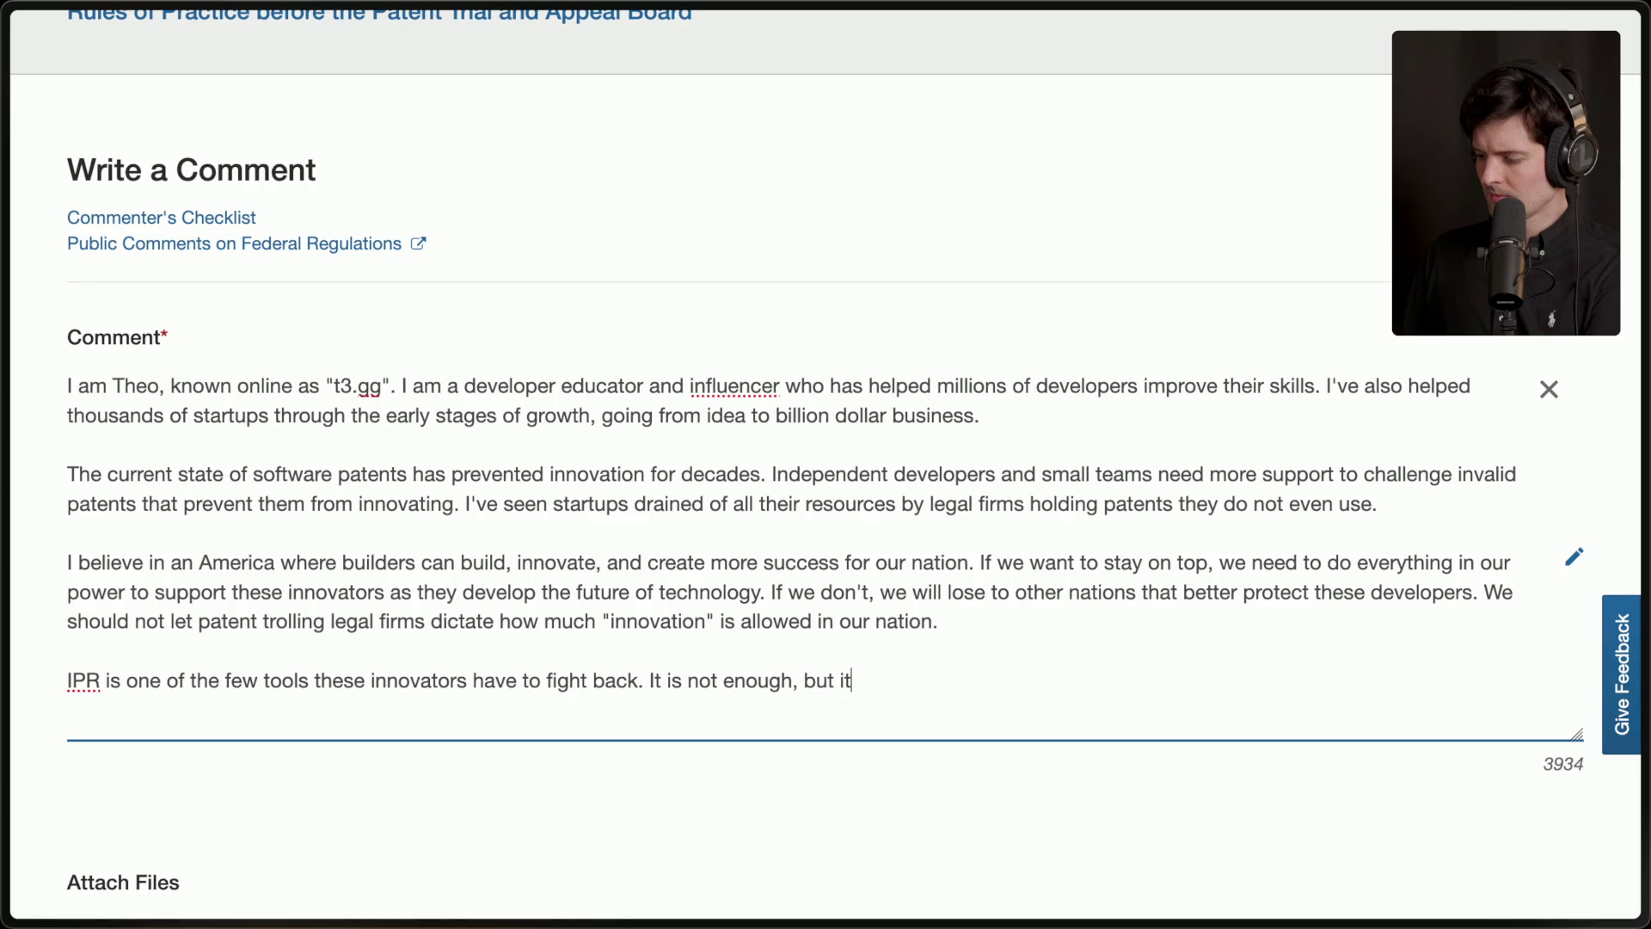
type("ssential in the su")
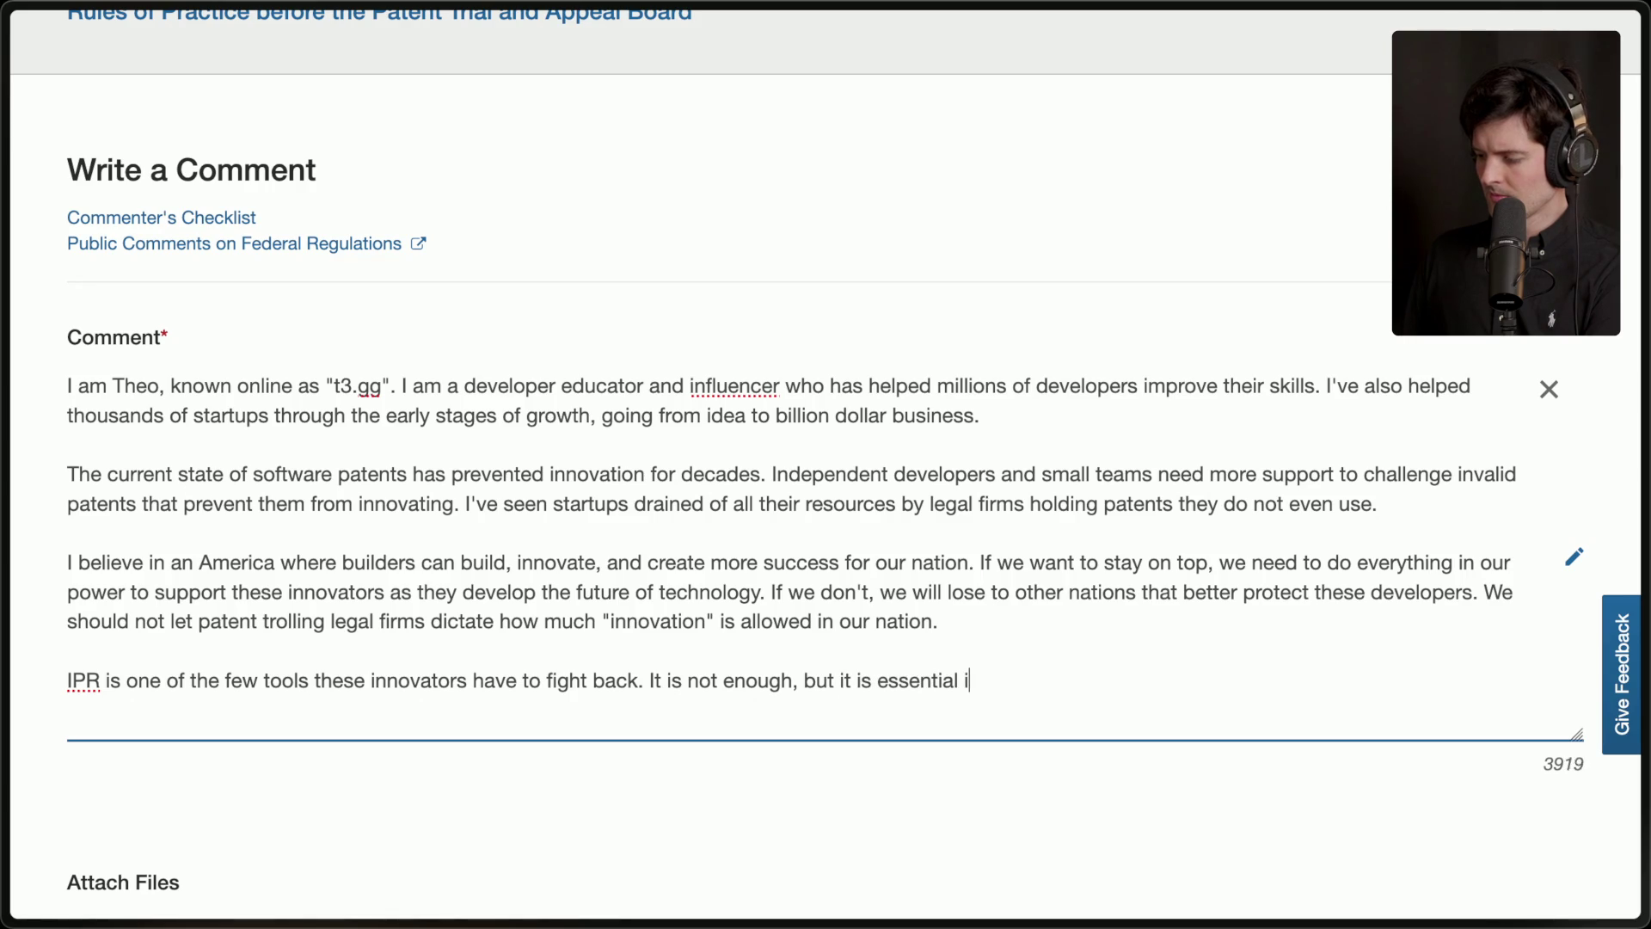
key("BackSpace")
key("BackSpace")
key("BackSpace")
key("alt+BackSpace")
type("an essential piec")
type("e for i")
type("nnovation to")
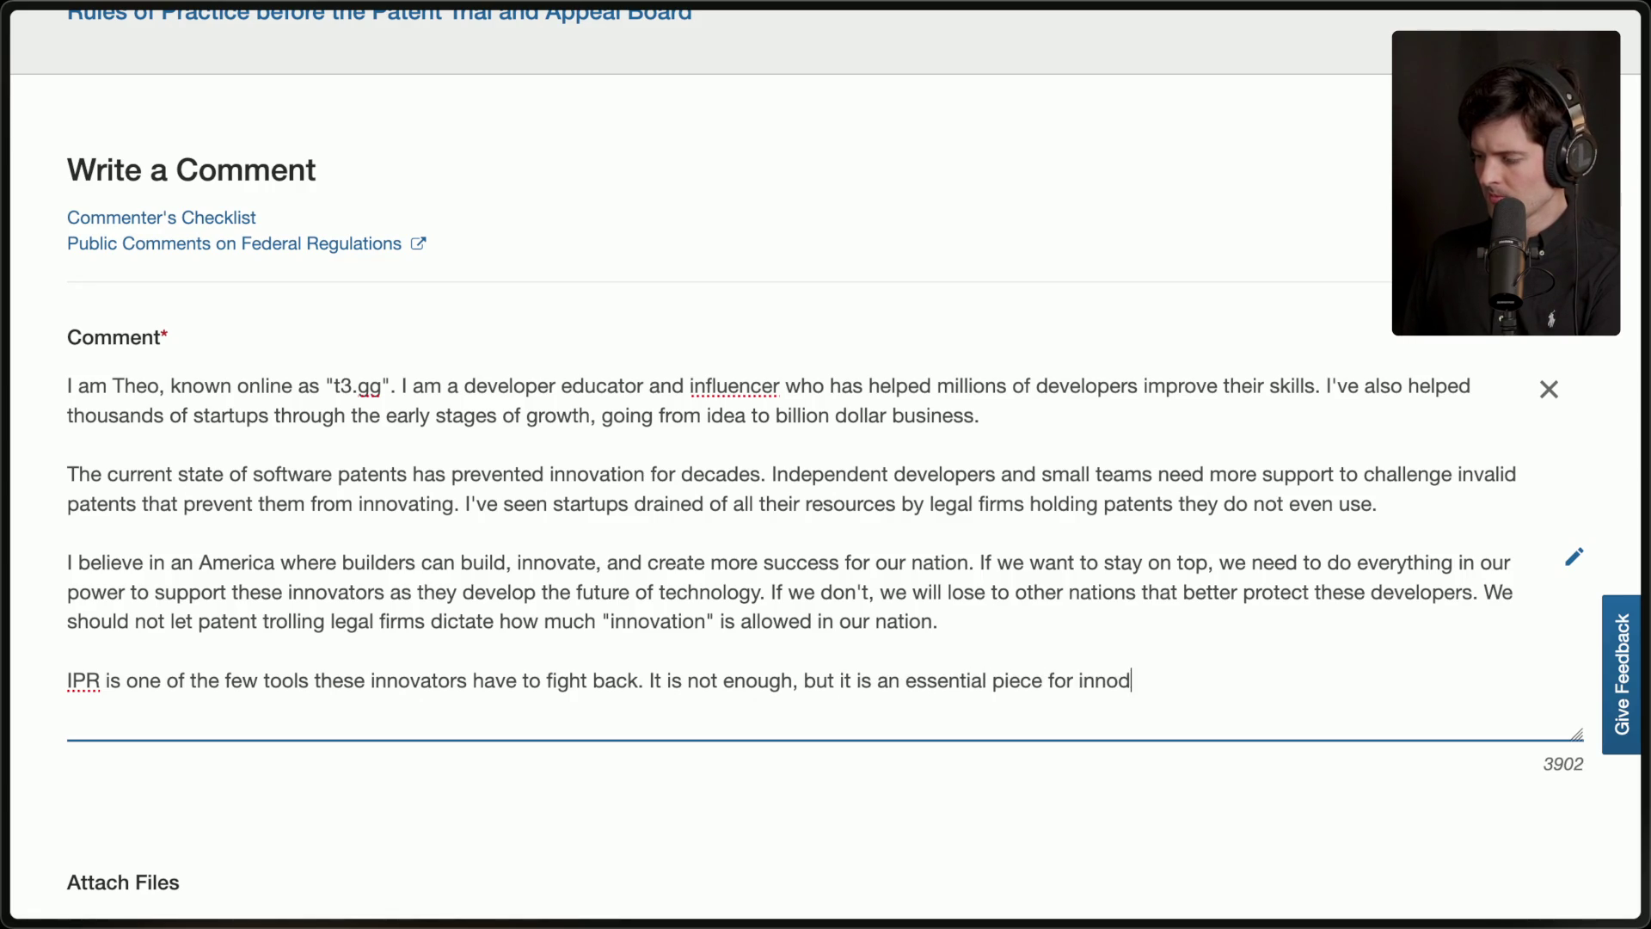
key("alt+BackSpace")
key("alt+BackSpace")
key("alt+BackSpace")
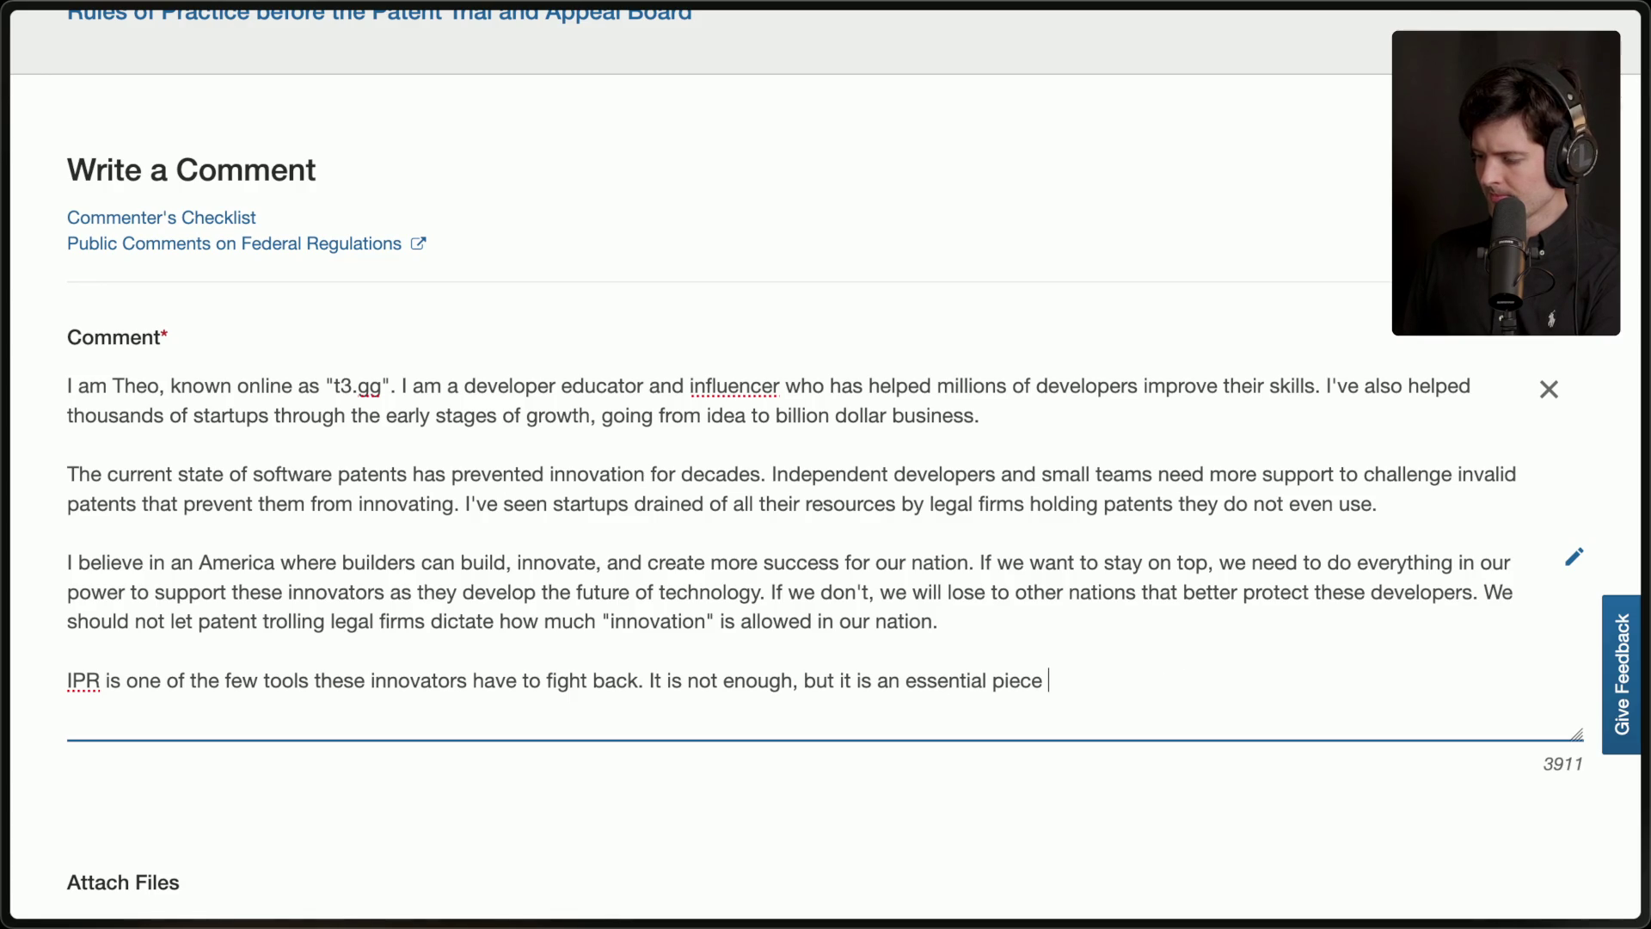
type("essentia")
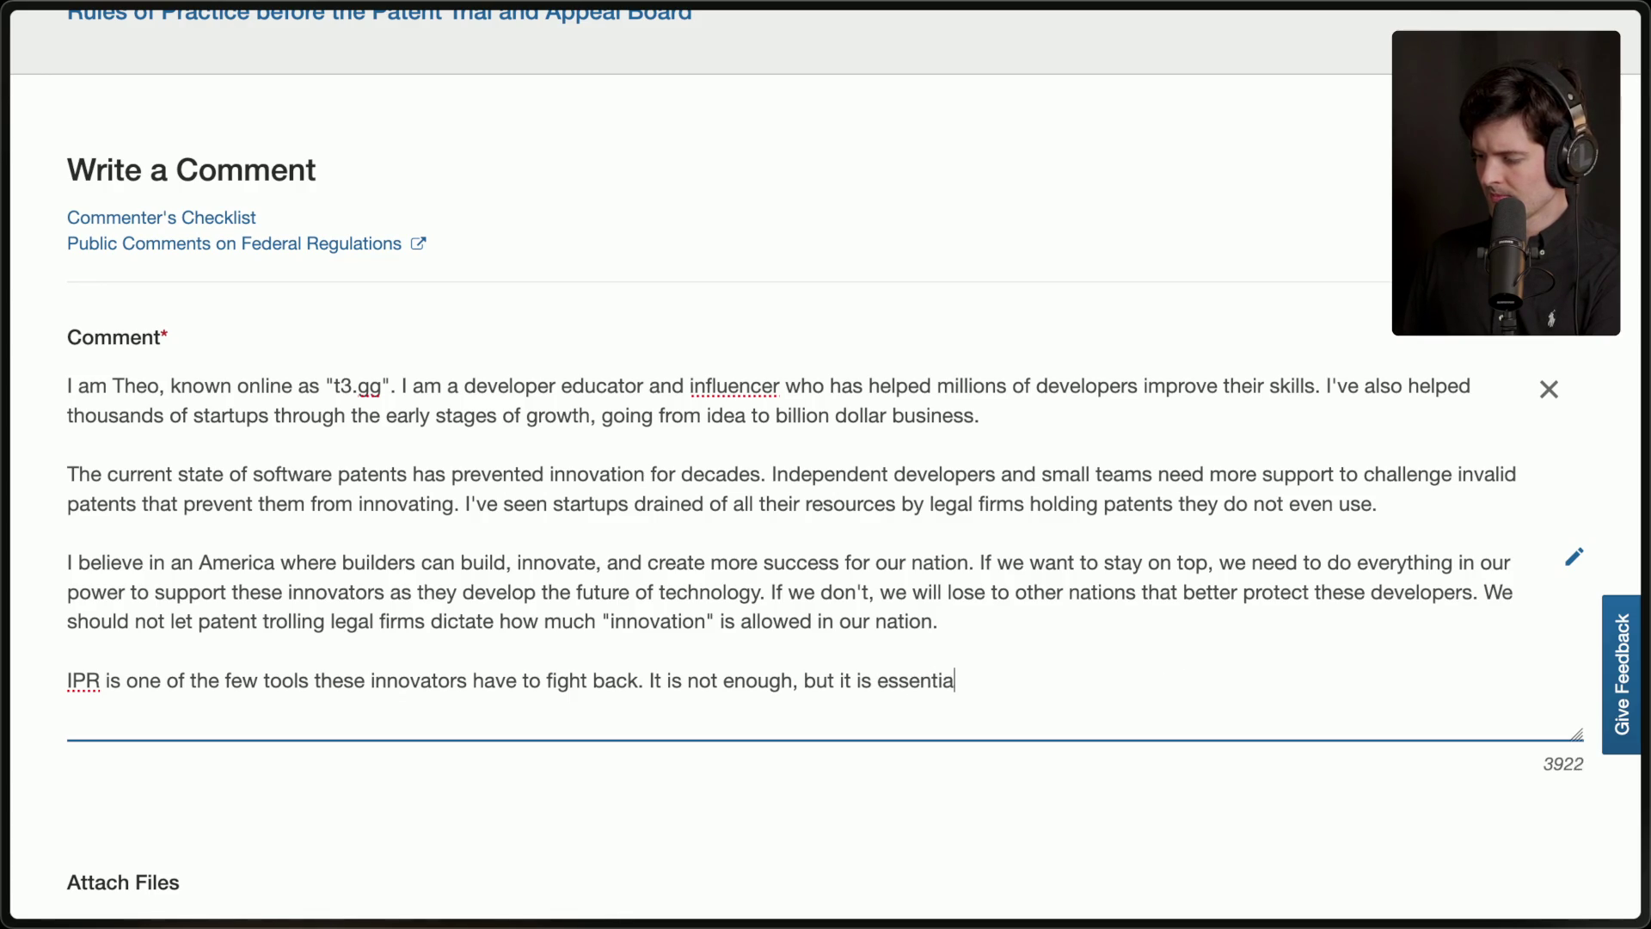
key("alt+BackSpace")
key("alt+BackSpace")
key("alt+BackSpace")
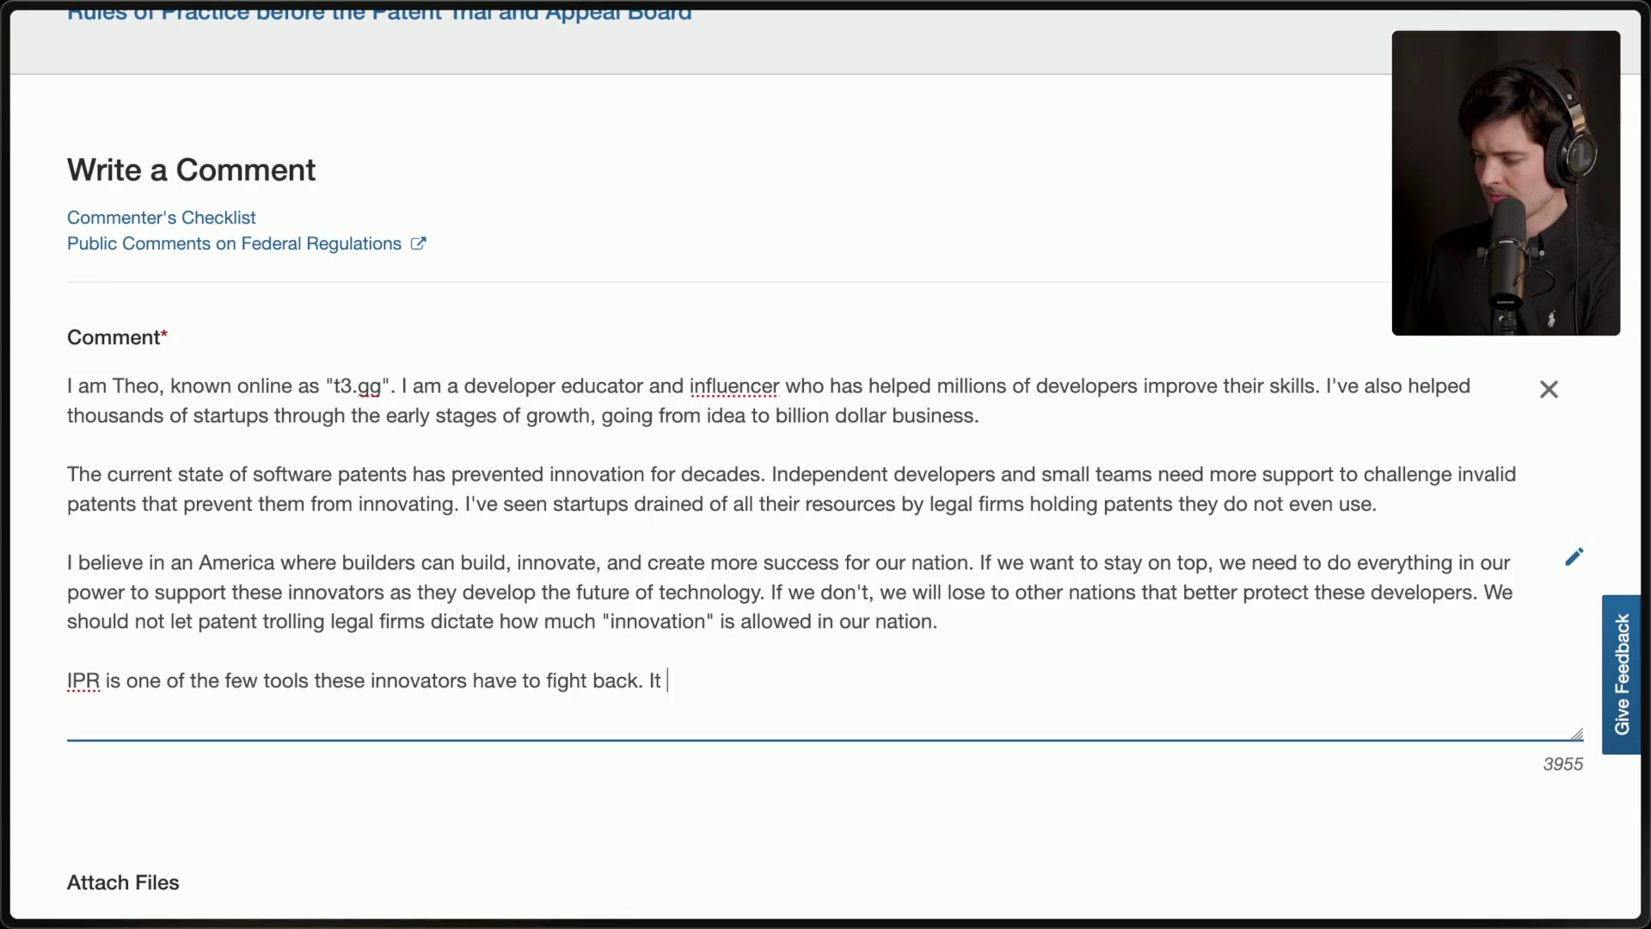
type("is my belief")
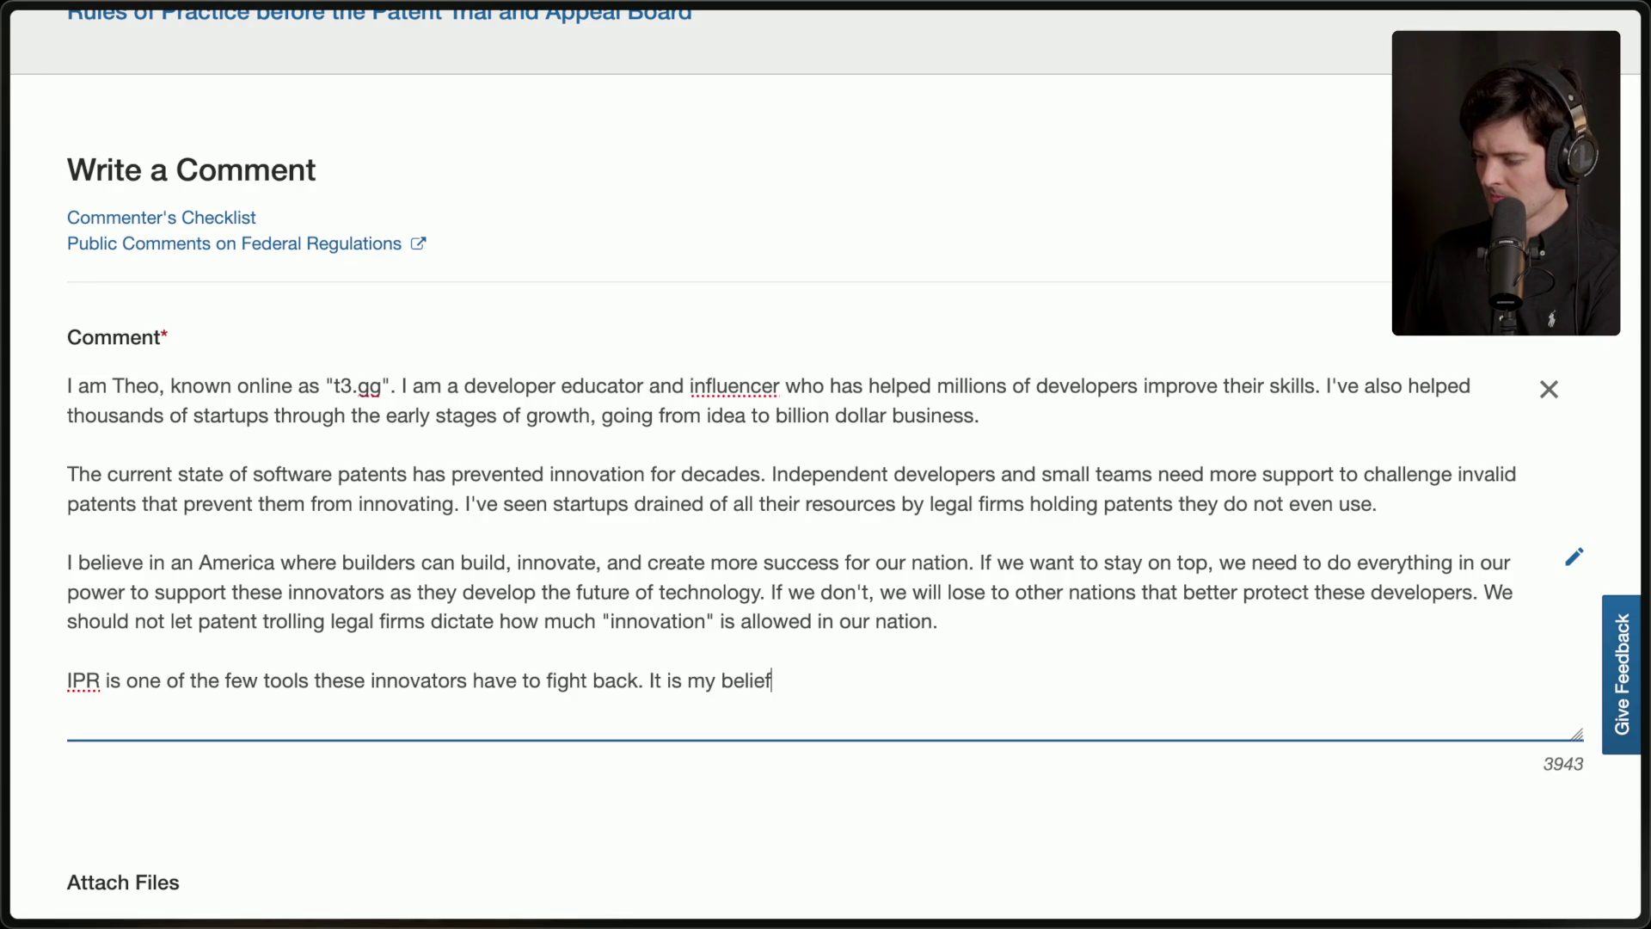
type(" that IPR and")
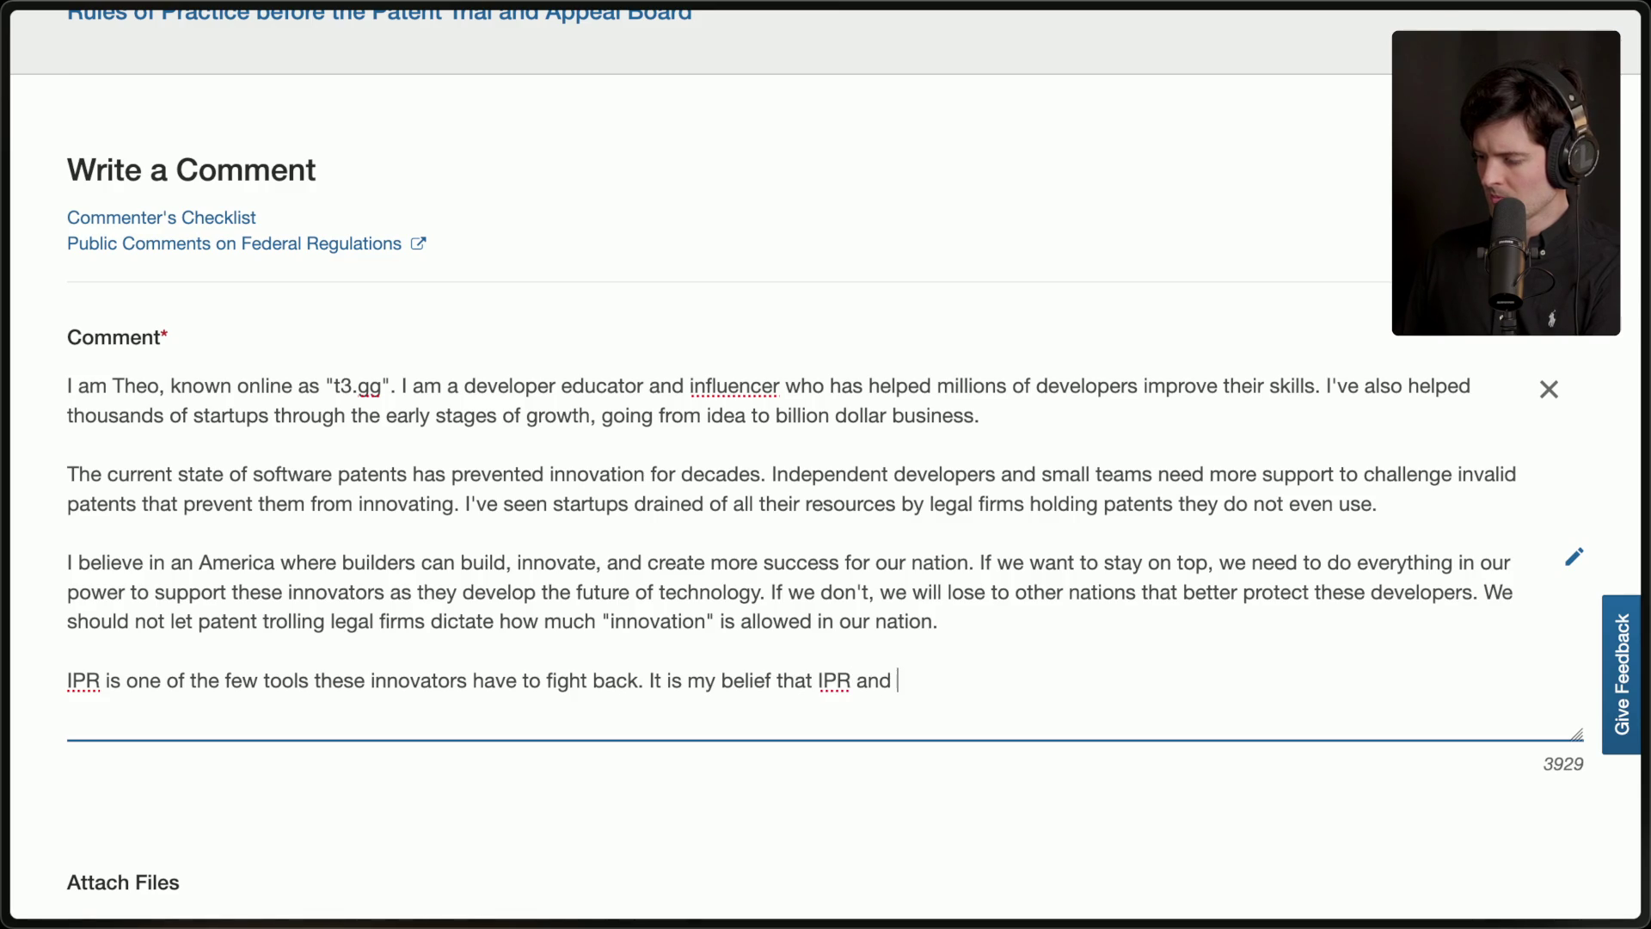
type("proten")
type("ctions i")
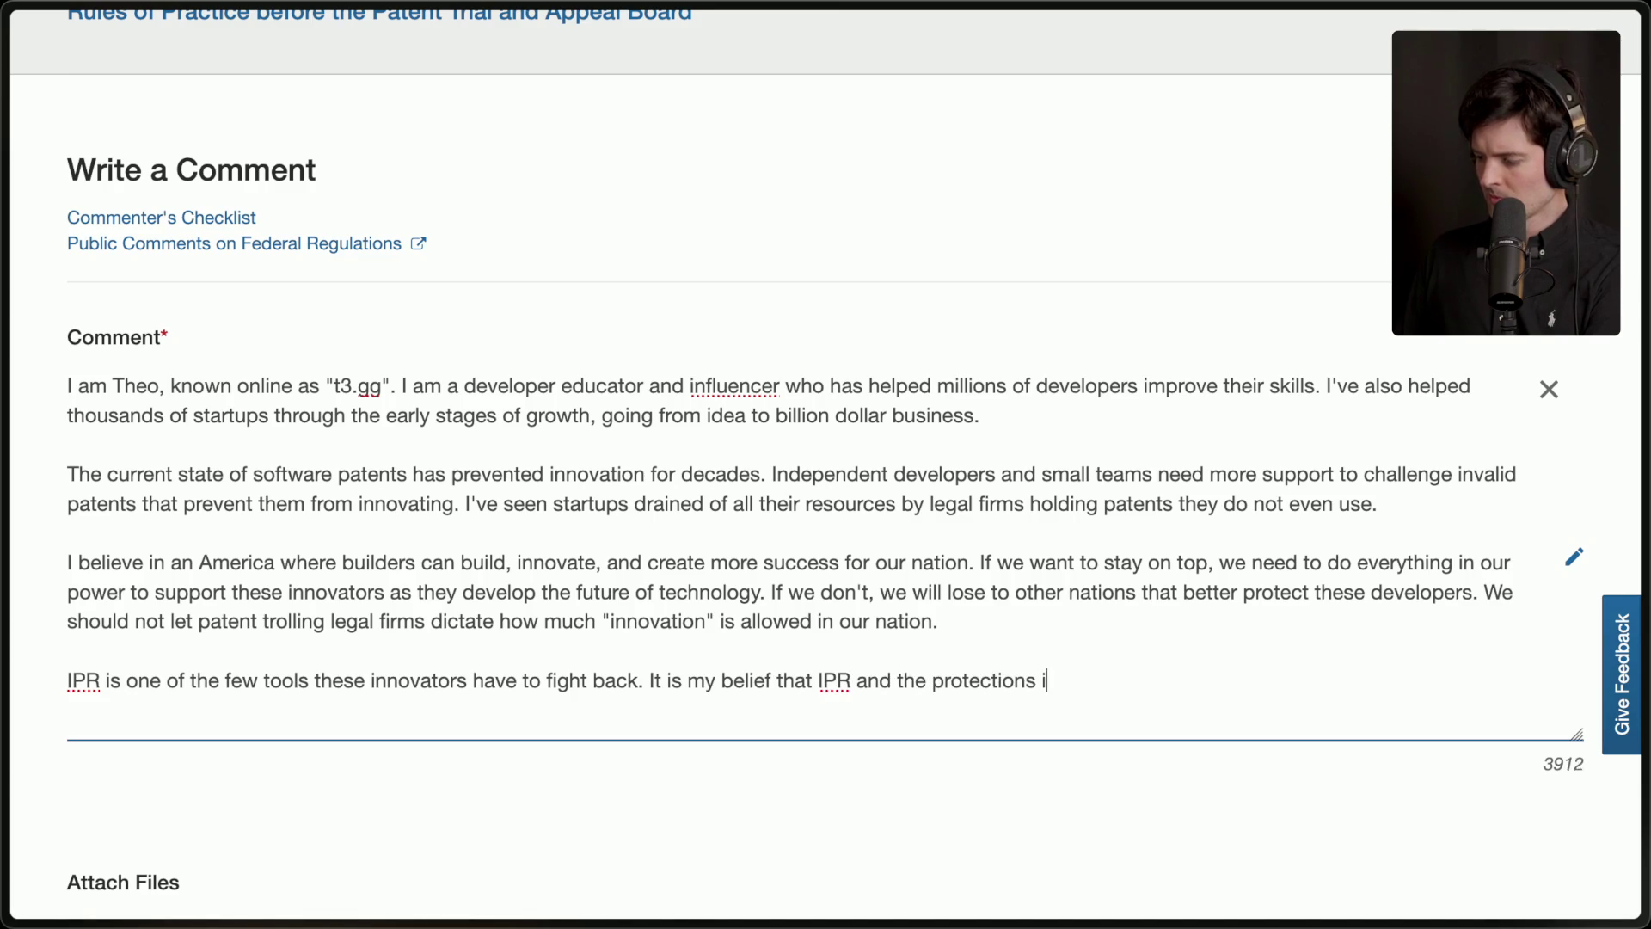
type("t grants should go FURT")
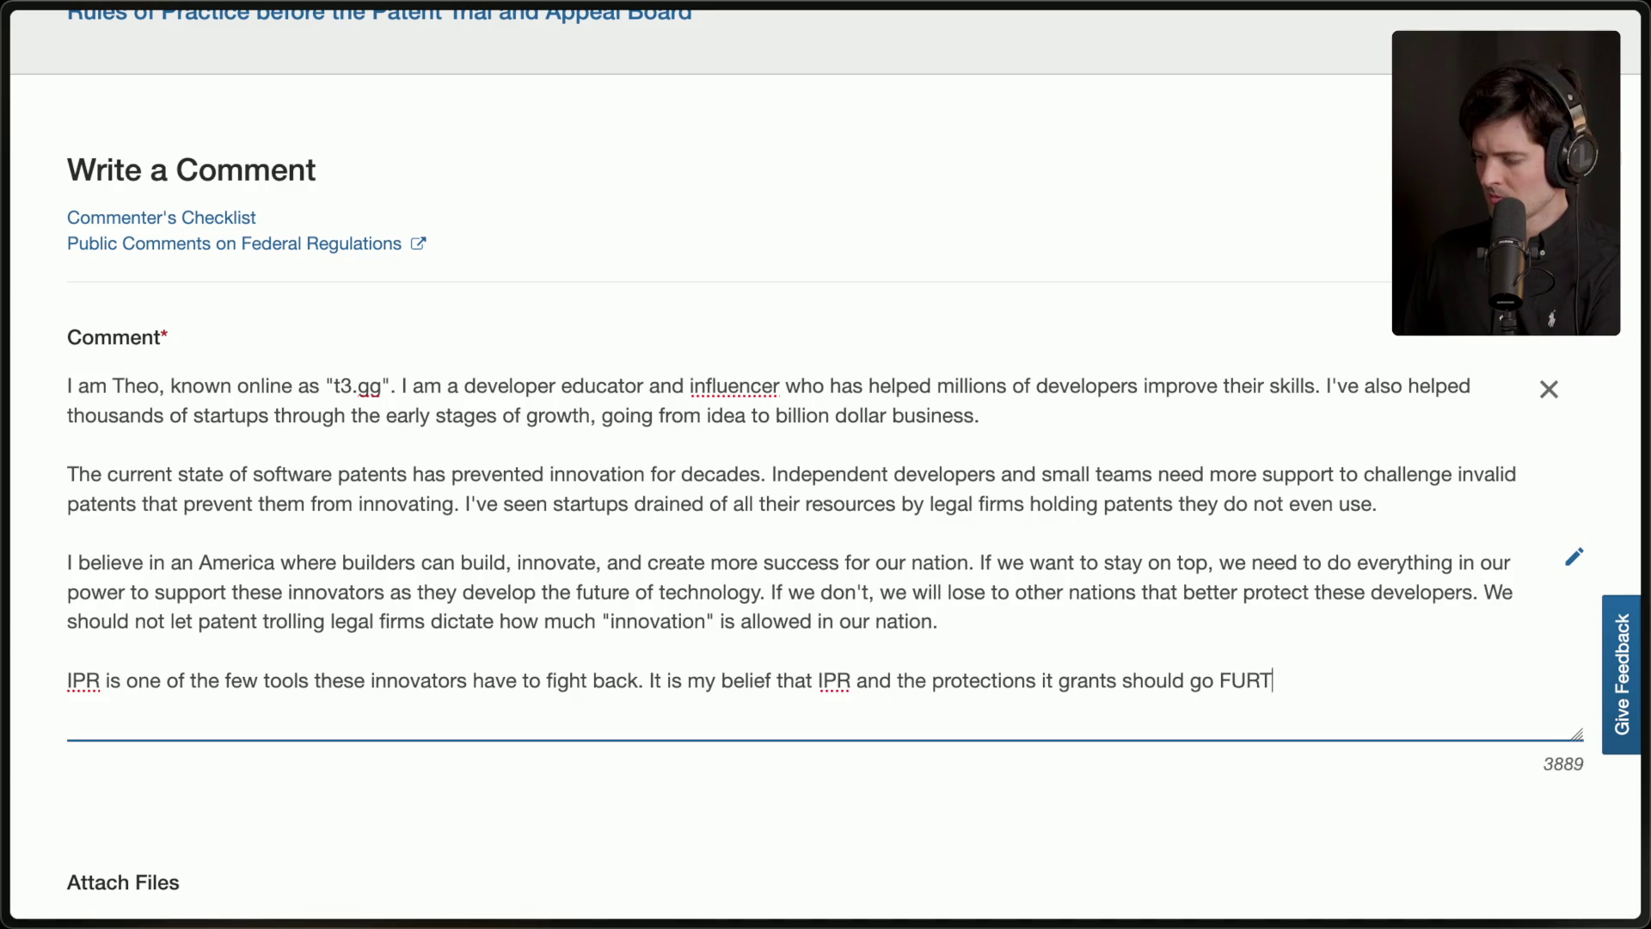
type("HER toprotect ")
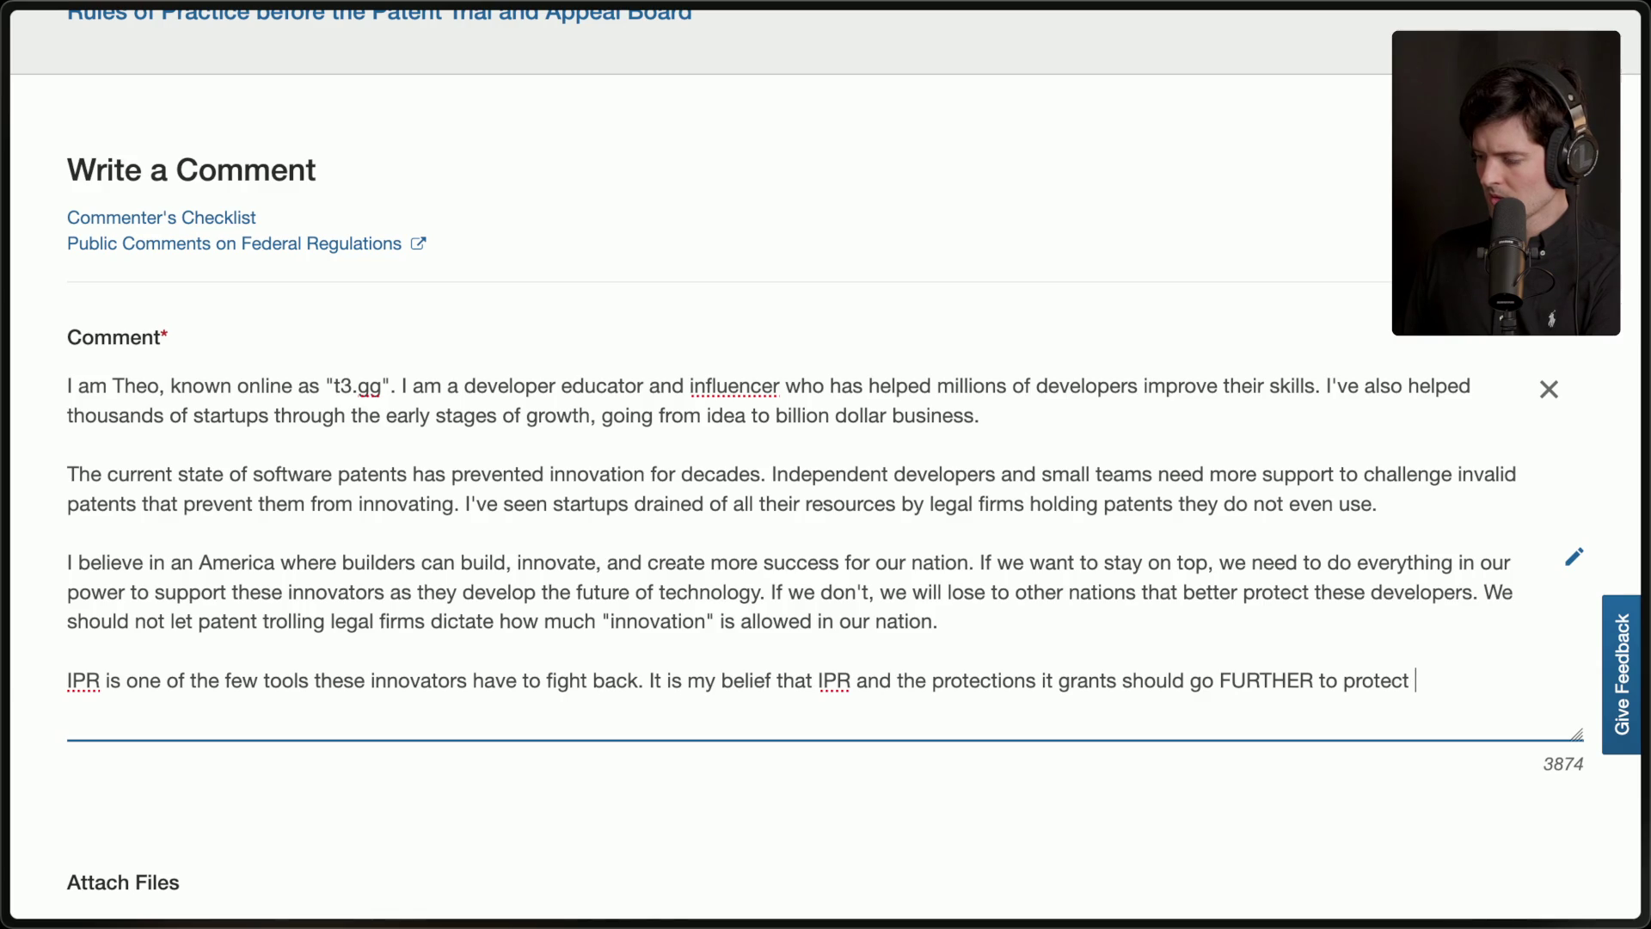
type("those build")
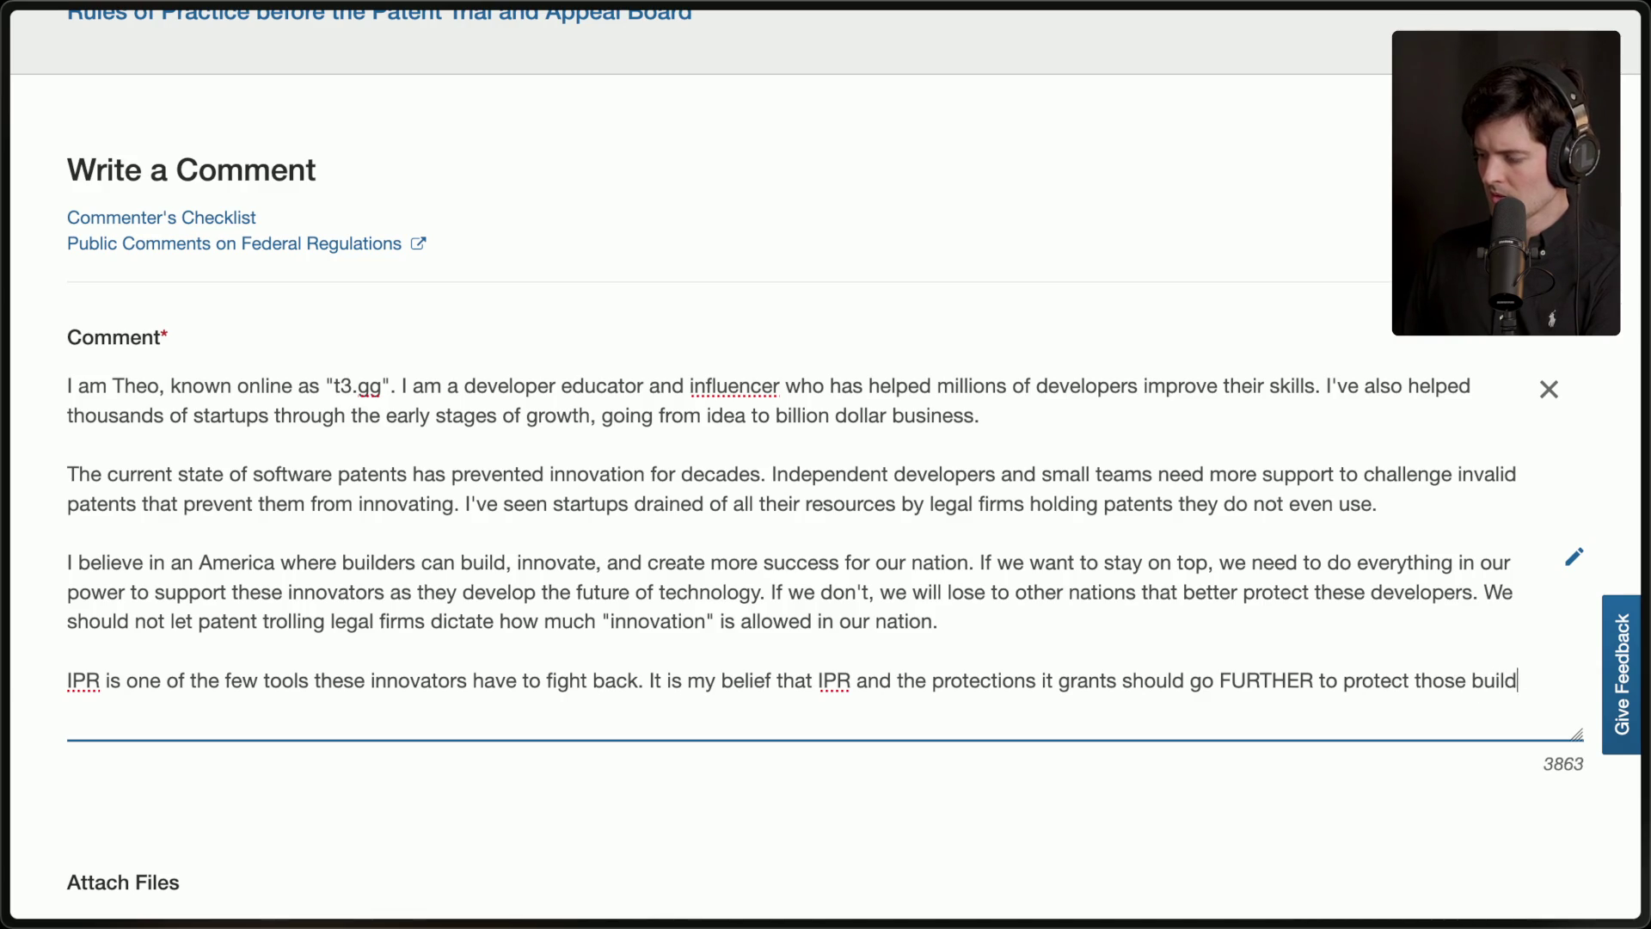
type("ing and innovating in the US.")
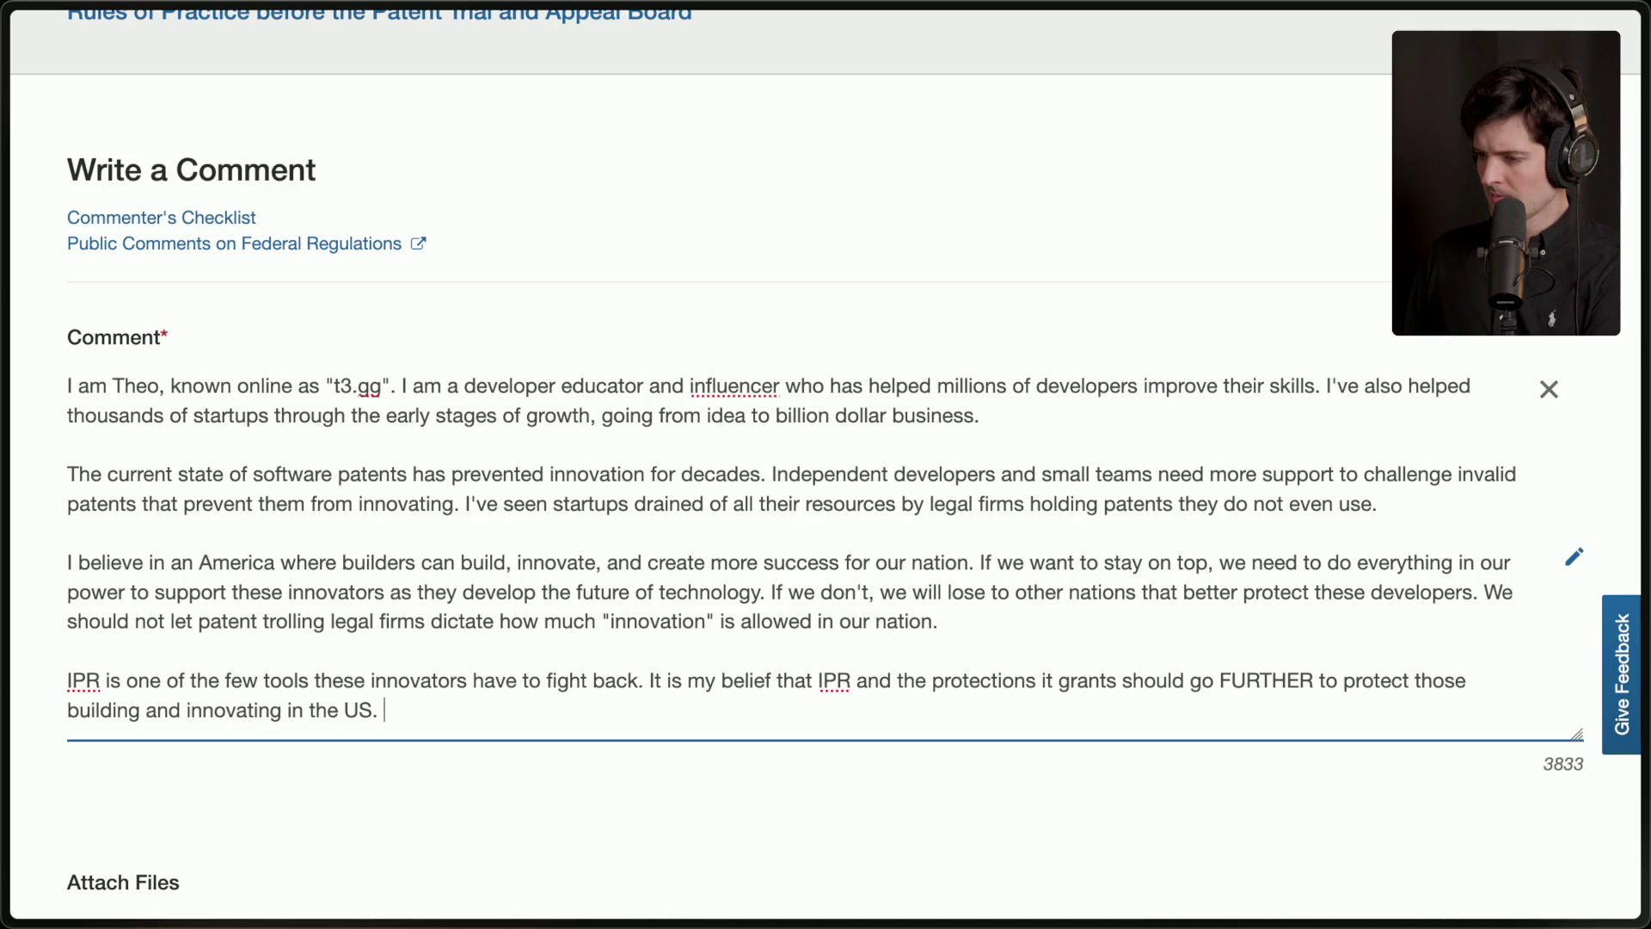
key("Return")
key("Return")
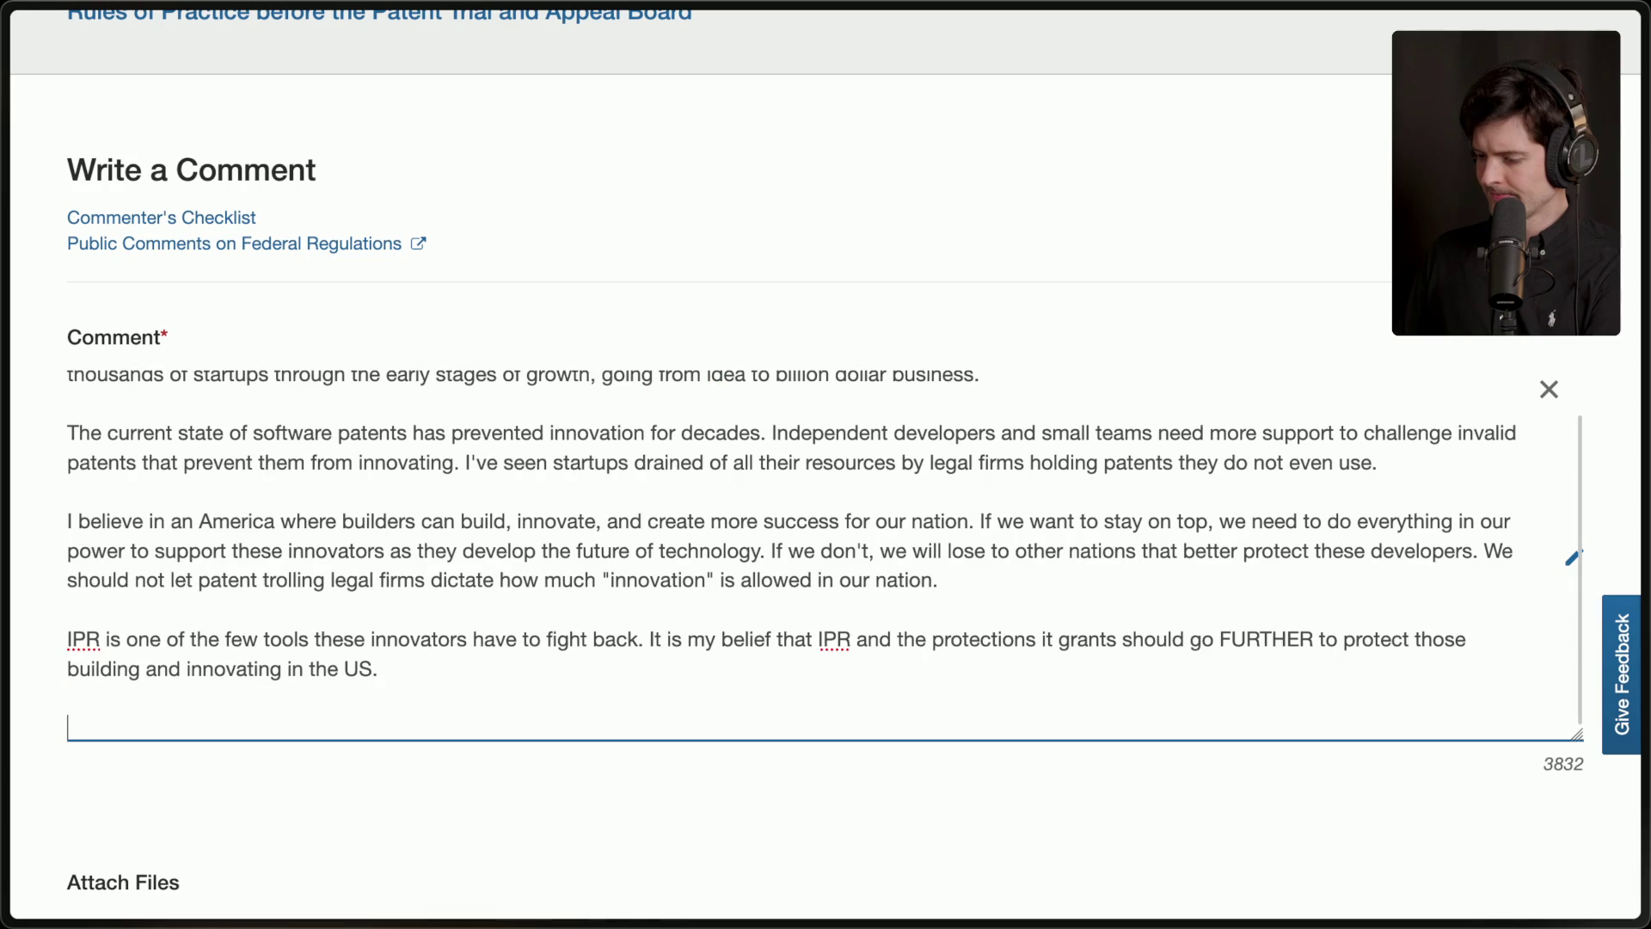
Replace the false start with 'This proposal serves to REDUCE the strength of IPR.' and begin a new line.
type("Reducing the strength")
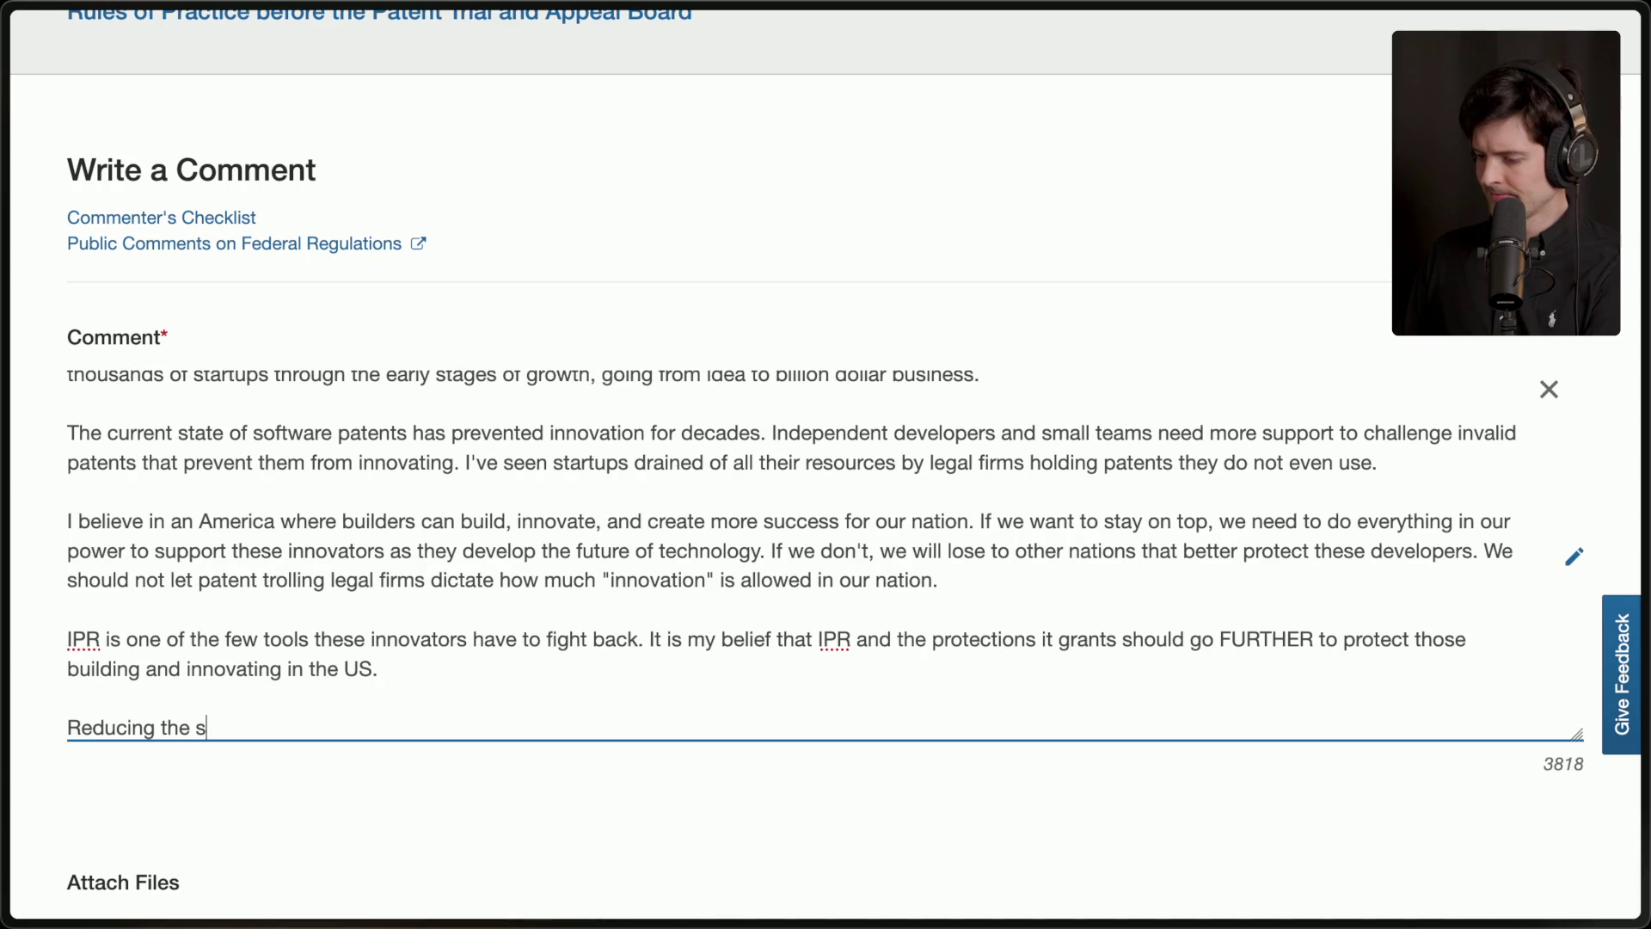
key("BackSpace")
key("BackSpace")
key("BackSpace")
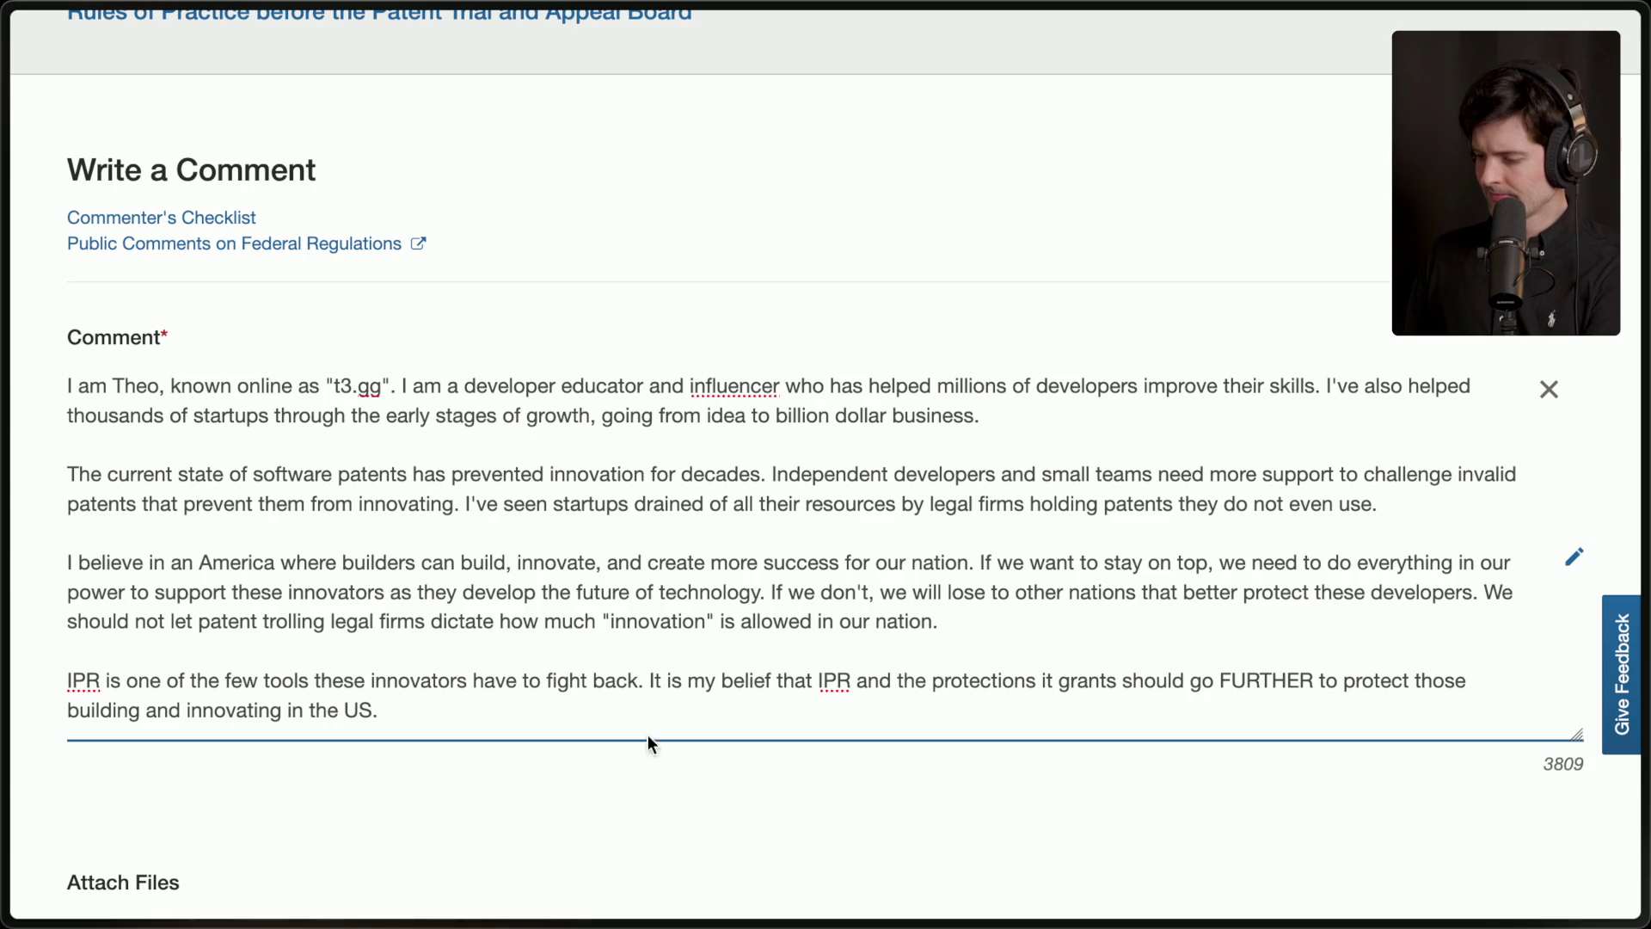
type(" This propos")
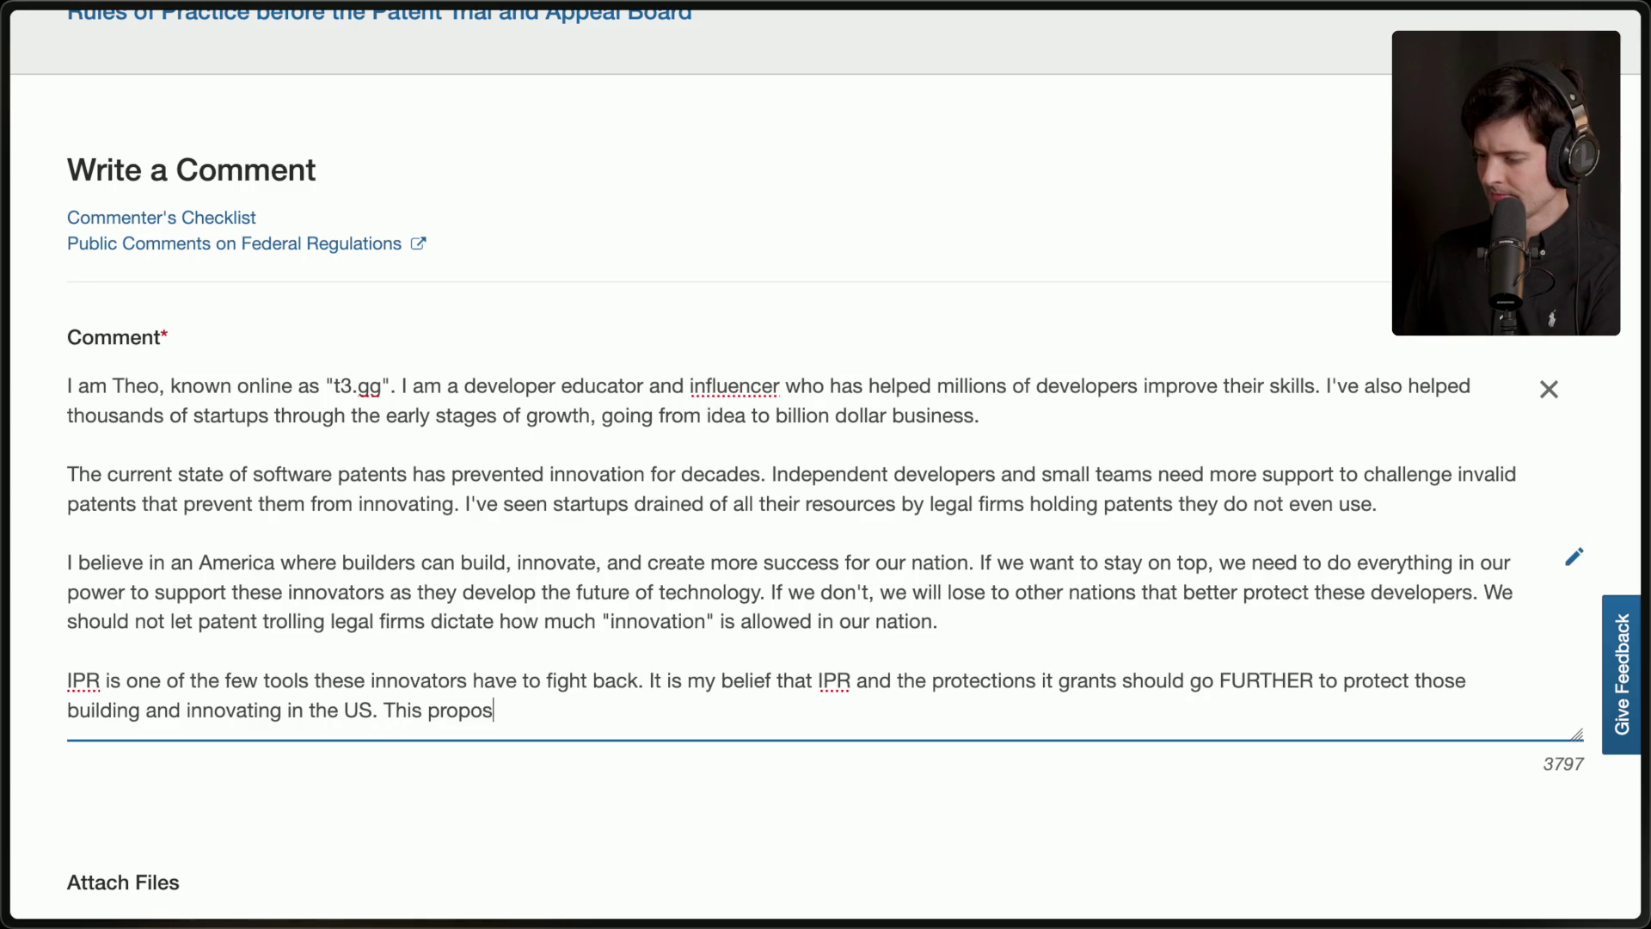
type("al serves to RE")
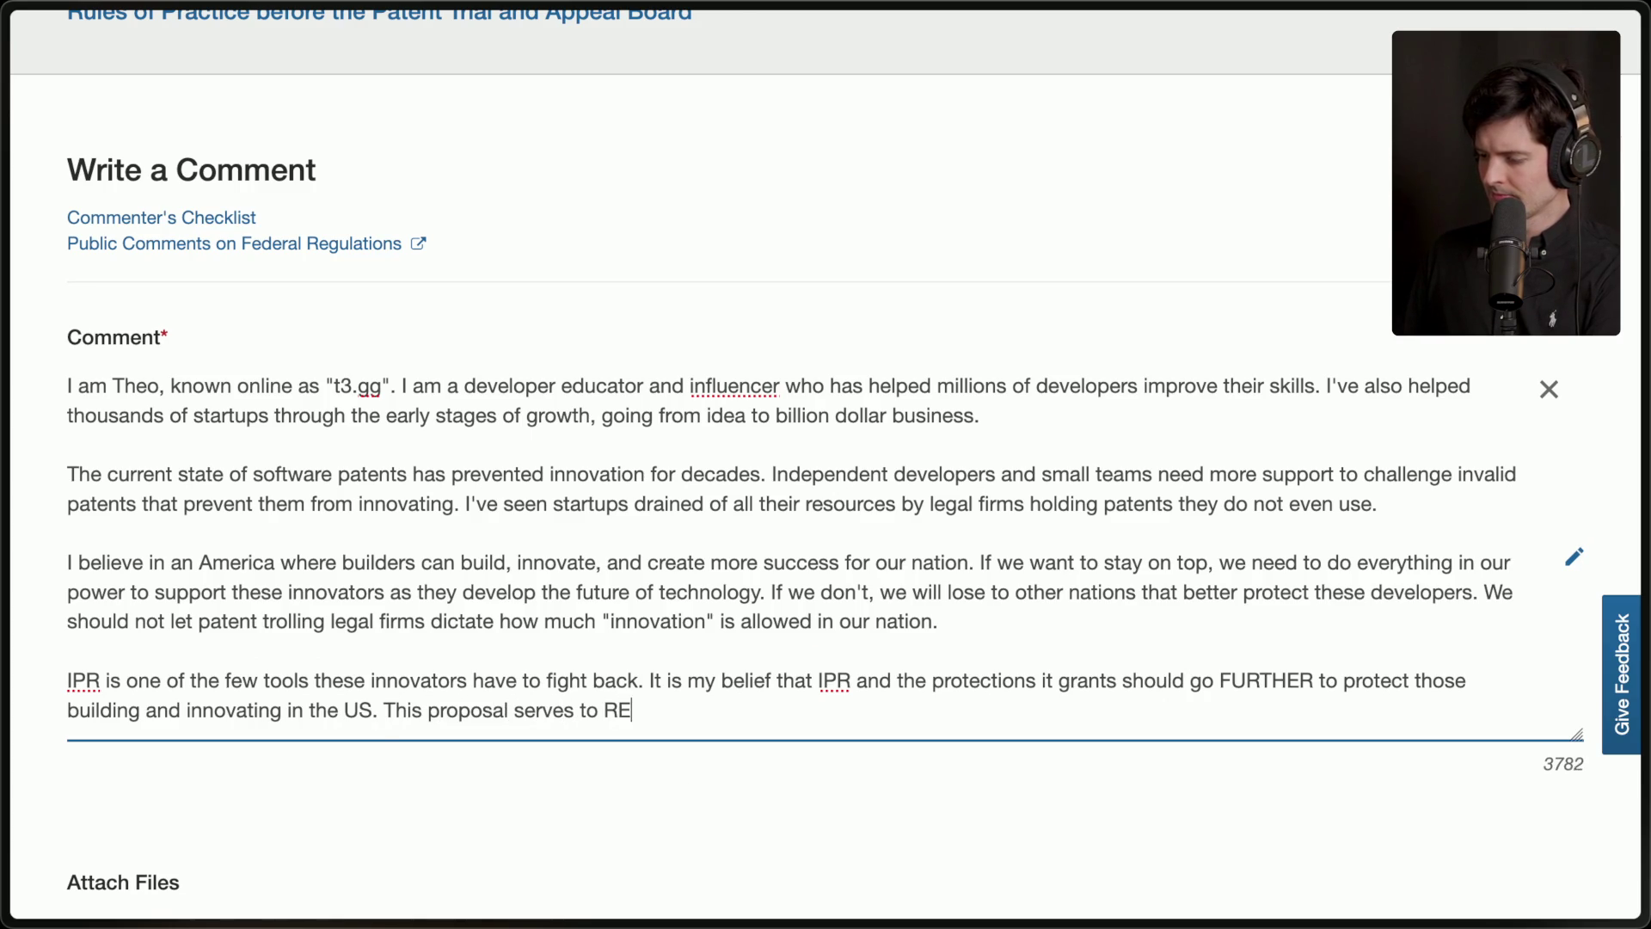
type("DUCE the value of IPR,")
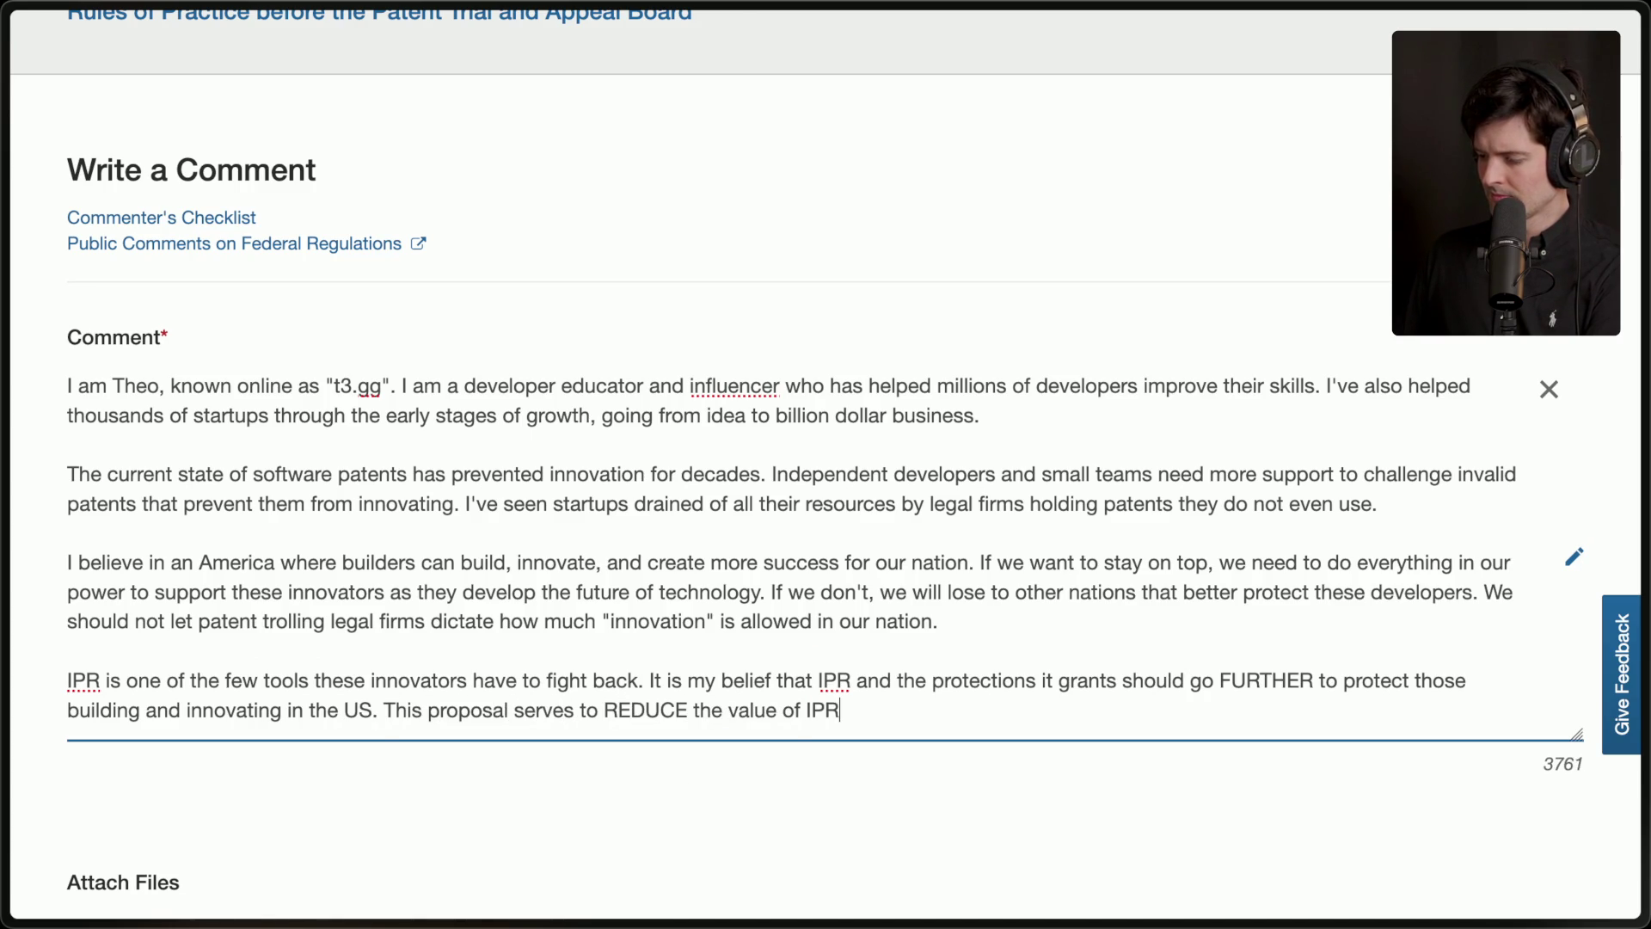
key("BackSpace")
key("BackSpace")
key("BackSpace")
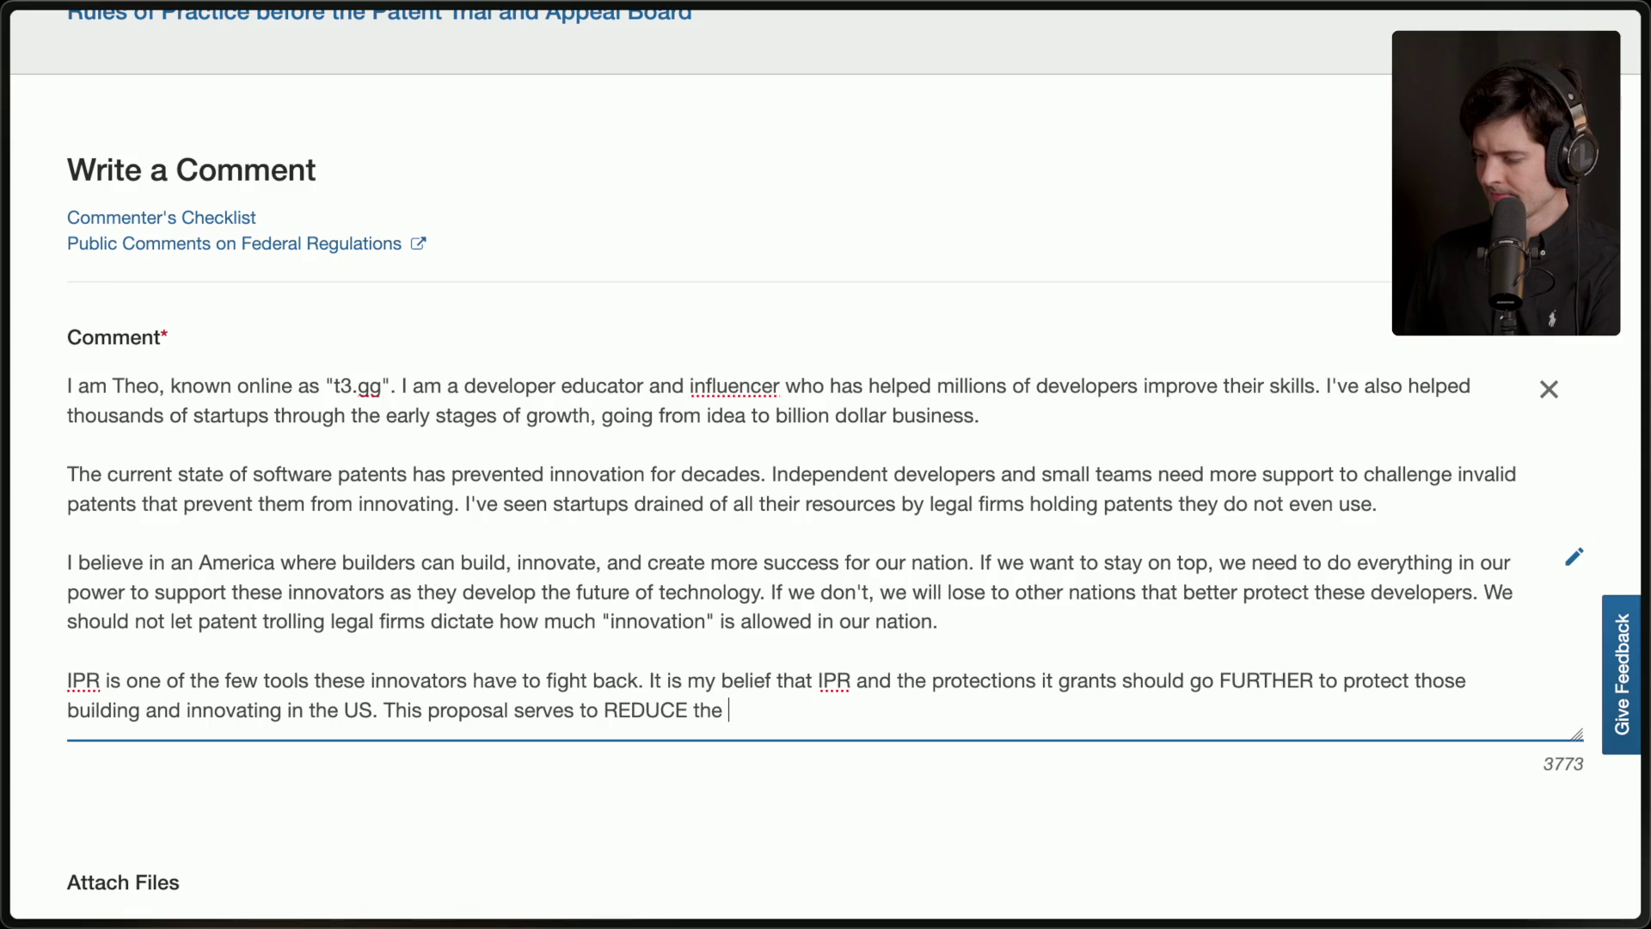
type("strength of IPR")
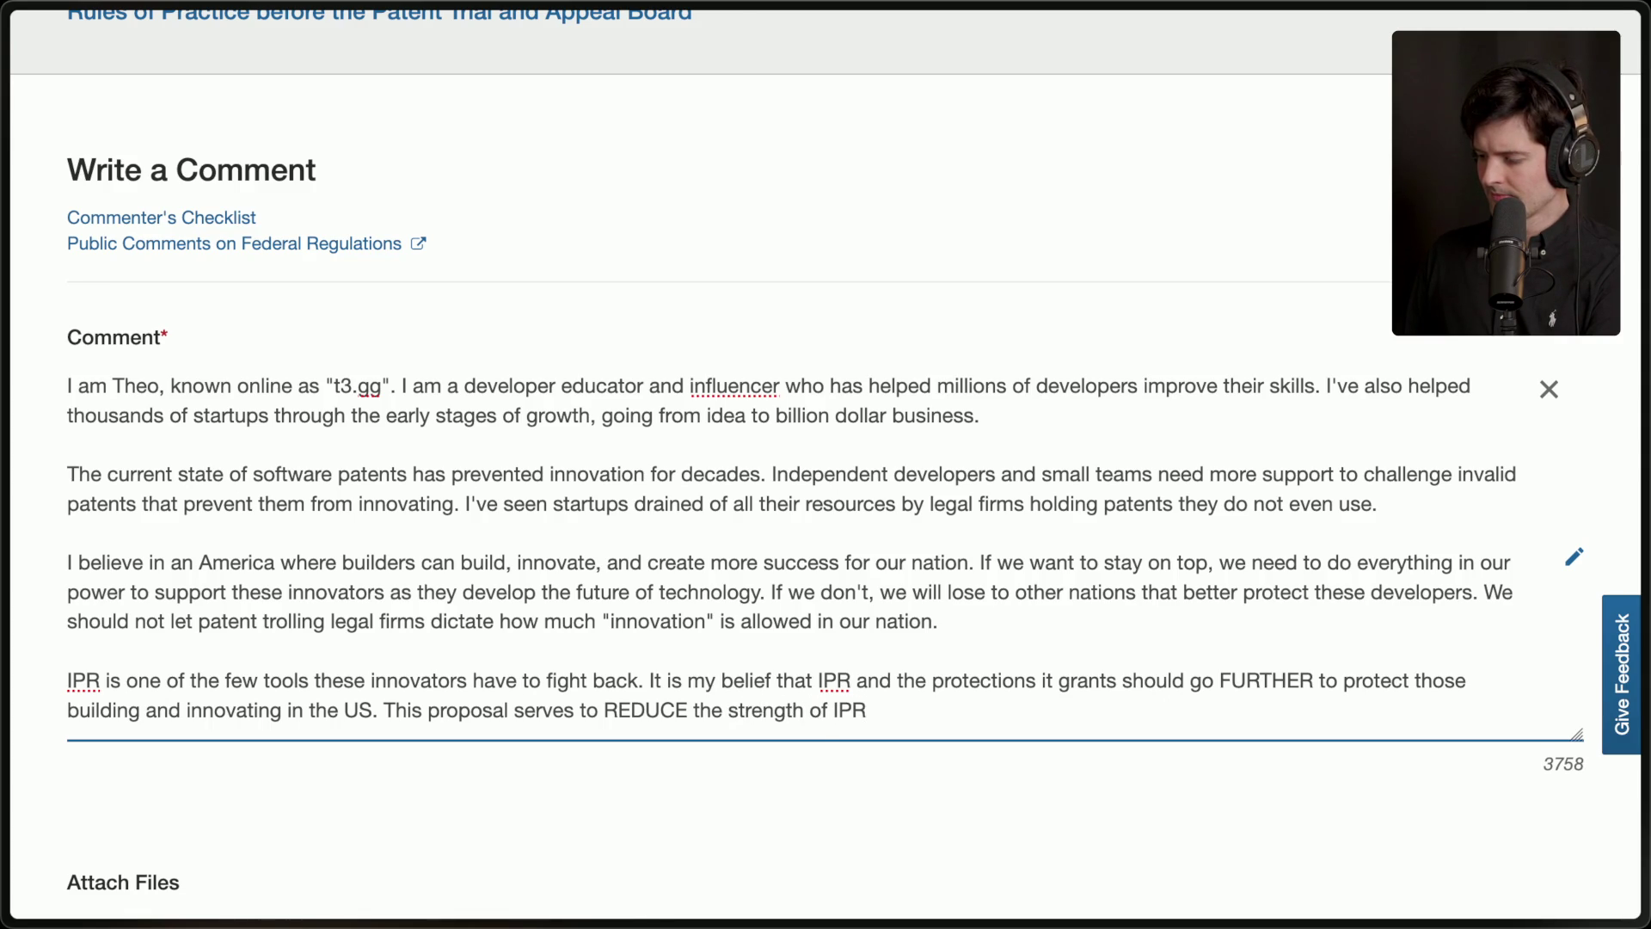
type(". This is a failure to ")
type("recognize")
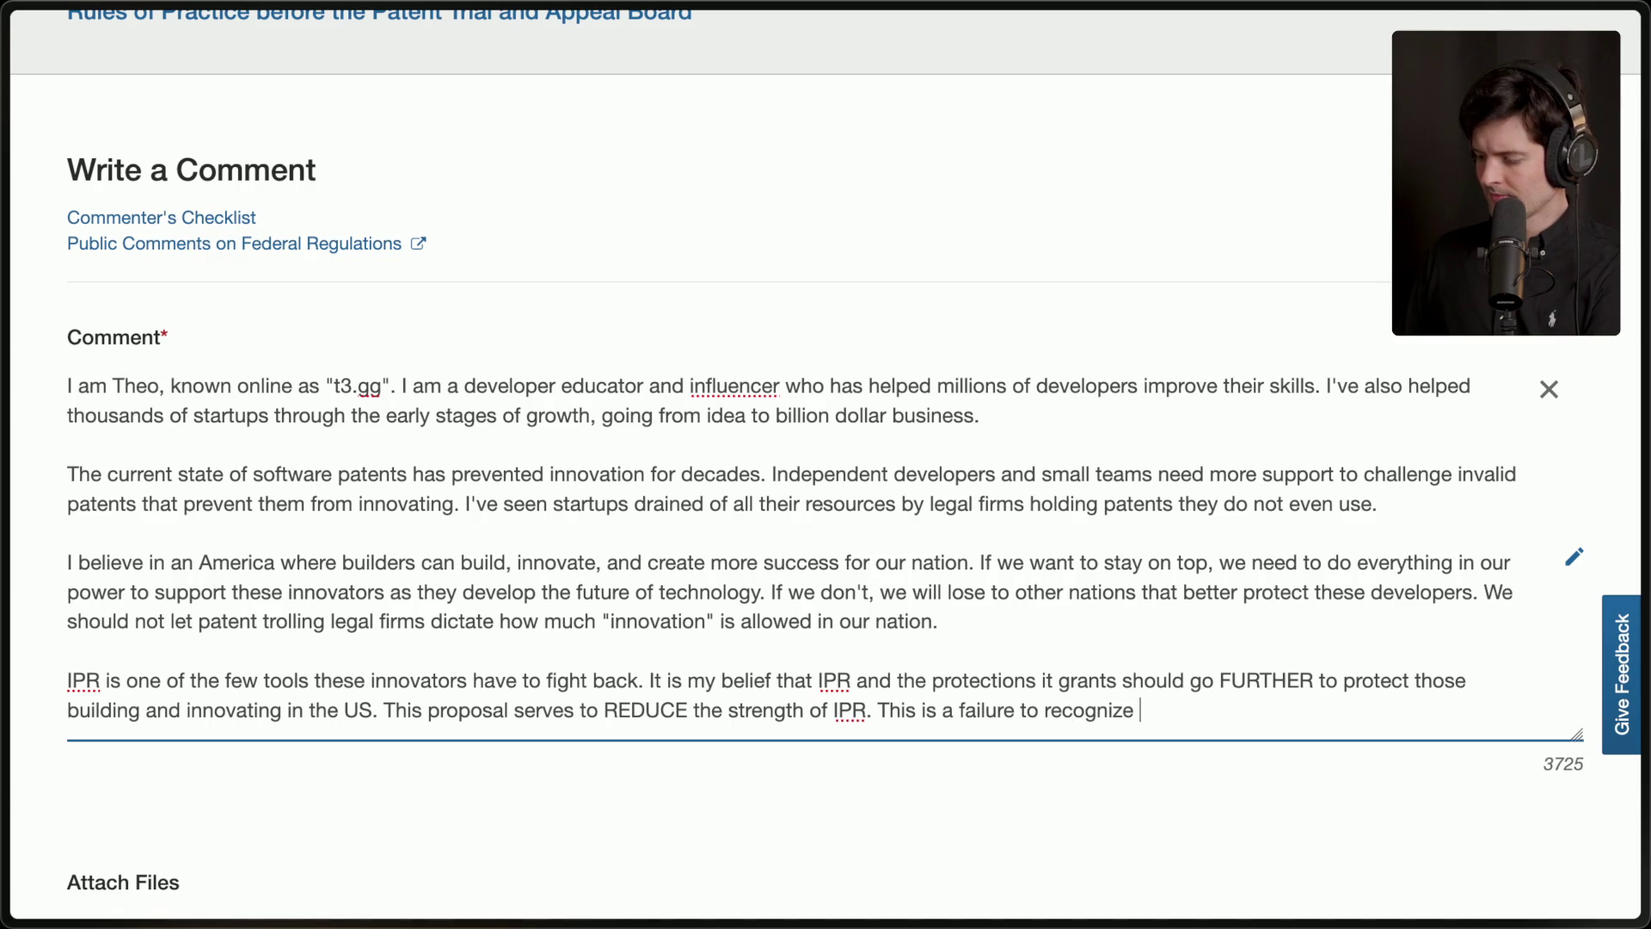
key("alt+BackSpace")
key("alt+BackSpace")
key("alt+BackSpace")
key("alt+BackSpace")
key("BackSpace")
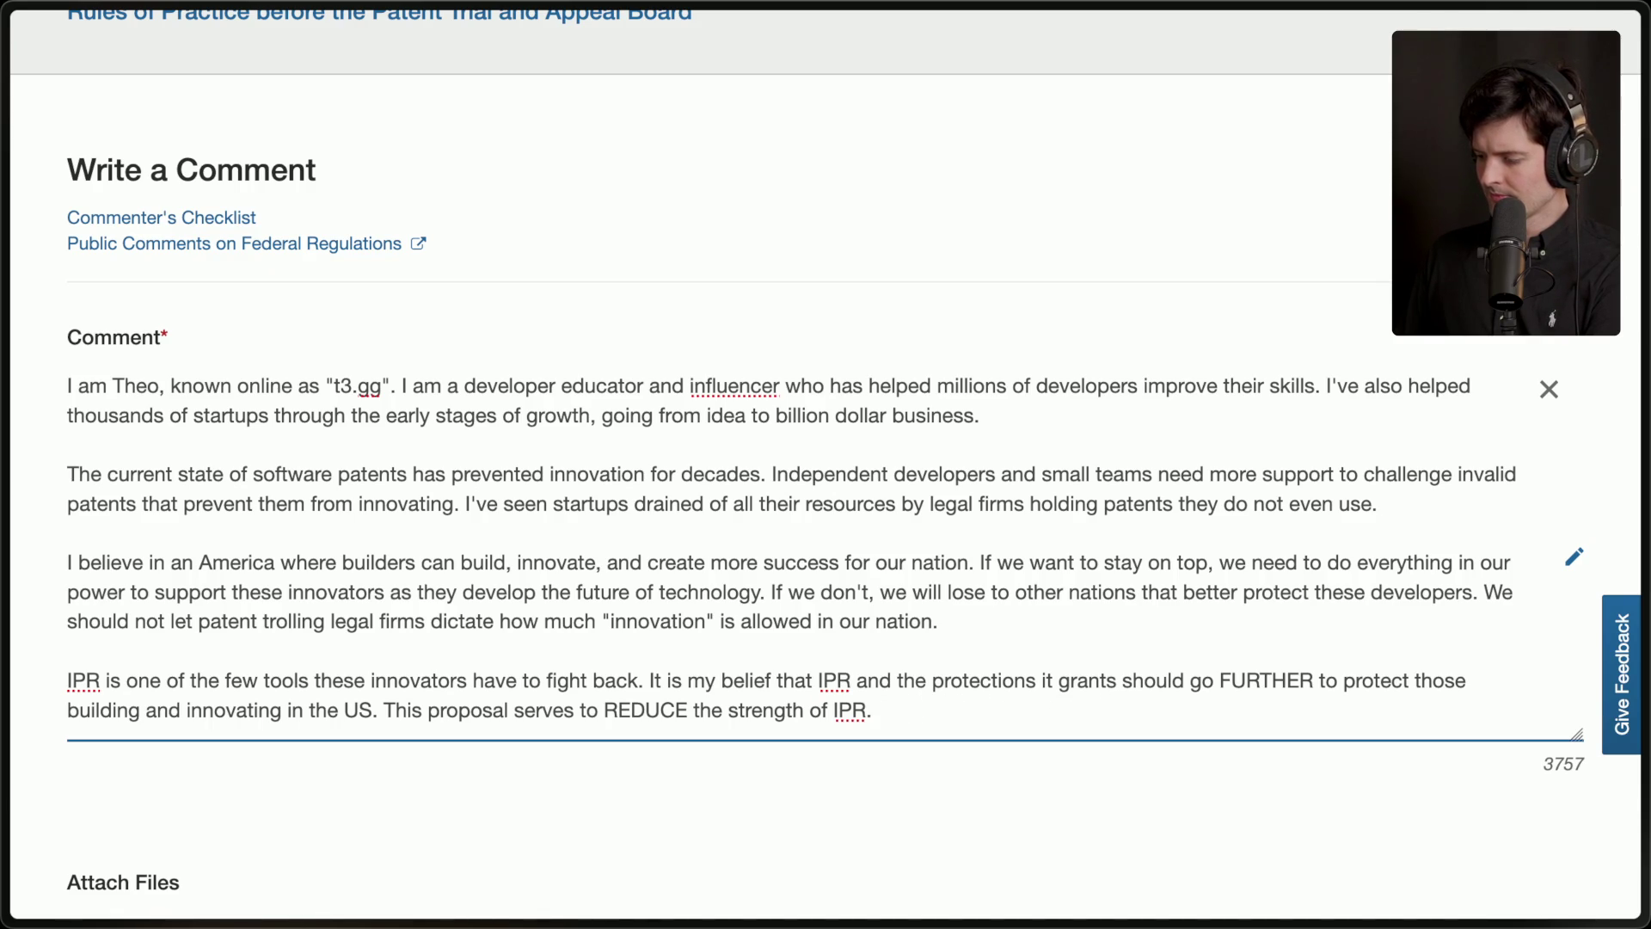
key("Return")
key("Return")
Write 'This proposal runs against the very values that America was built upon.'.
type("This propsal")
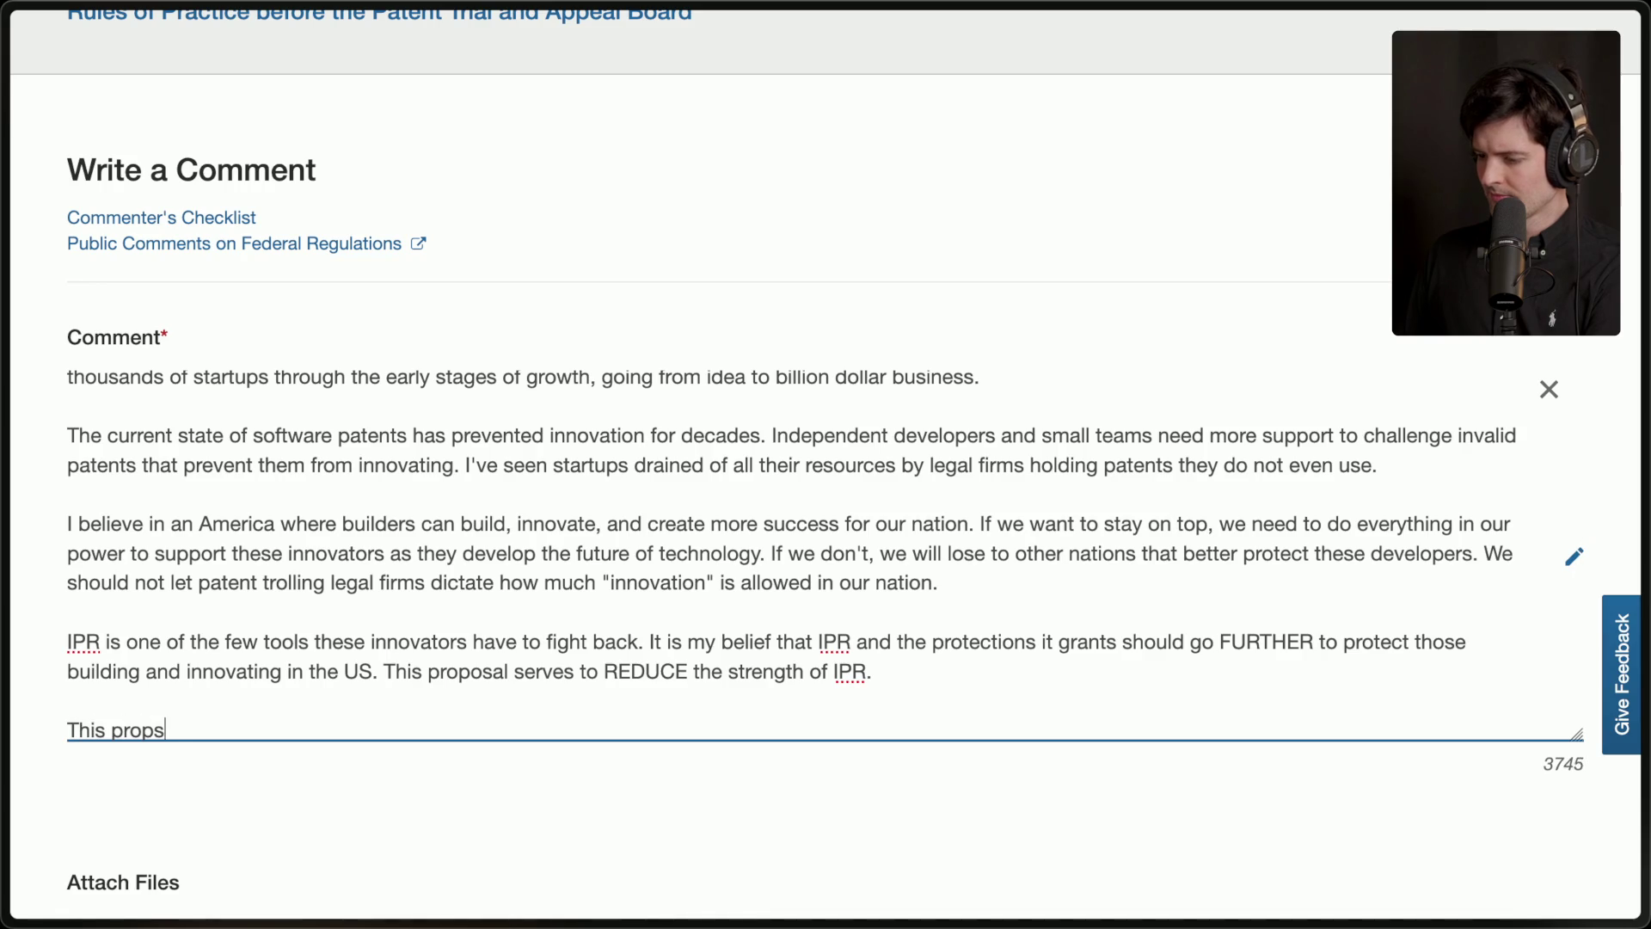
key("BackSpace")
key("BackSpace")
key("BackSpace")
type("oposal runs agai")
type("nst the very ")
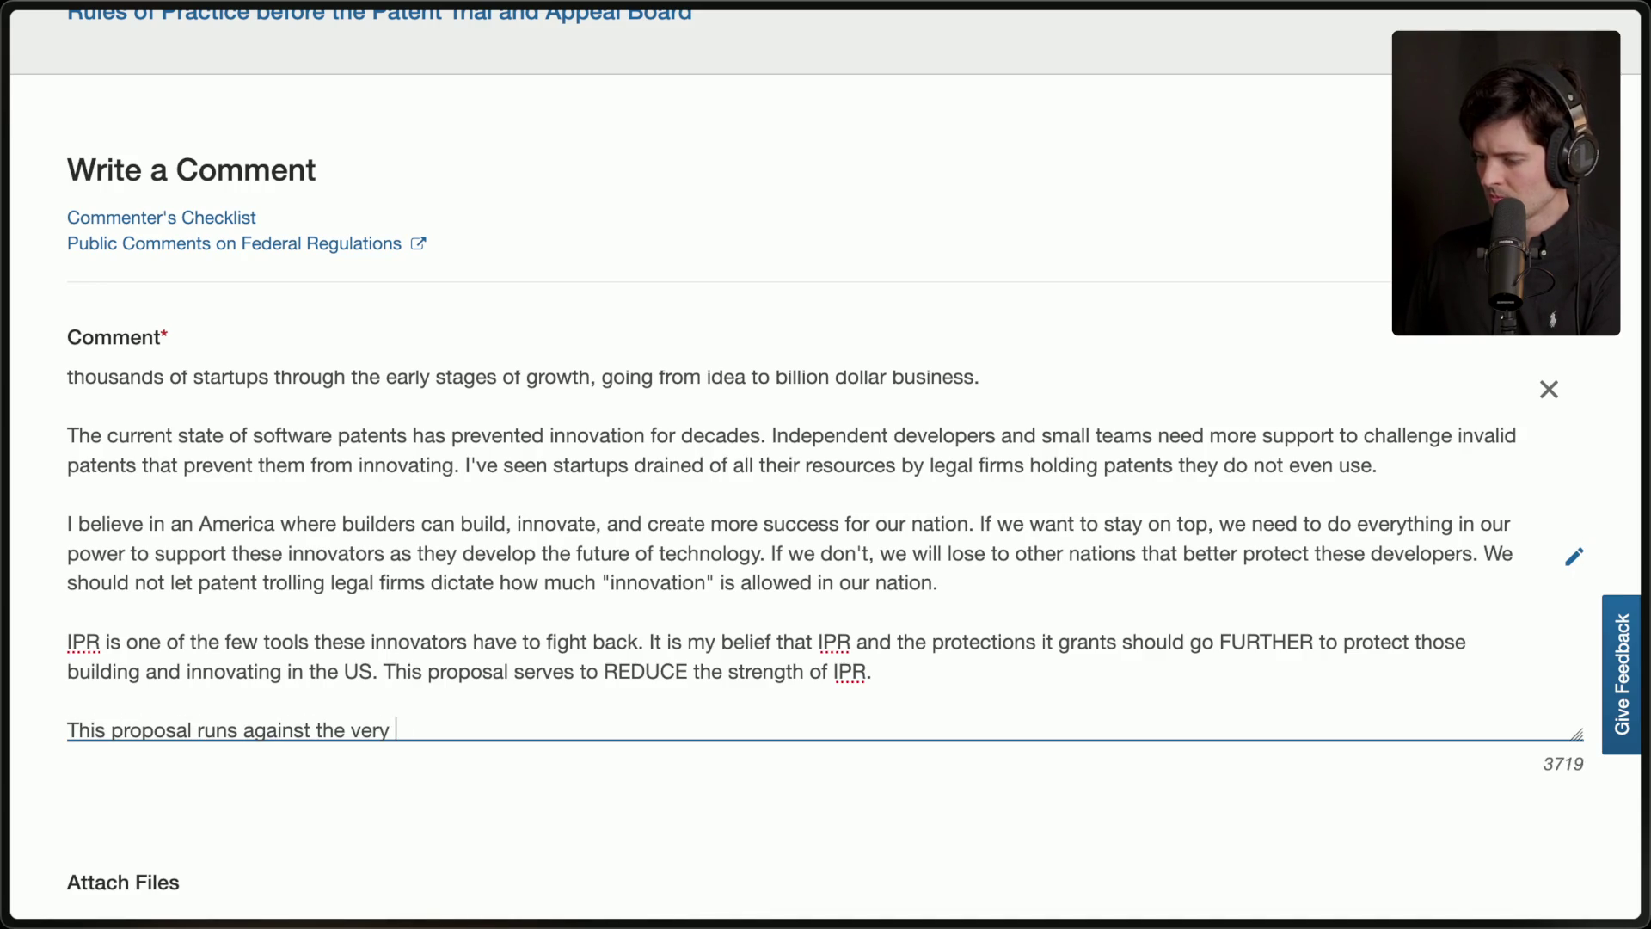
type("values that America was built a")
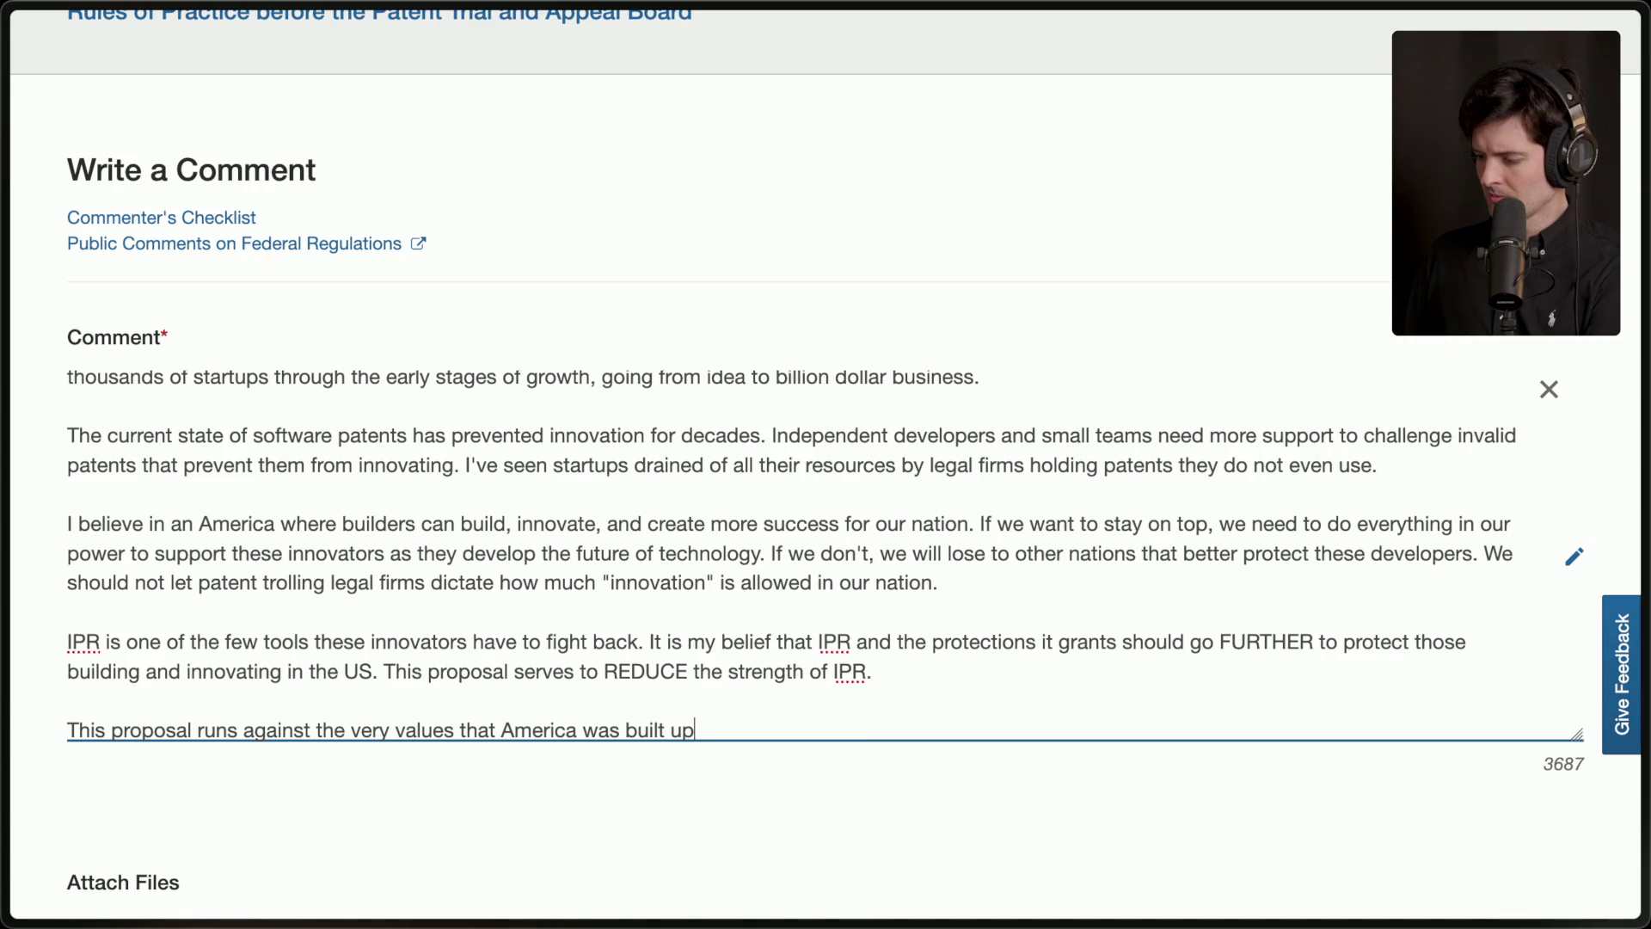
scroll(615, 694, "down", 1)
Add that small businesses and individuals deserve to build and innovate, and without IPR innovation ends.
type("individu")
key("alt+BackSpace")
type("Individual")
key("alt+BackSpace")
type("Innovate")
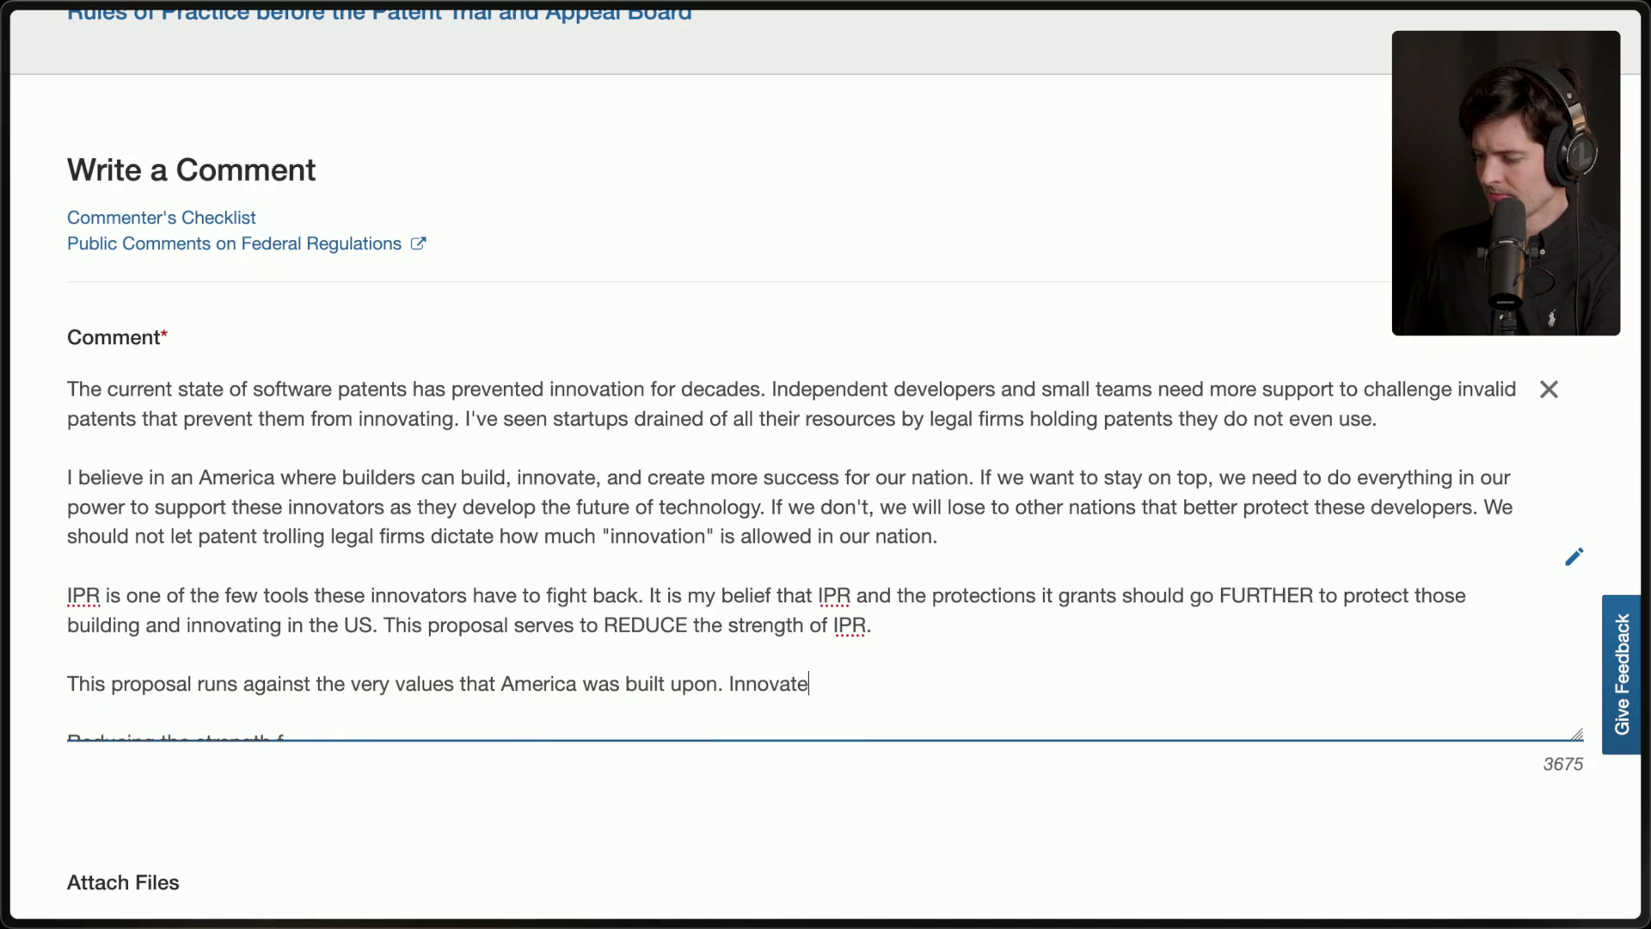
type("es")
key("alt+BackSpace")
key("alt+BackSpace")
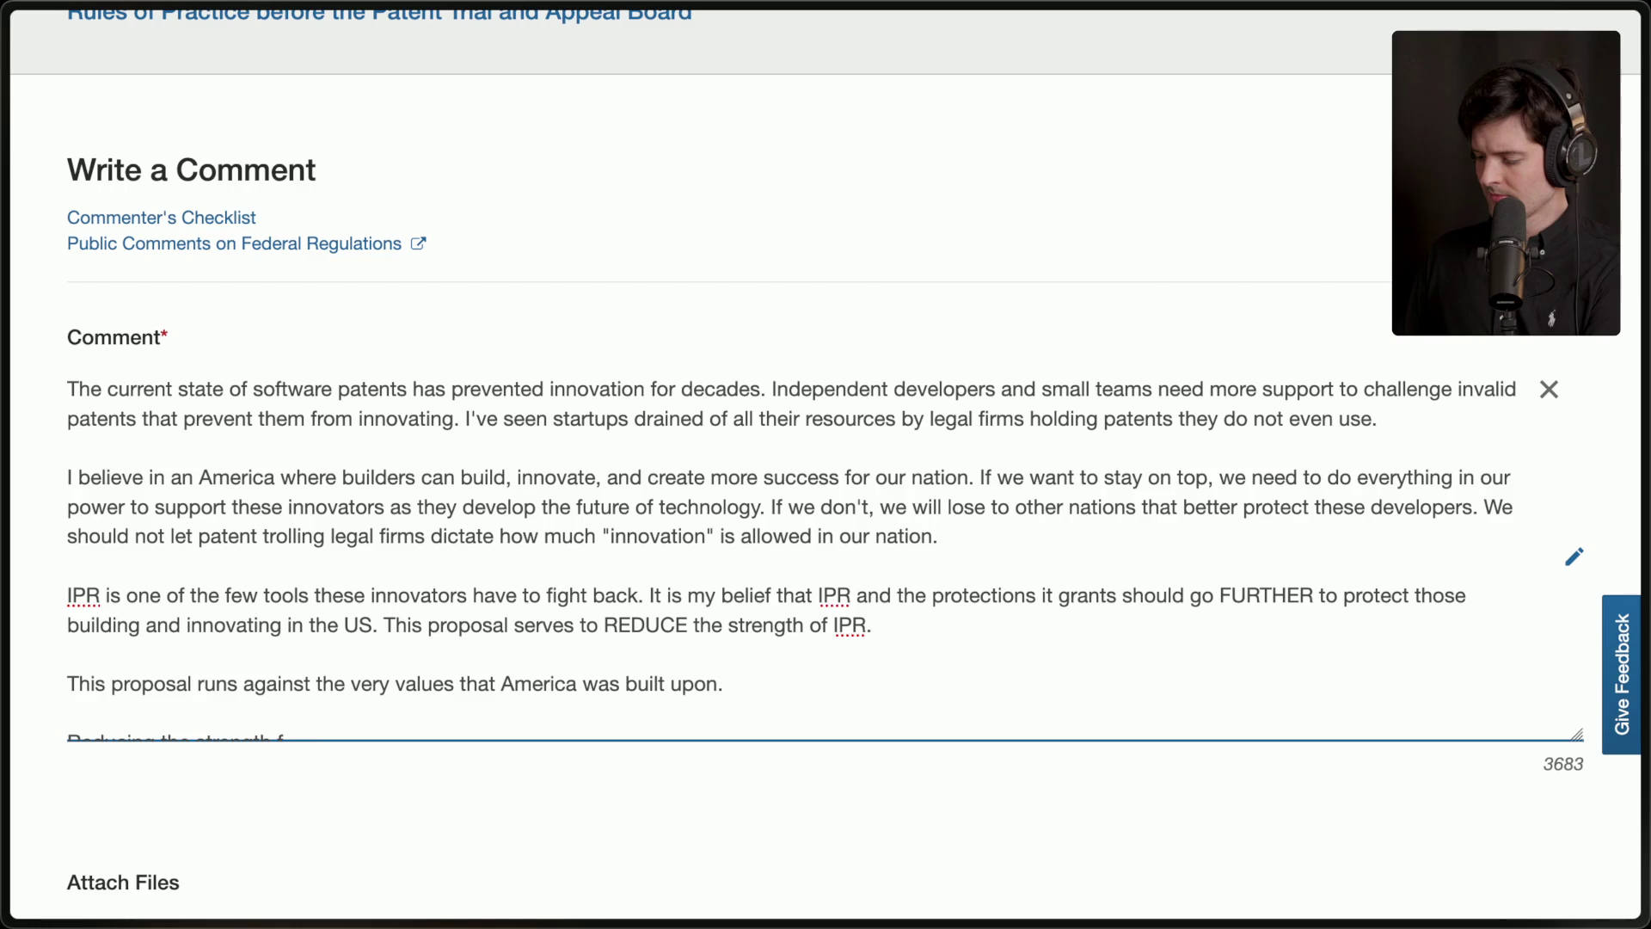
type("Small busines")
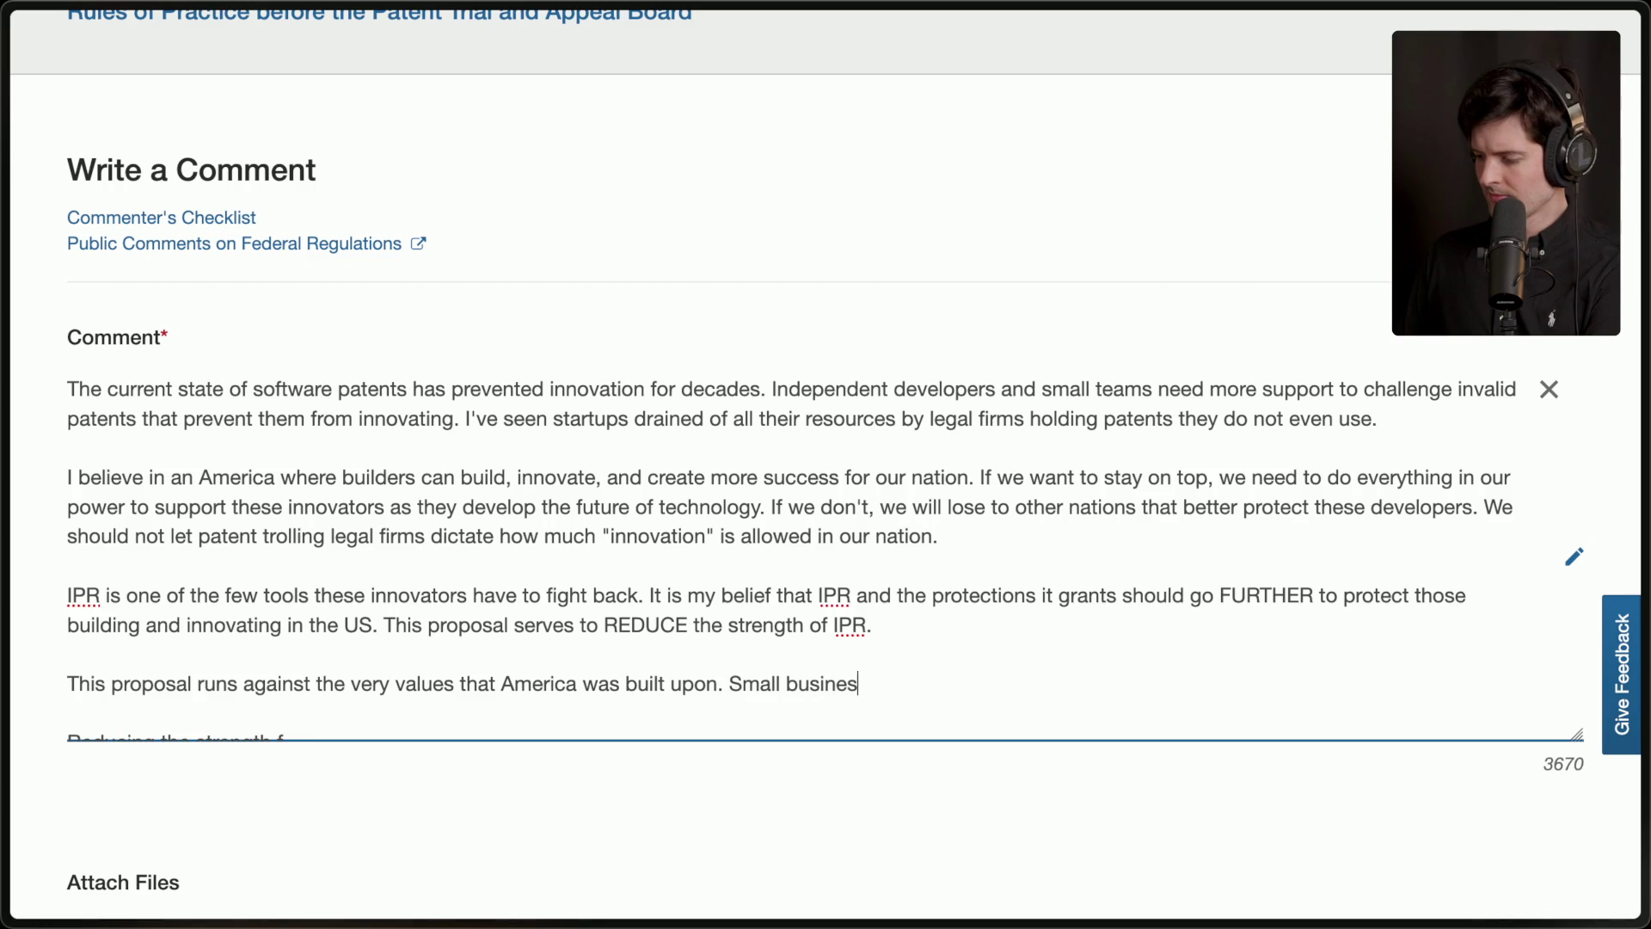
type("ses and individuals de")
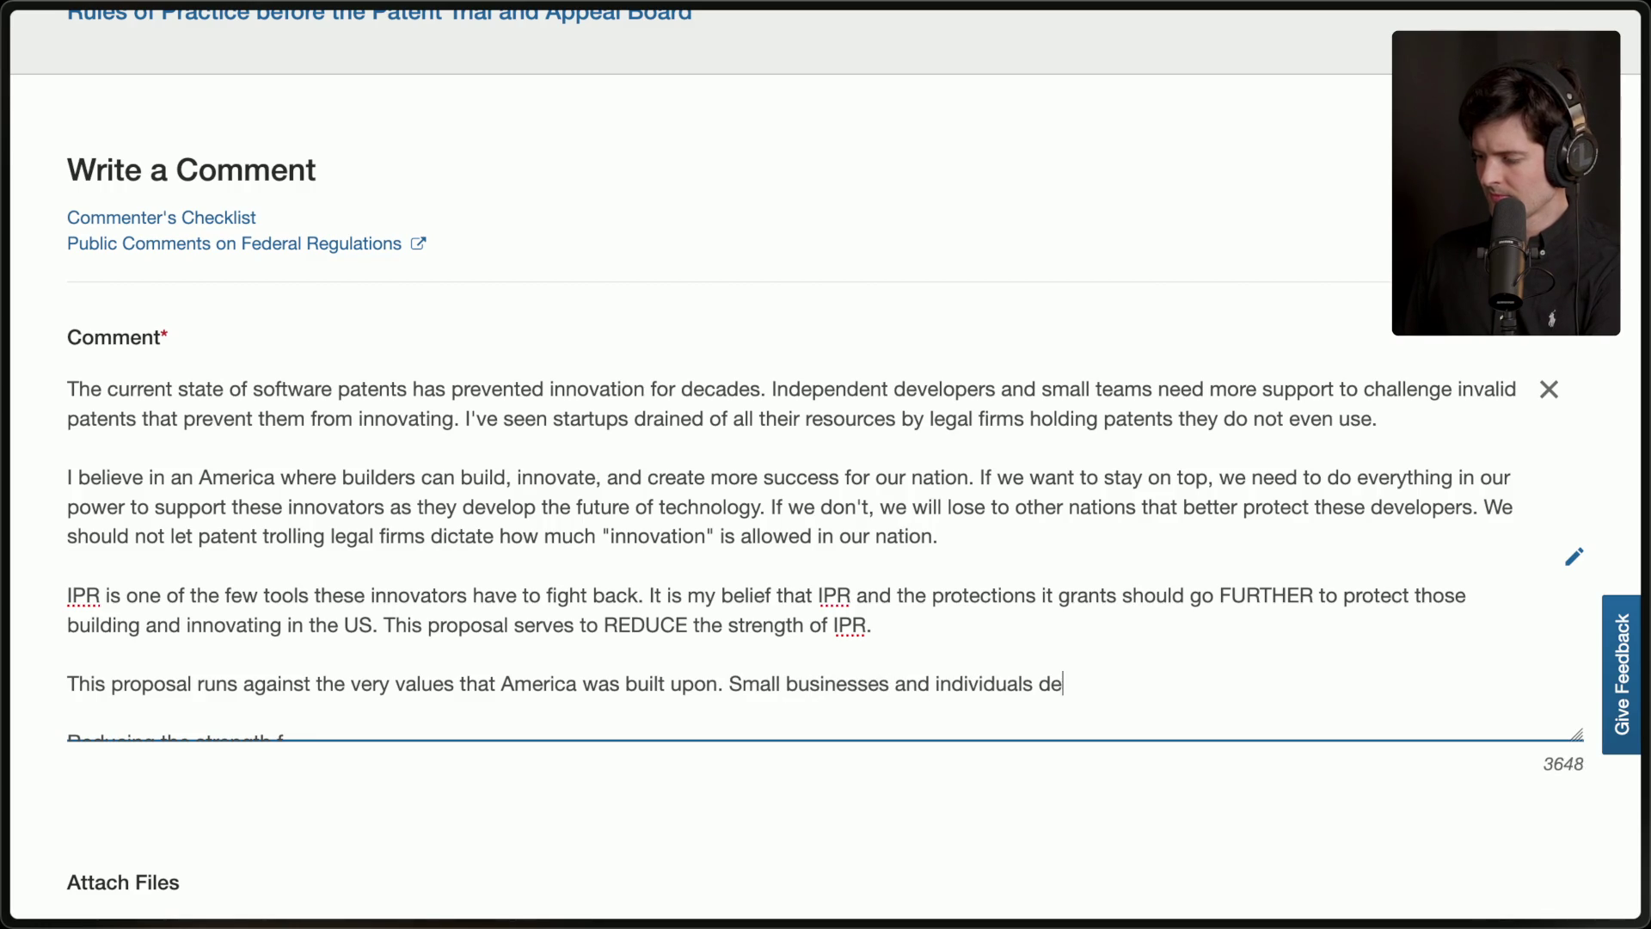
type("serve the right to build and innovate. ")
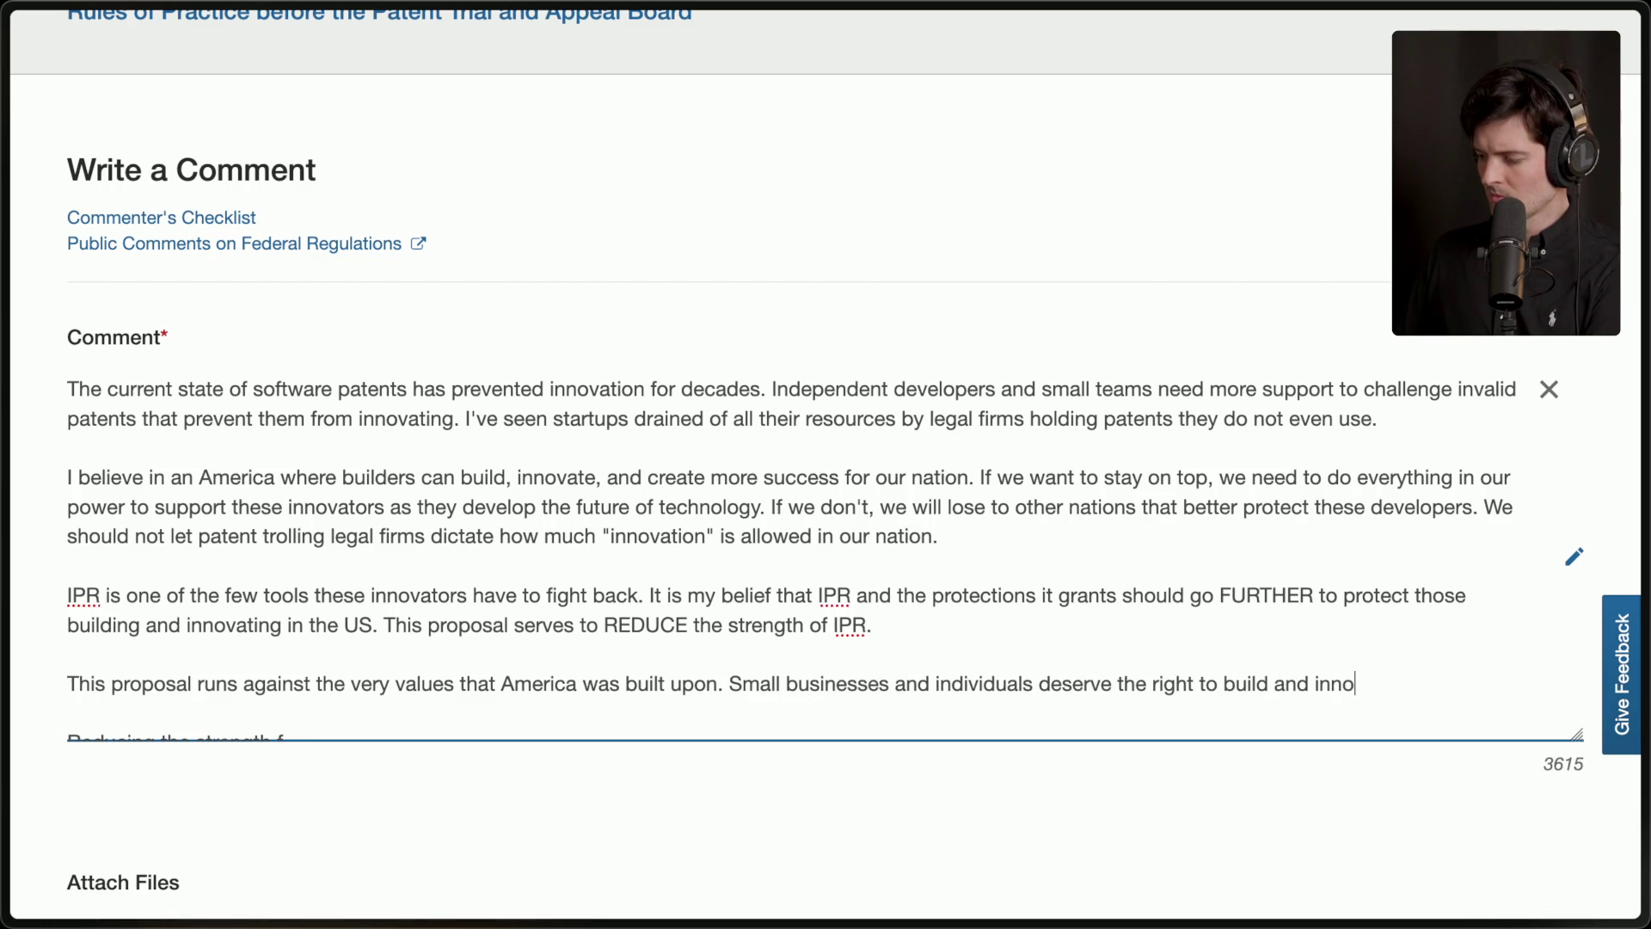
type("Without IPR")
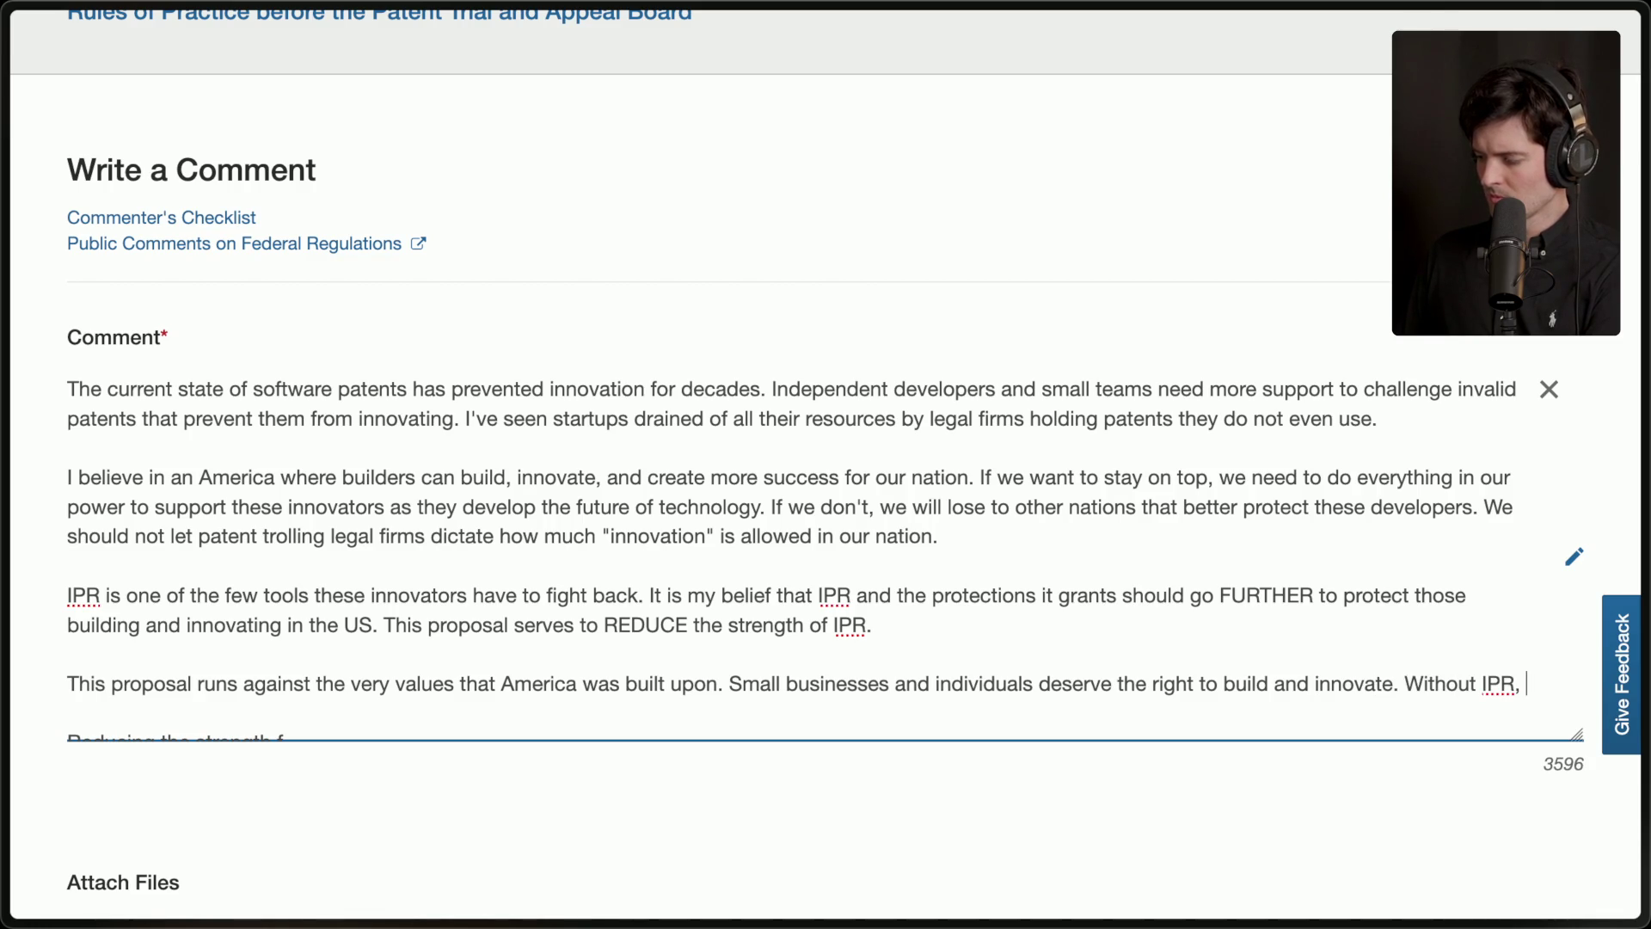
type("the lawyers will assure that no innovation ever occurs again.")
key("Return")
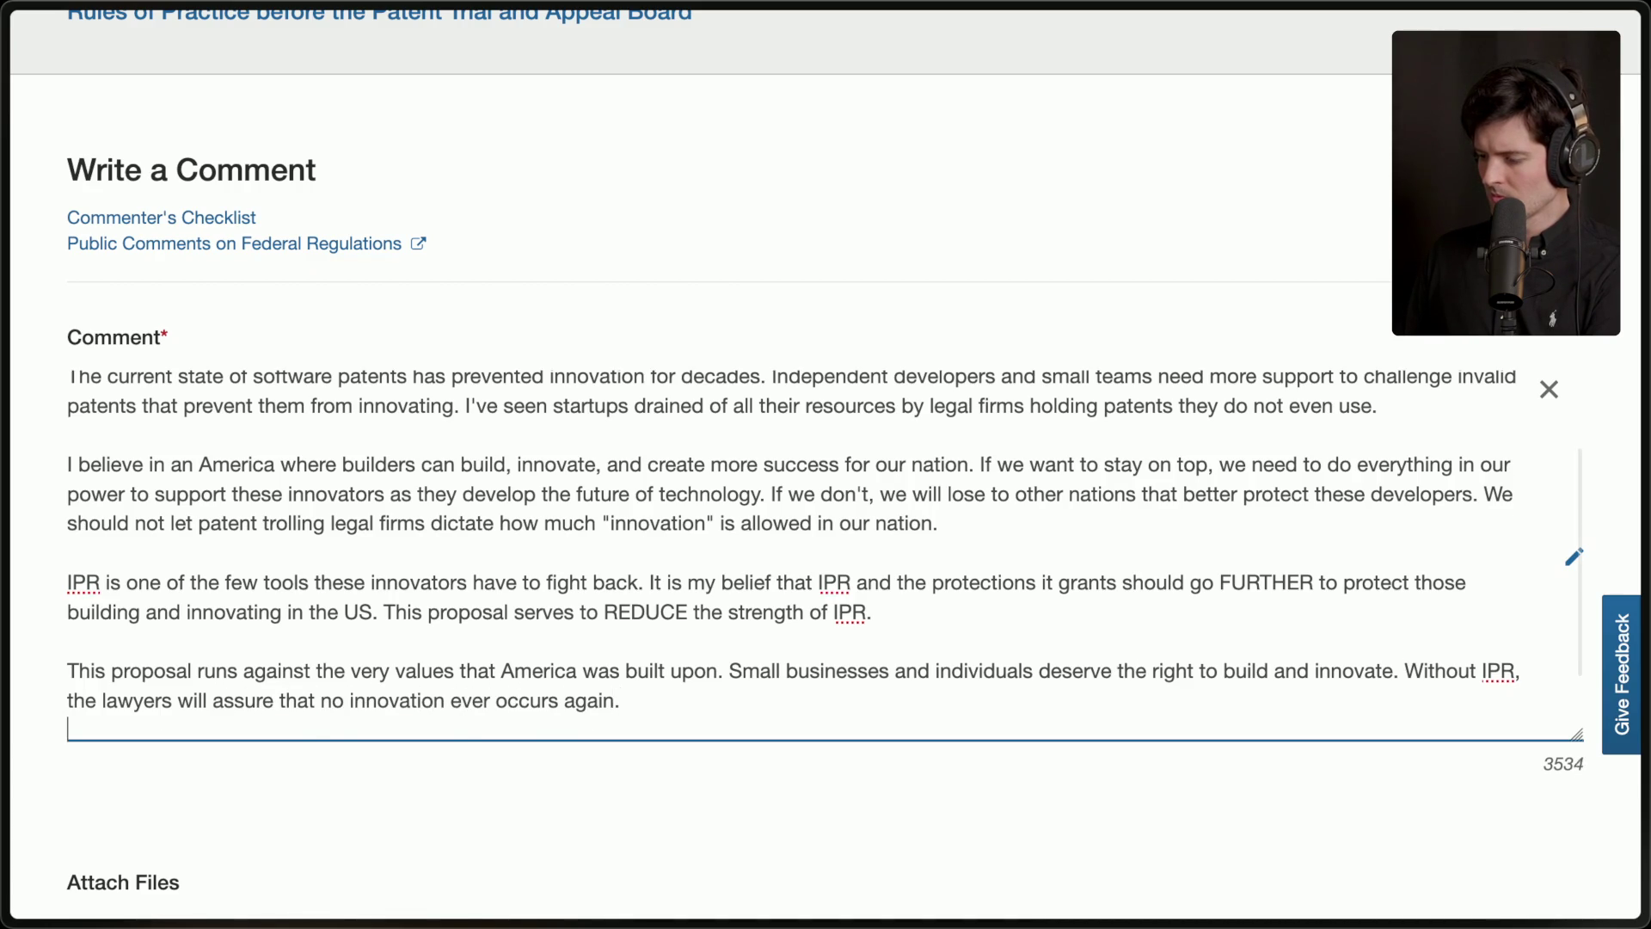
Start the closing paragraph with 'I implore that you rethink this proposal.'.
key("Return")
type("I impo")
key("BackSpace")
key("BackSpace")
type("lore you")
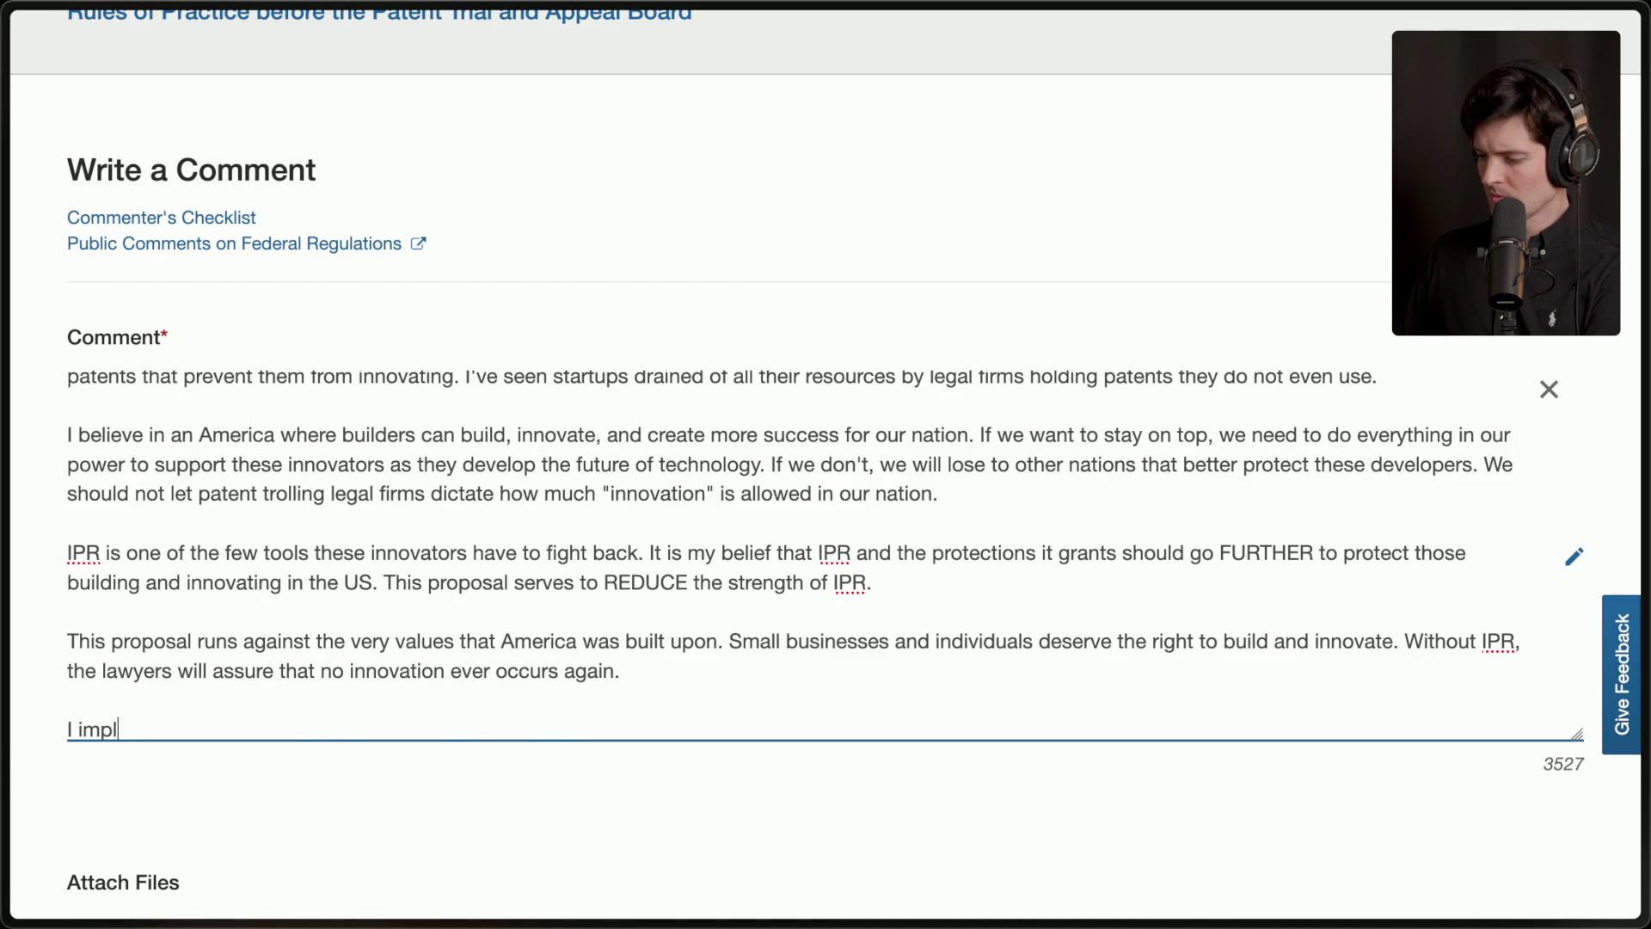
key("BackSpace")
key("BackSpace")
key("BackSpace")
type("that you tre")
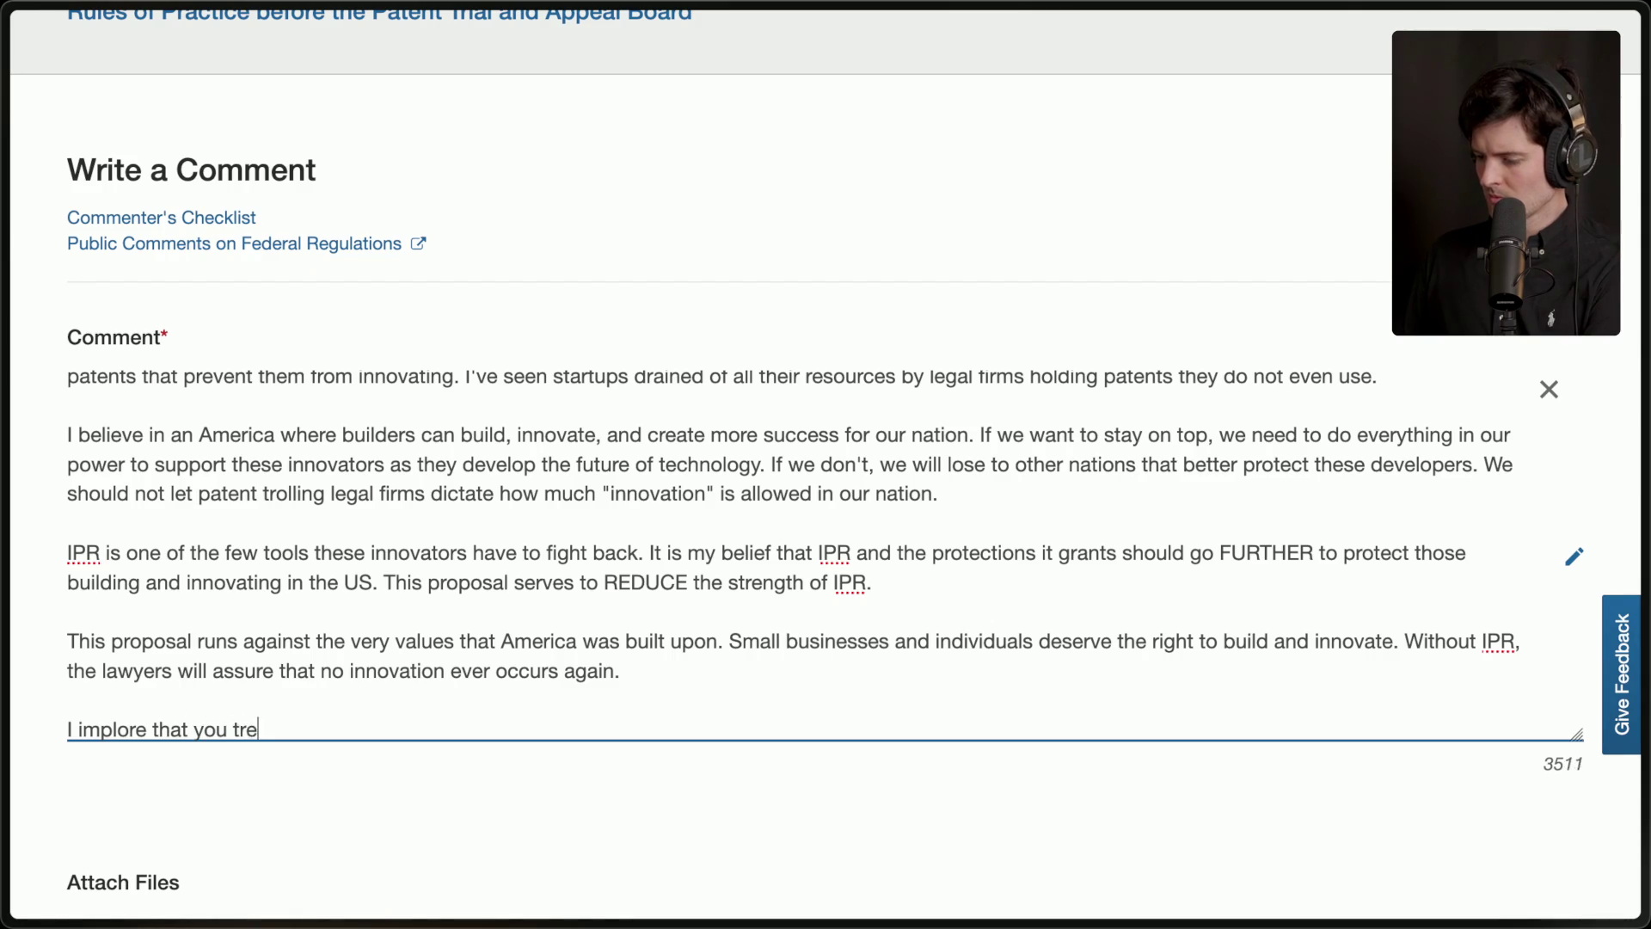
key("BackSpace")
key("BackSpace")
key("BackSpace")
type("rethink this ")
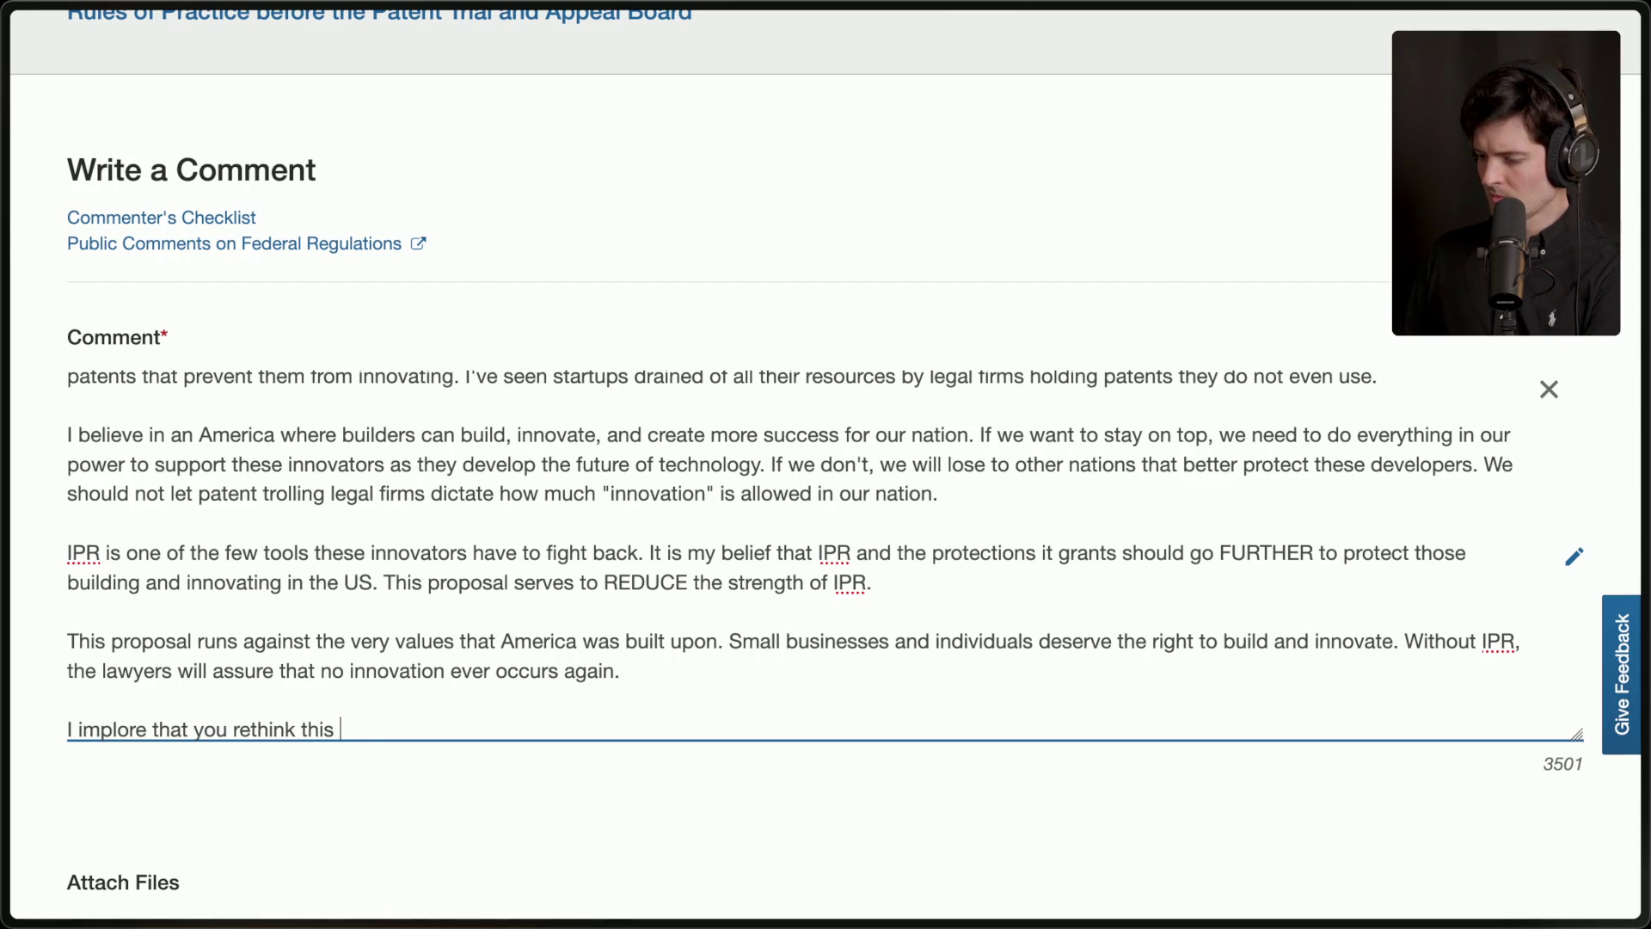
type("proposal.")
type(" do")
key("BackSpace")
key("BackSpace")
Add that among millions of developers known, not one thinks this proposal is a good idea.
type("know milli")
type("ons od")
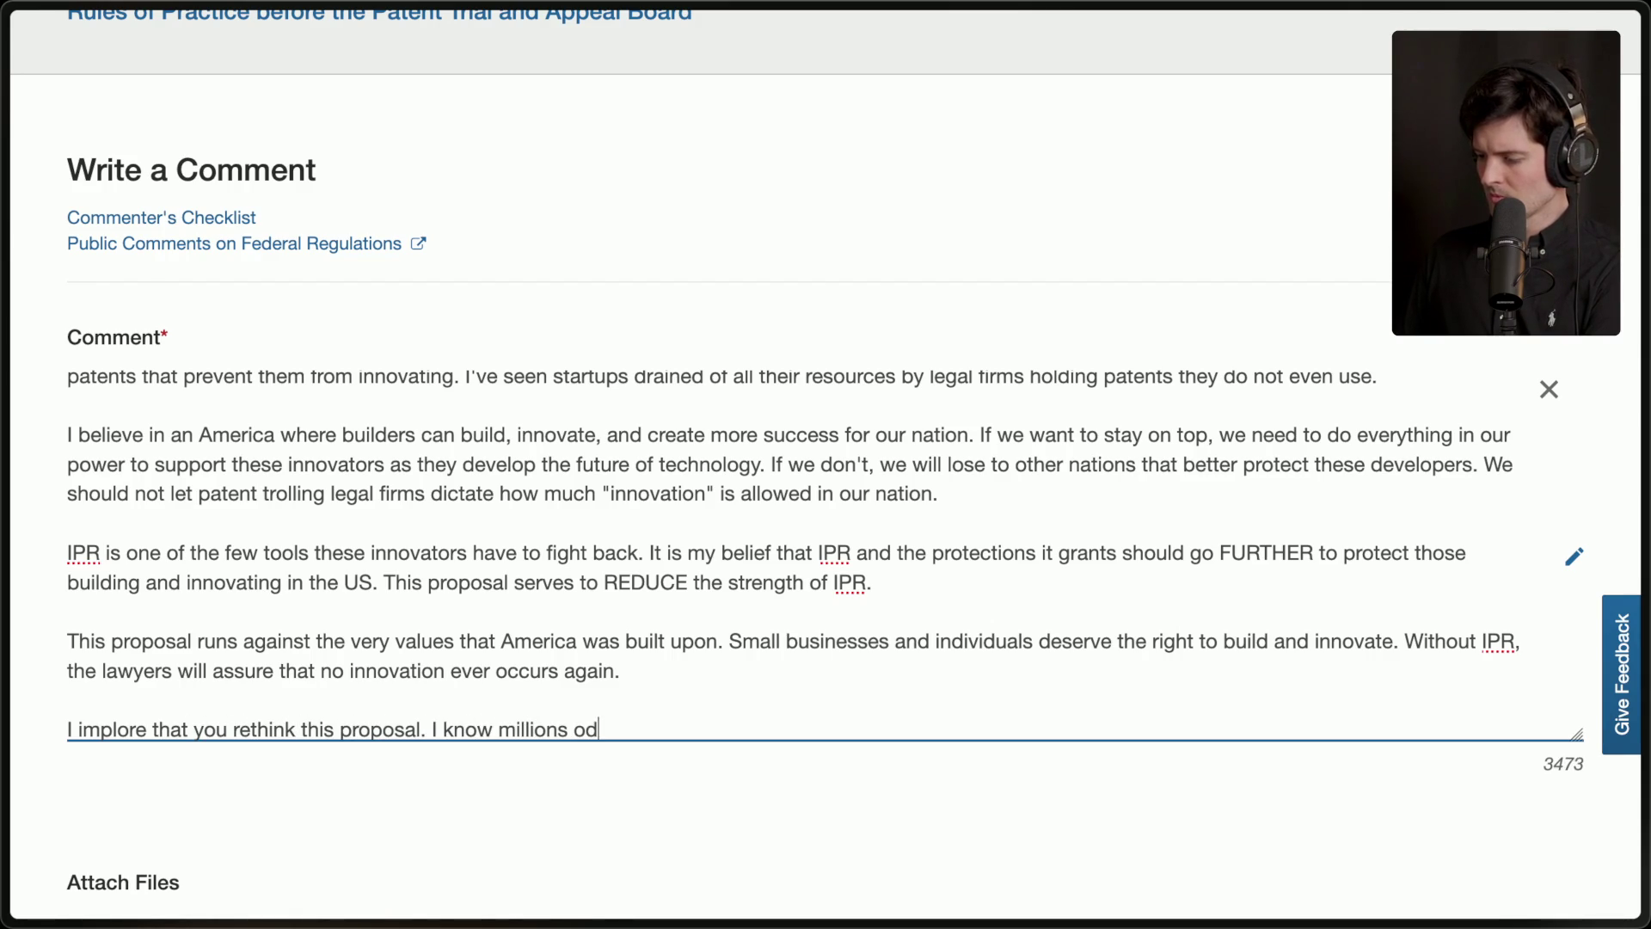
key("BackSpace")
type("f developers, an")
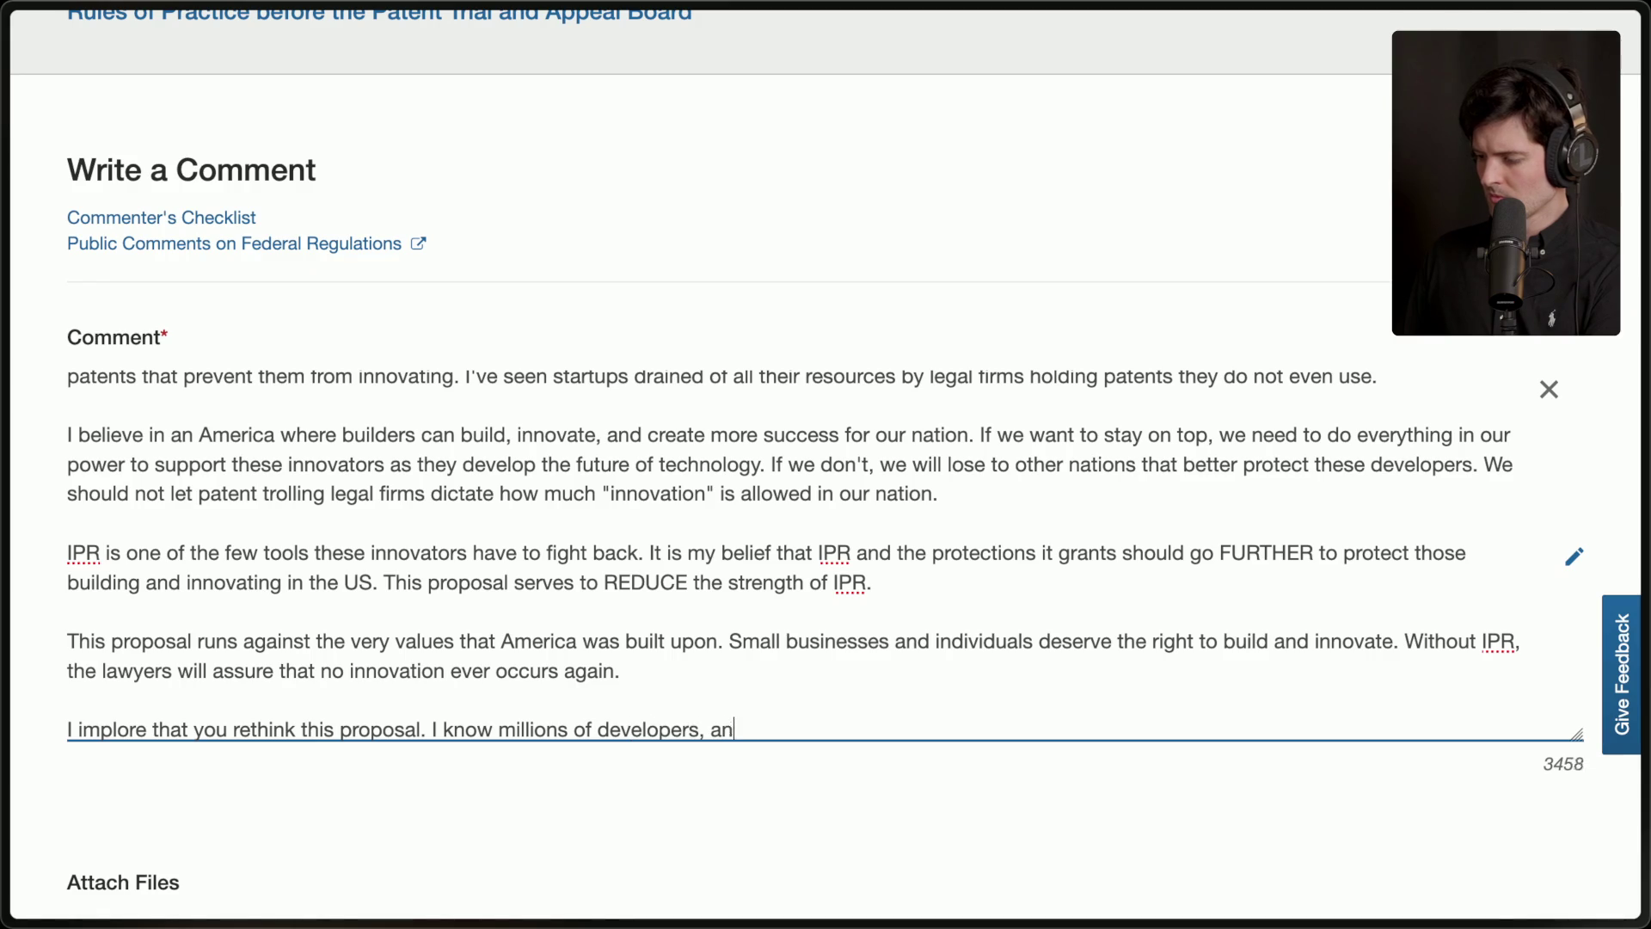
type("d I do not know a single")
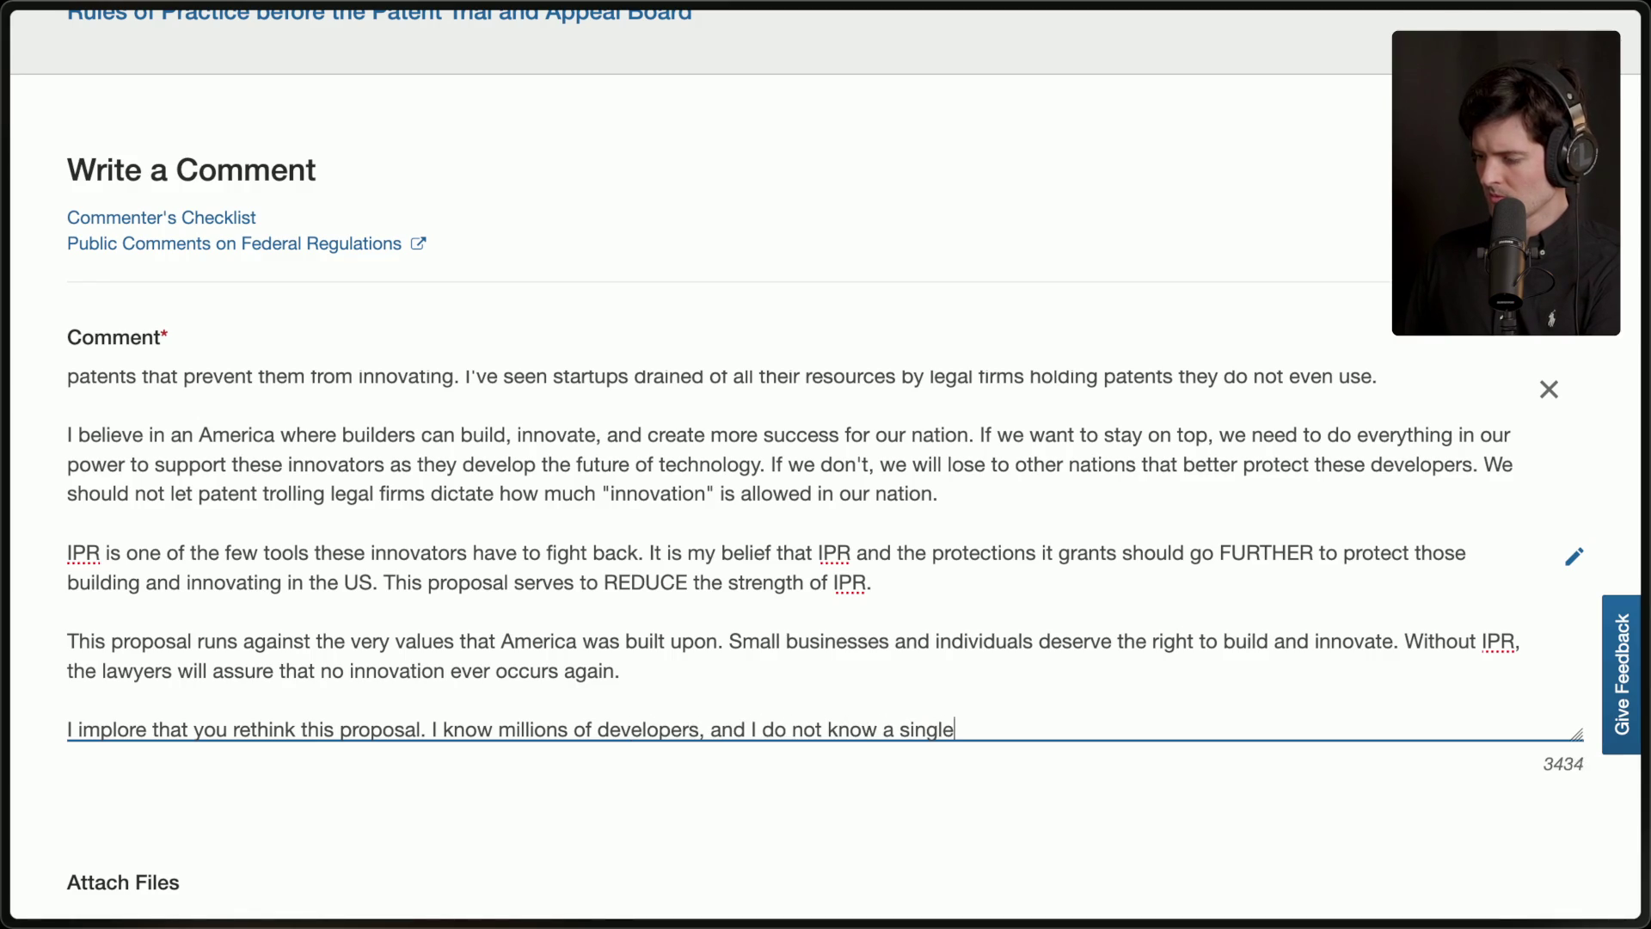
type(" one who thinks thi")
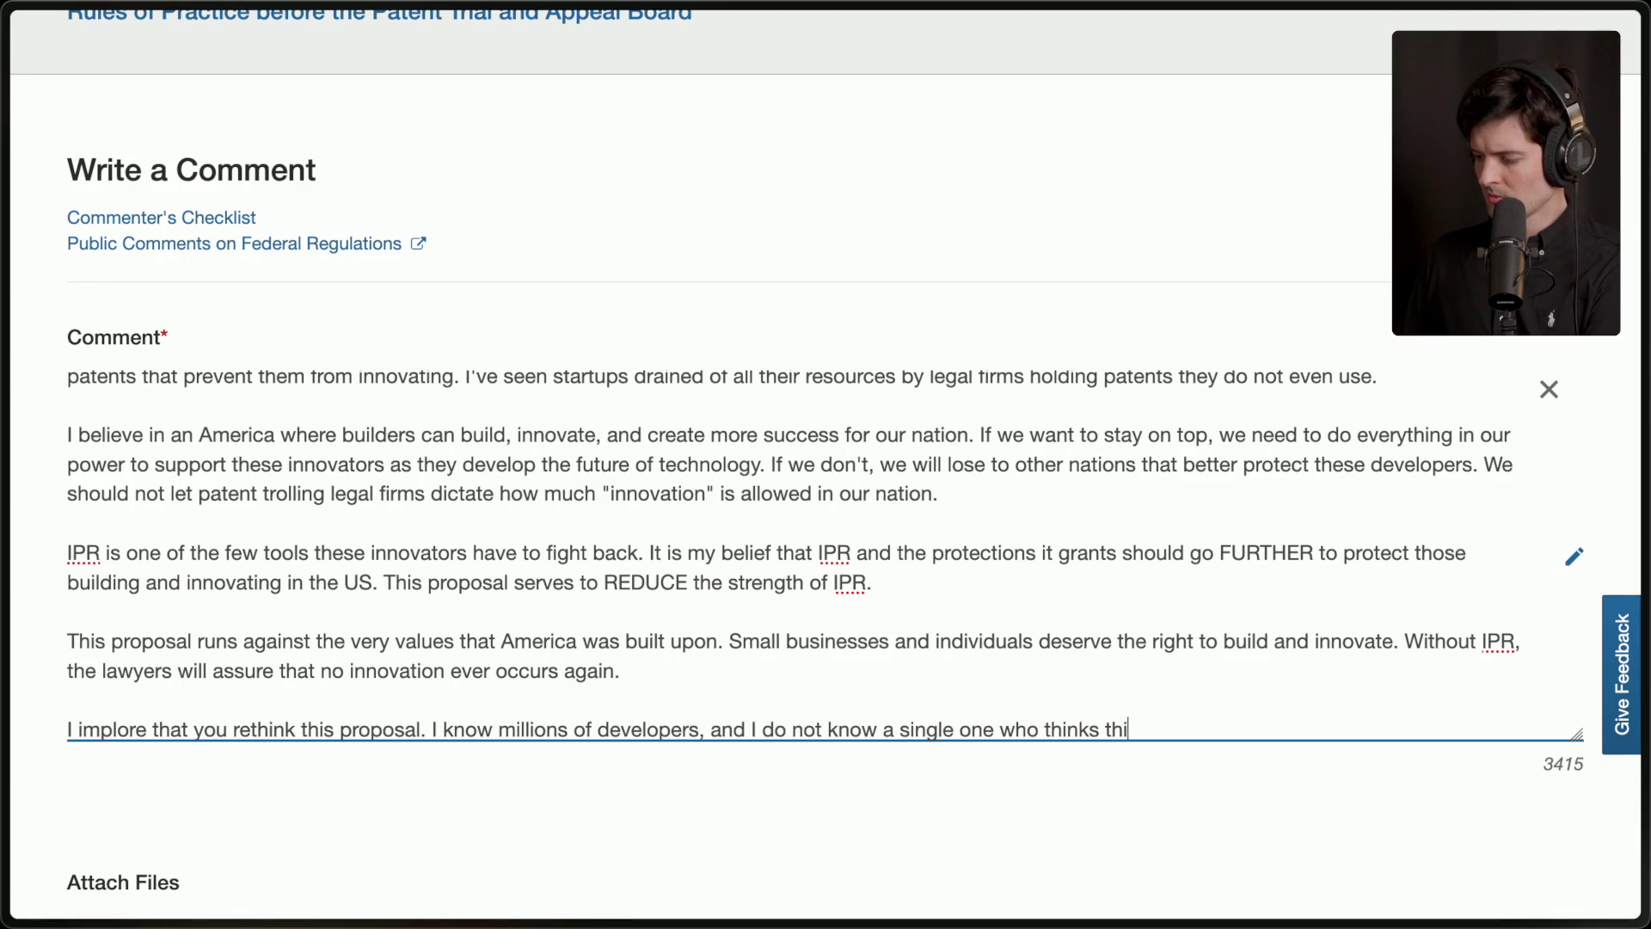
type("s proposal is a good idea.")
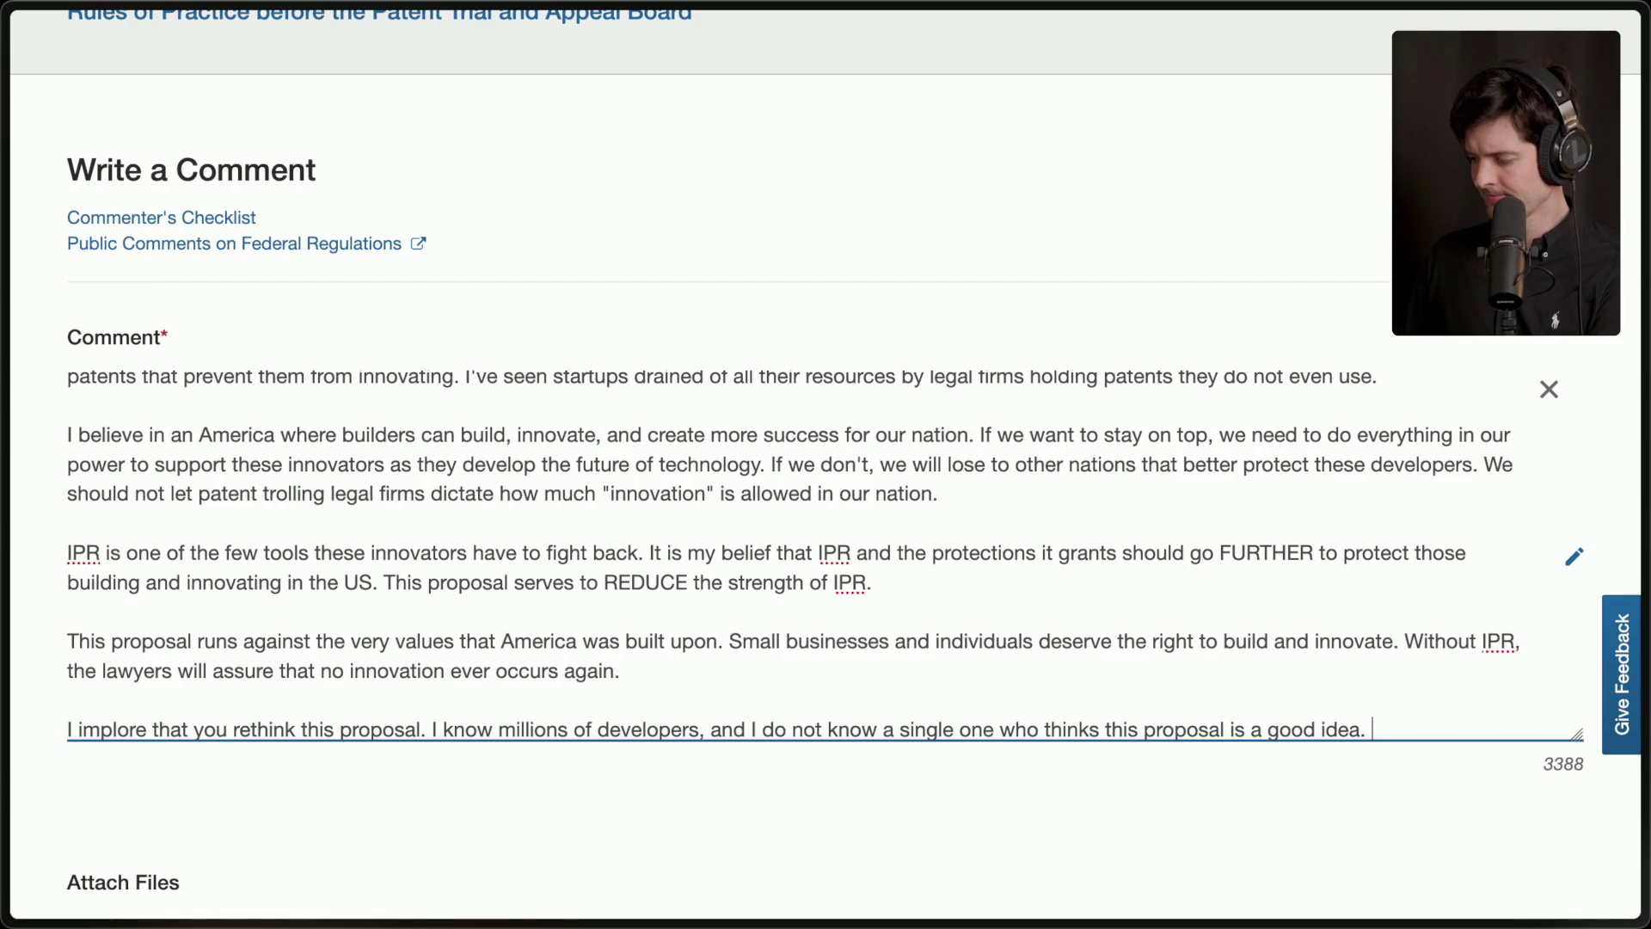
scroll(619, 665, "down", 1)
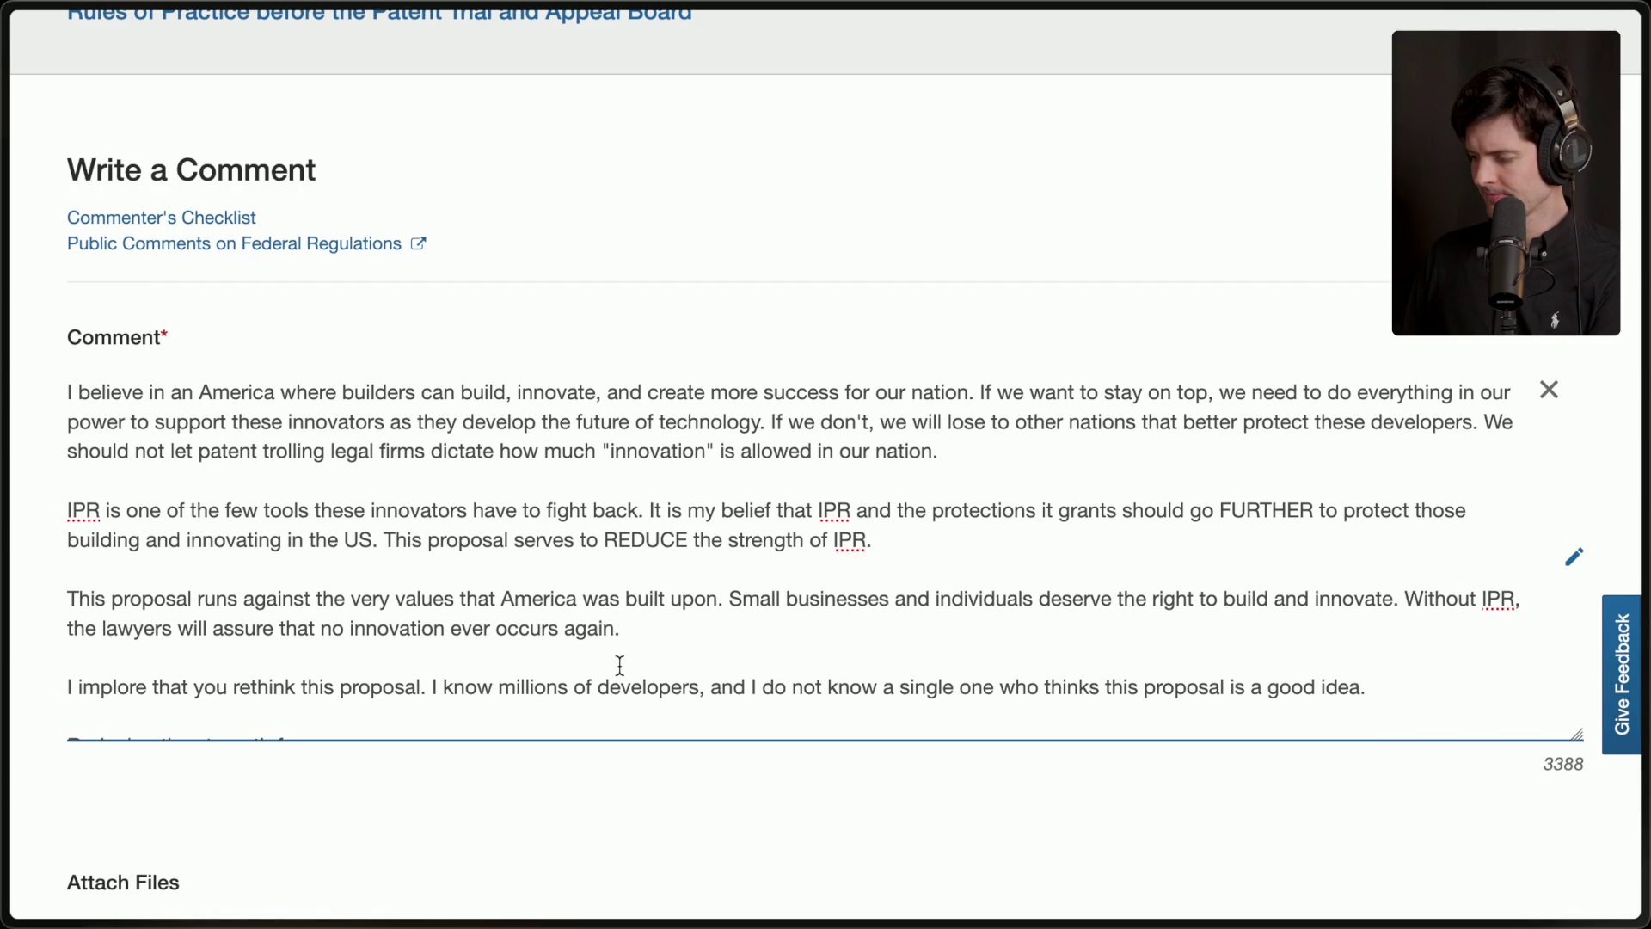
key("BackSpace")
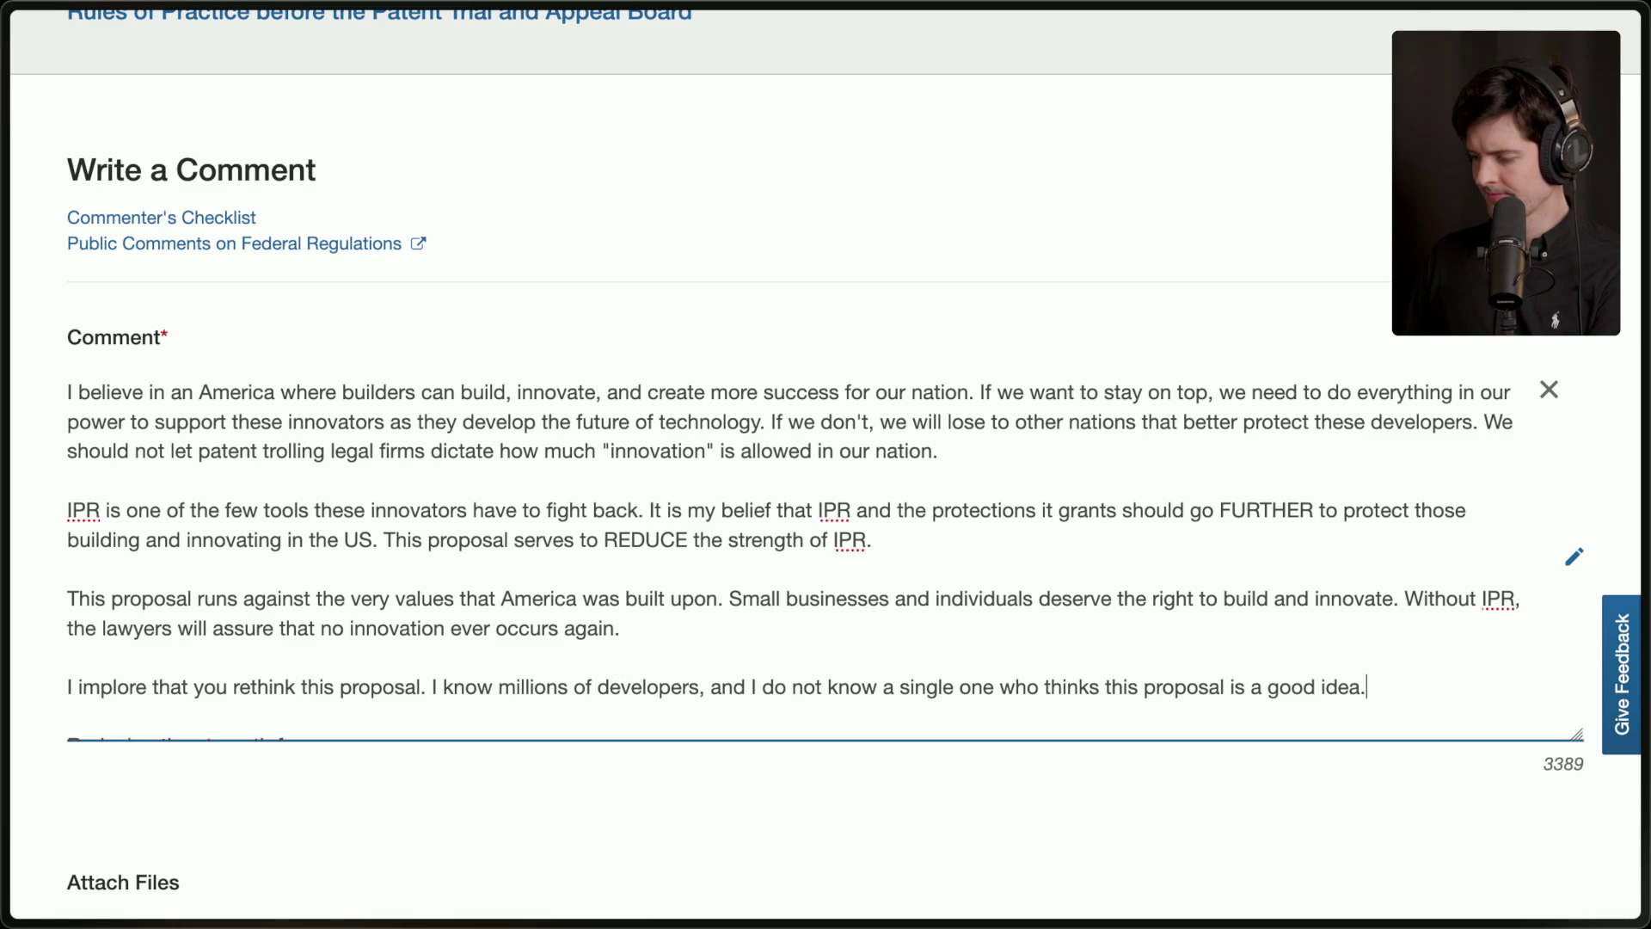
type("Please")
key("alt+BackSpace")
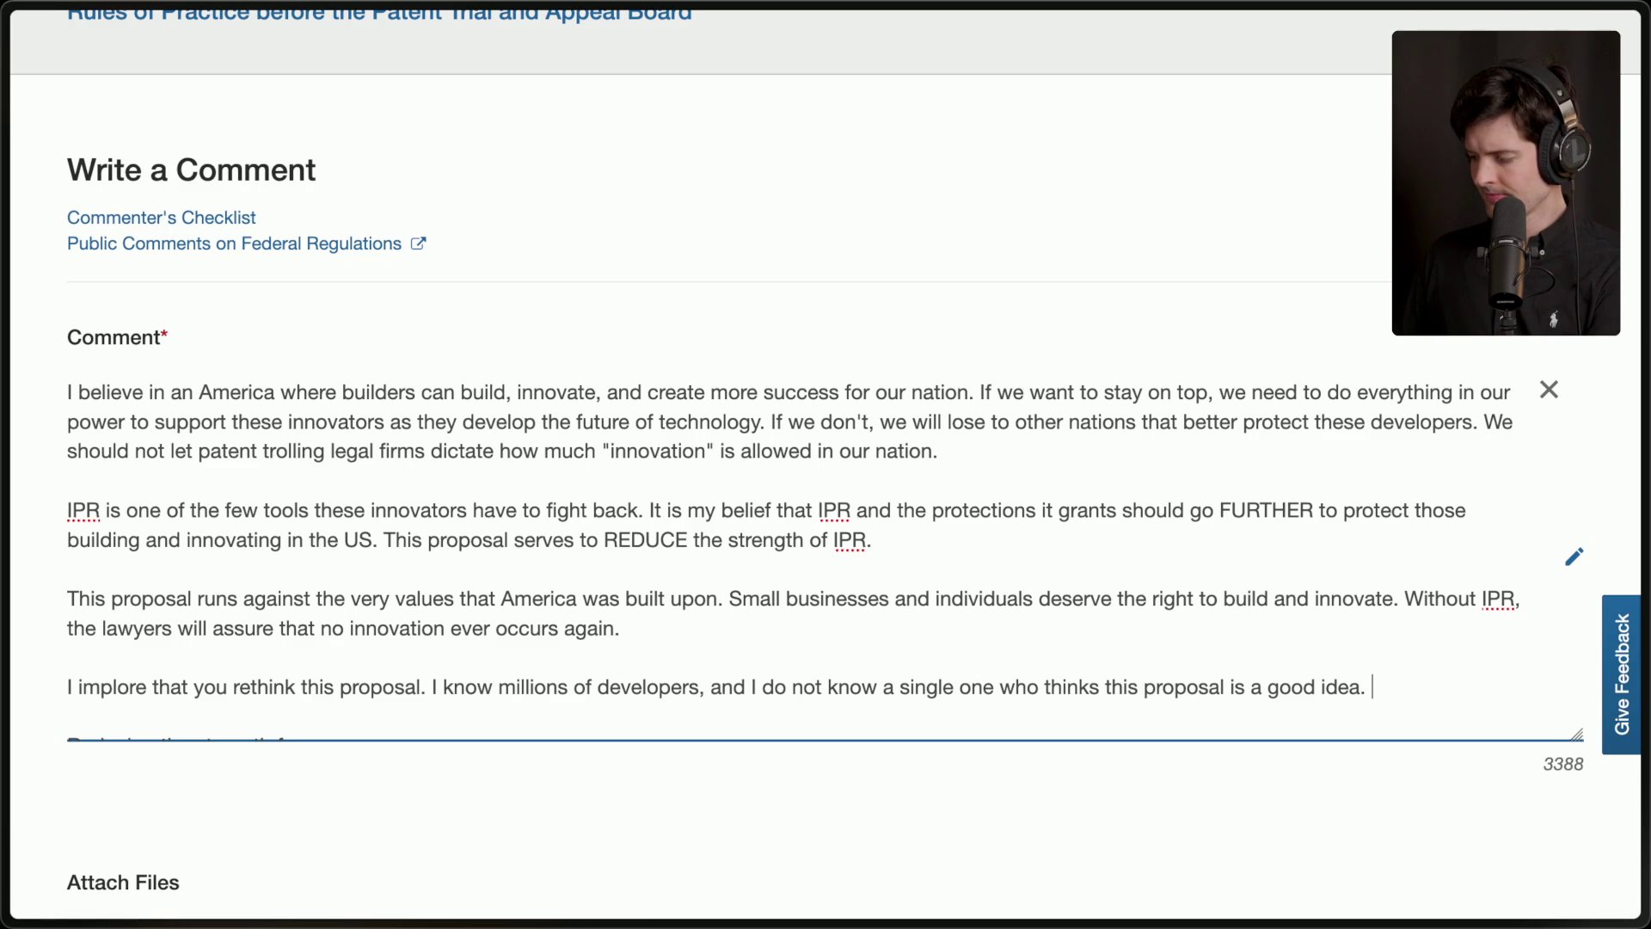
scroll(1393, 654, "up", 5)
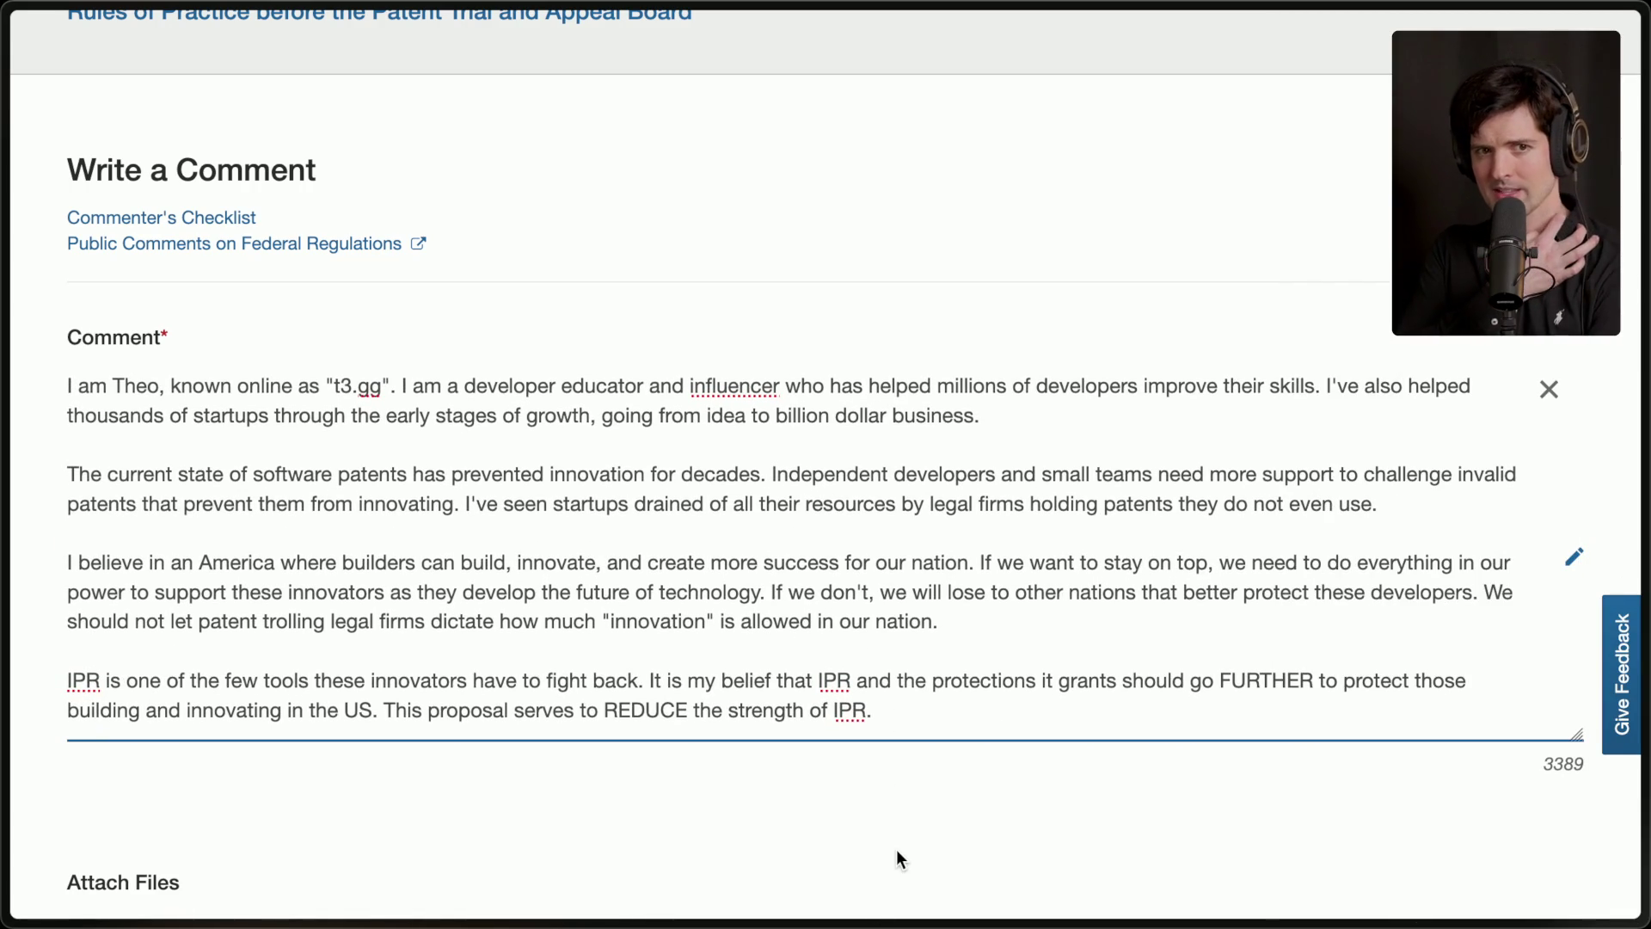
key("ctrl+a")
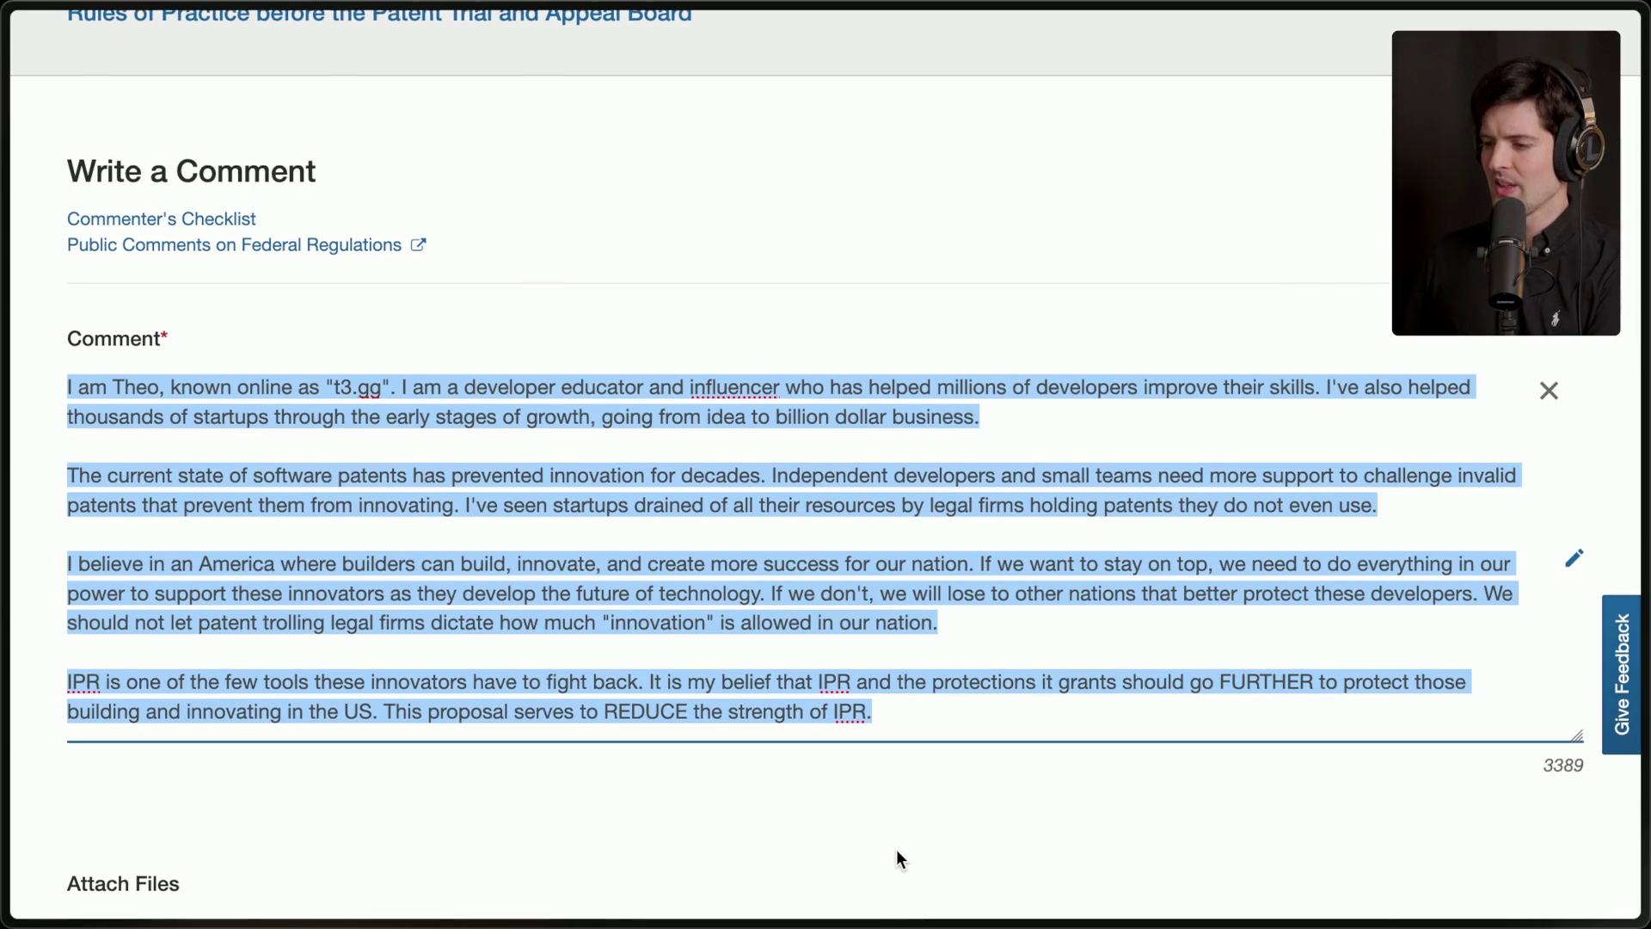
scroll(896, 849, "up", 2)
scroll(896, 849, "up", 1)
scroll(896, 849, "down", 3)
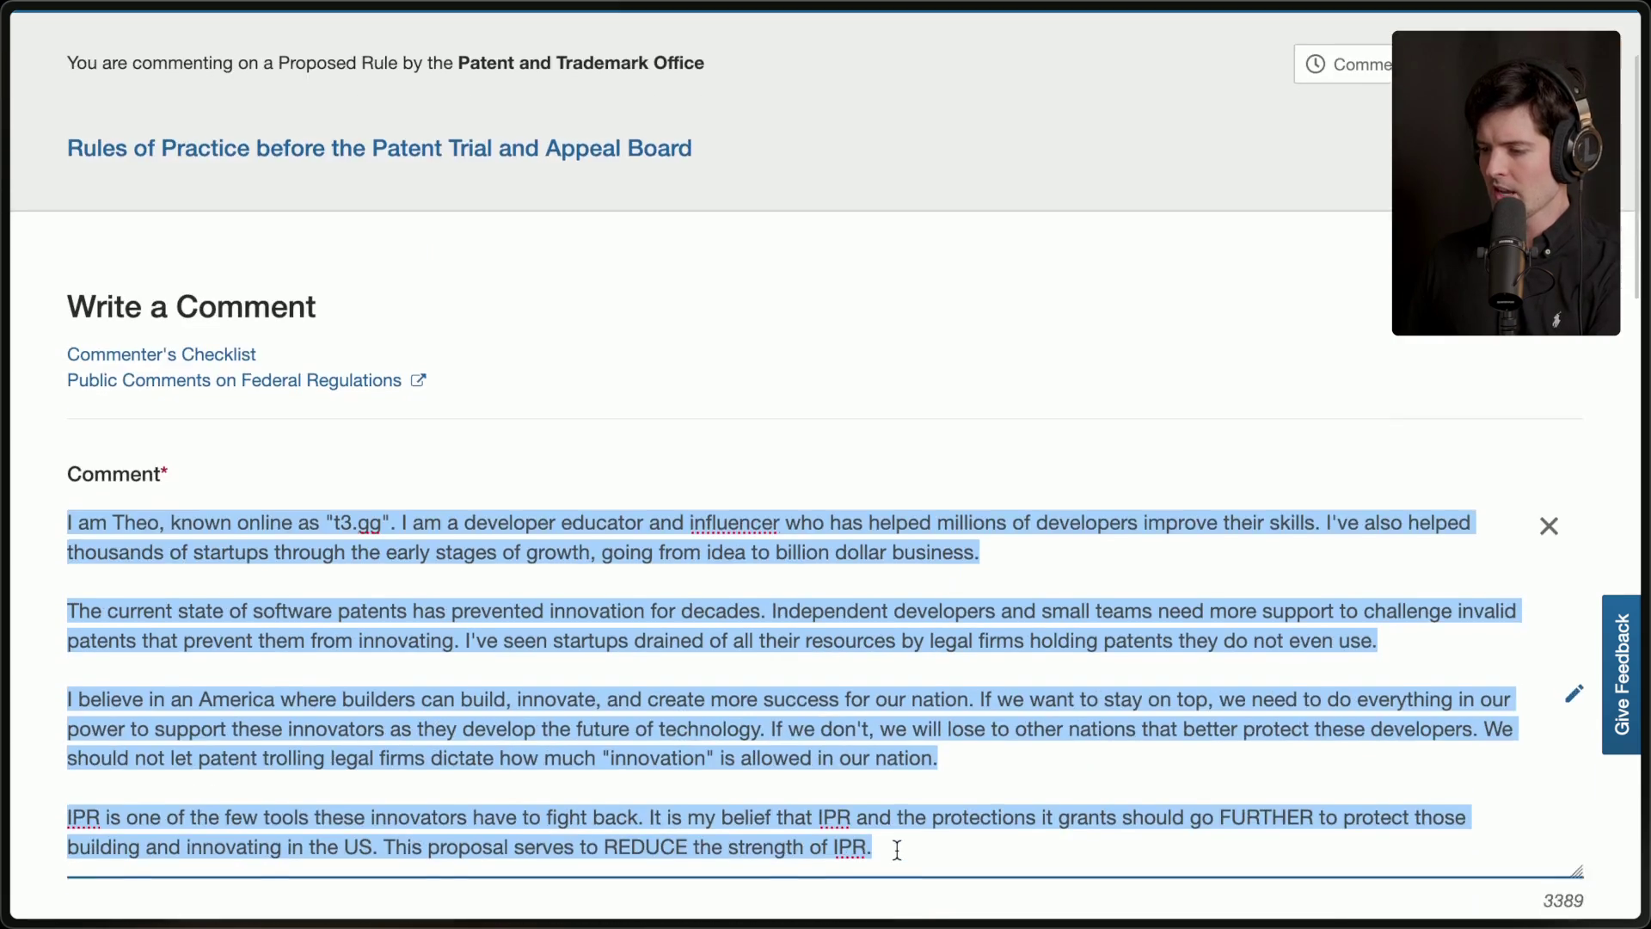
left_click(896, 849)
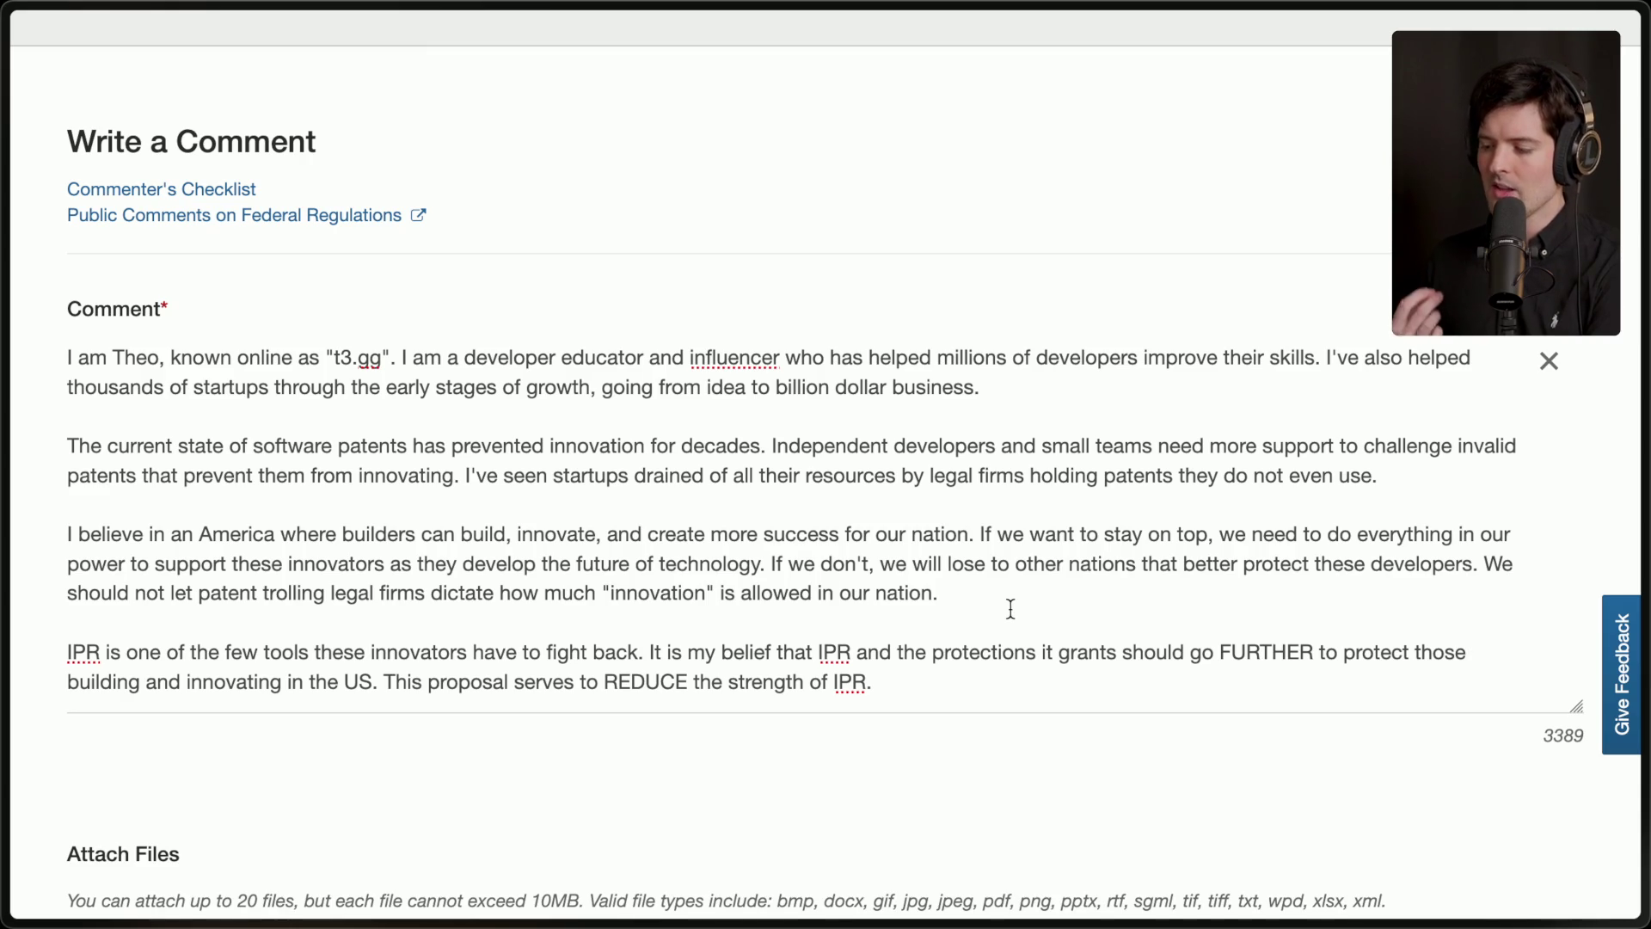
scroll(1010, 608, "down", 5)
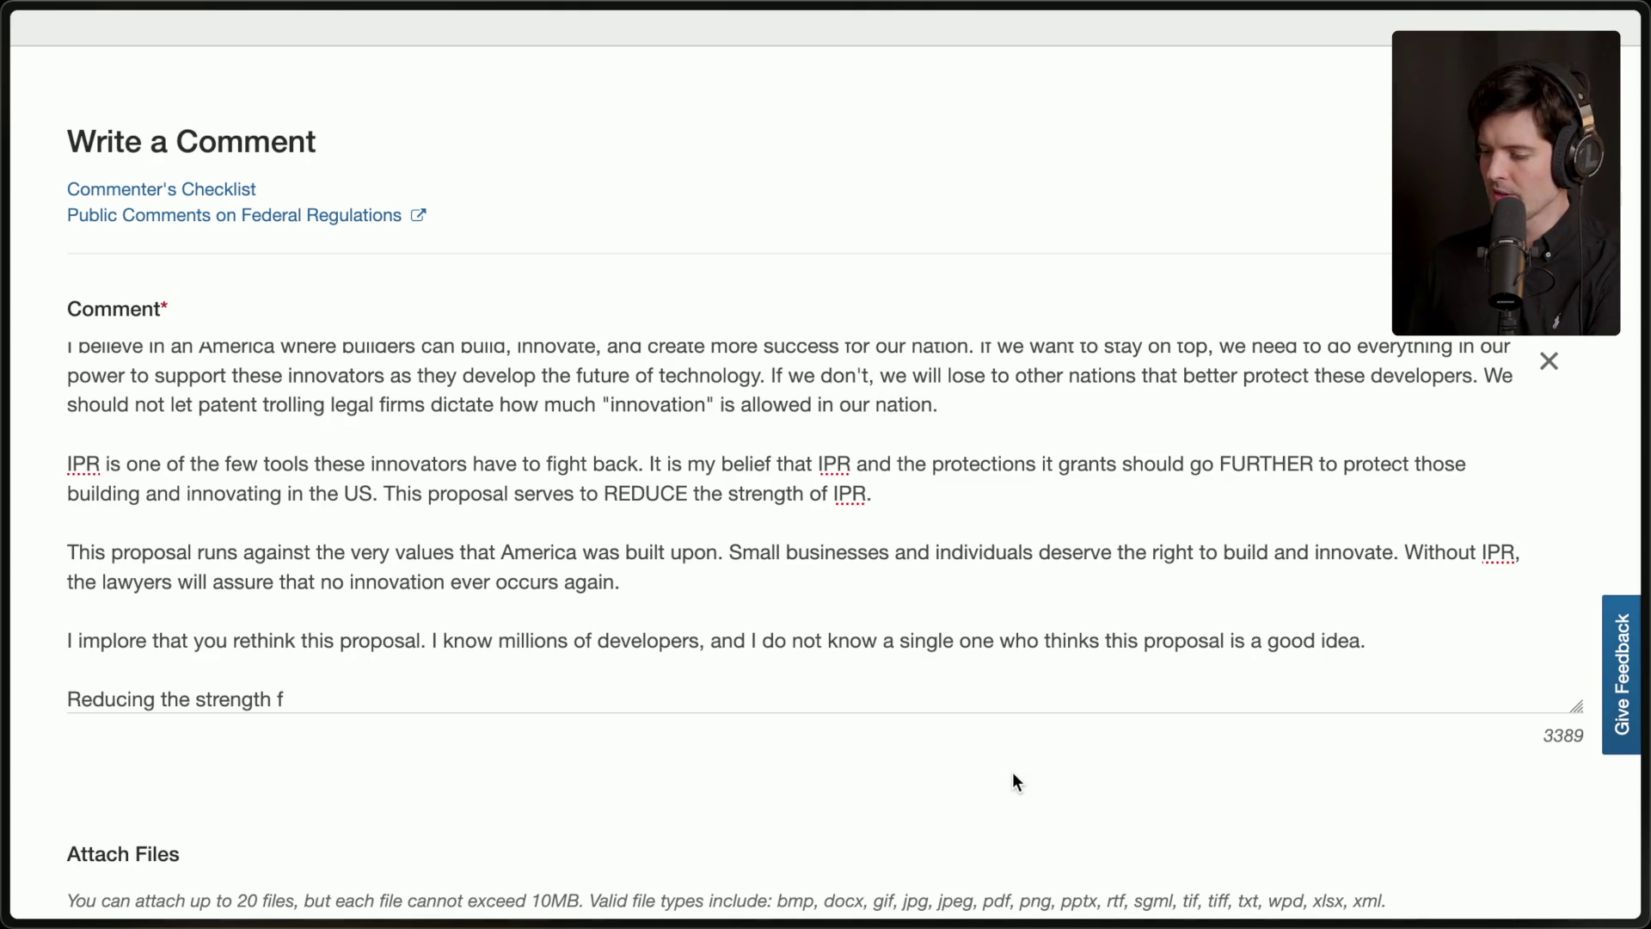
Delete the unfinished last paragraph and select all of the finished comment text.
triple_click(1416, 687)
key("BackSpace")
key("BackSpace")
key("BackSpace")
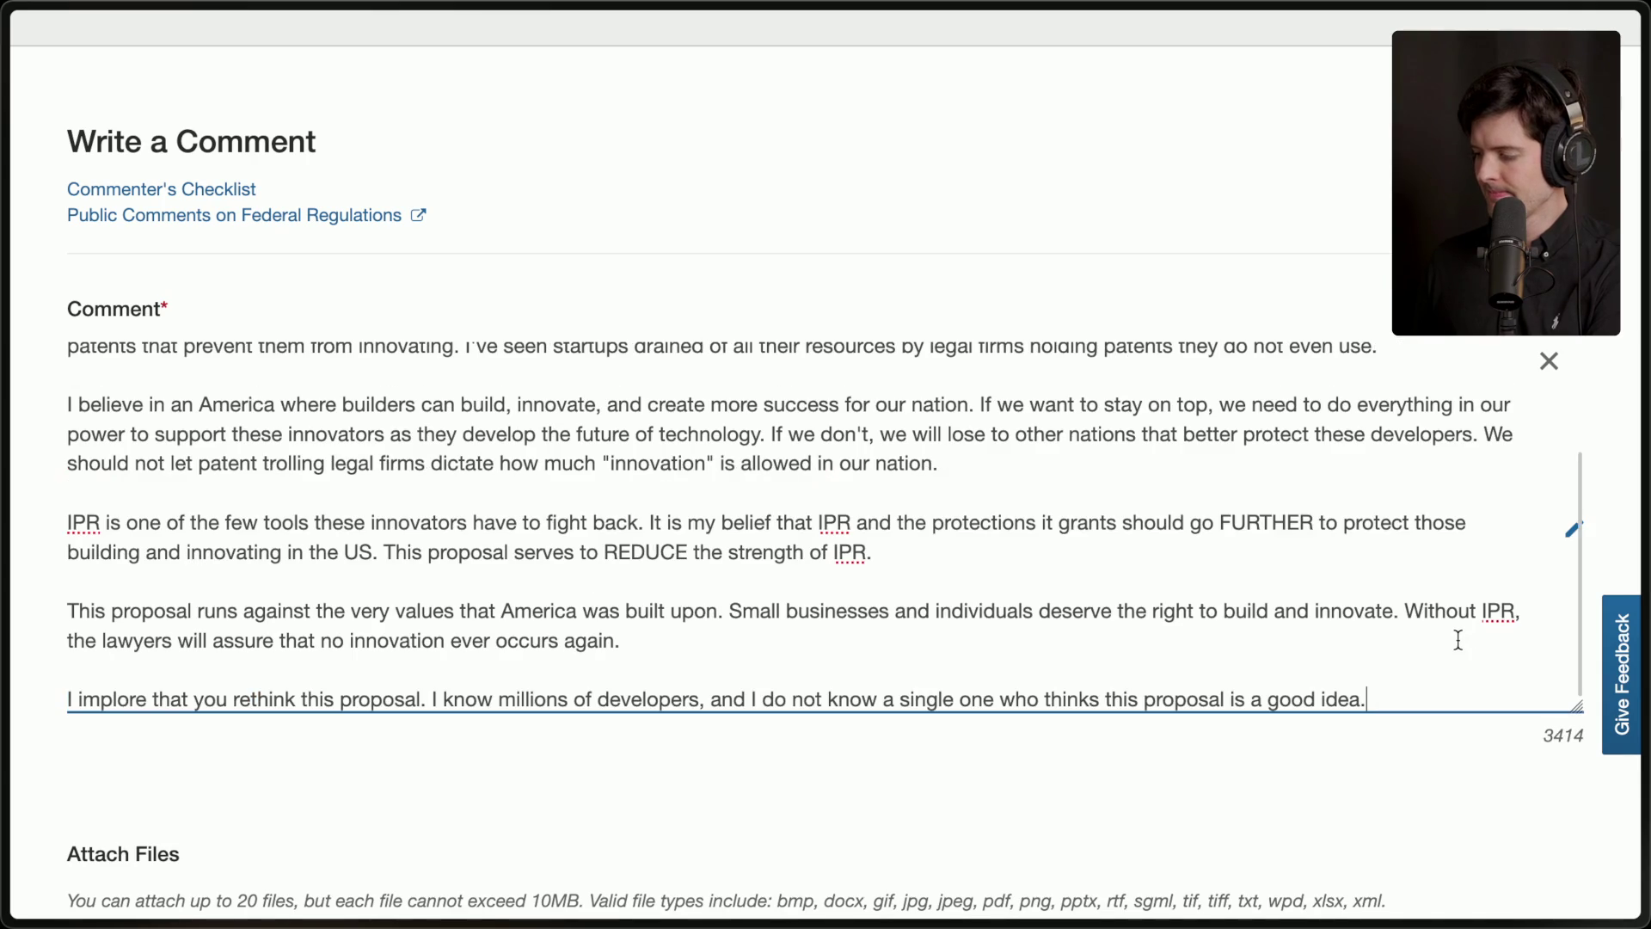
key("ctrl+a")
scroll(1457, 640, "down", 6)
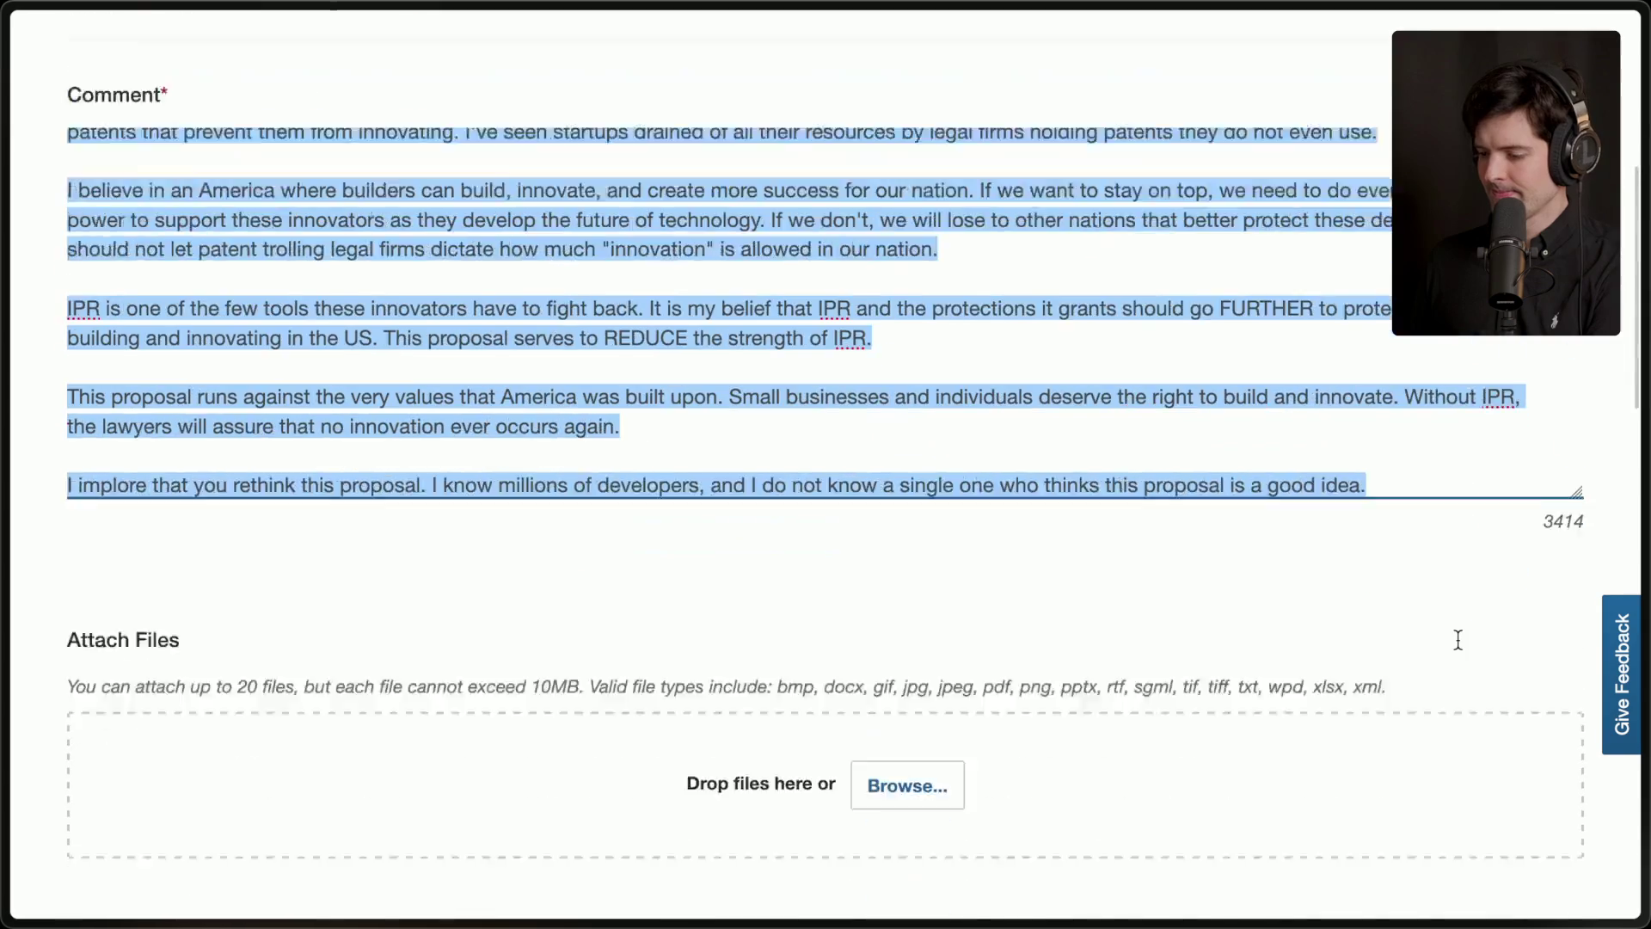
scroll(1457, 641, "down", 3)
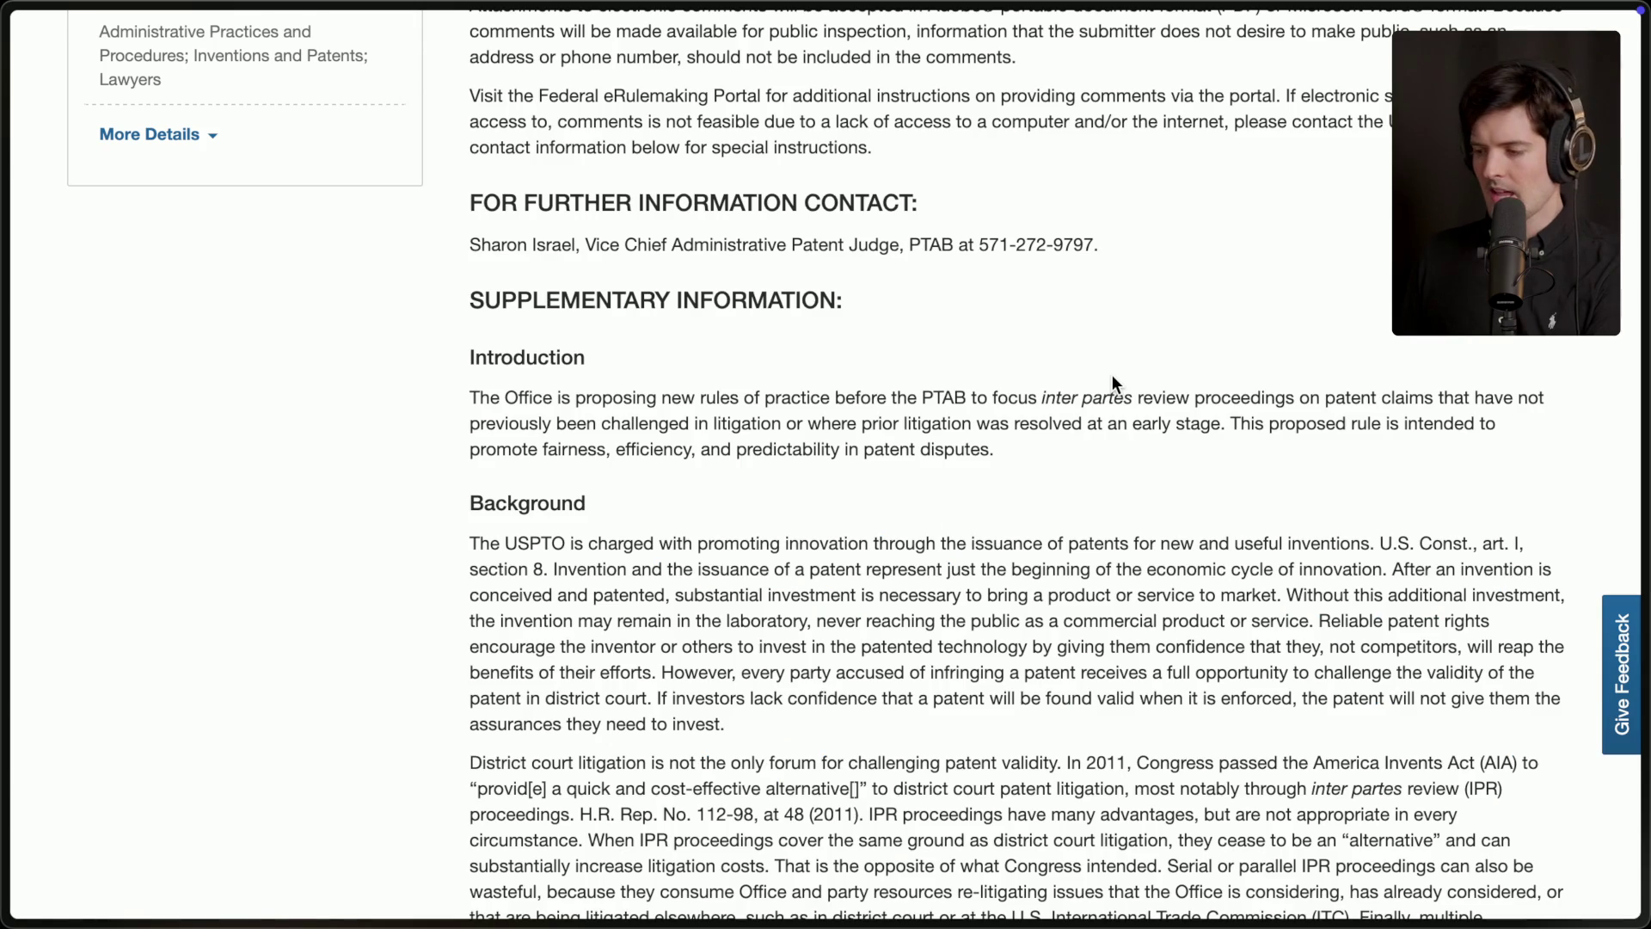
Switch to the stream chat dashboard showing the Twitch and YouTube live chats.
mouse_move(1644, 395)
scroll(1442, 407, "up", 5)
left_click(1392, 331)
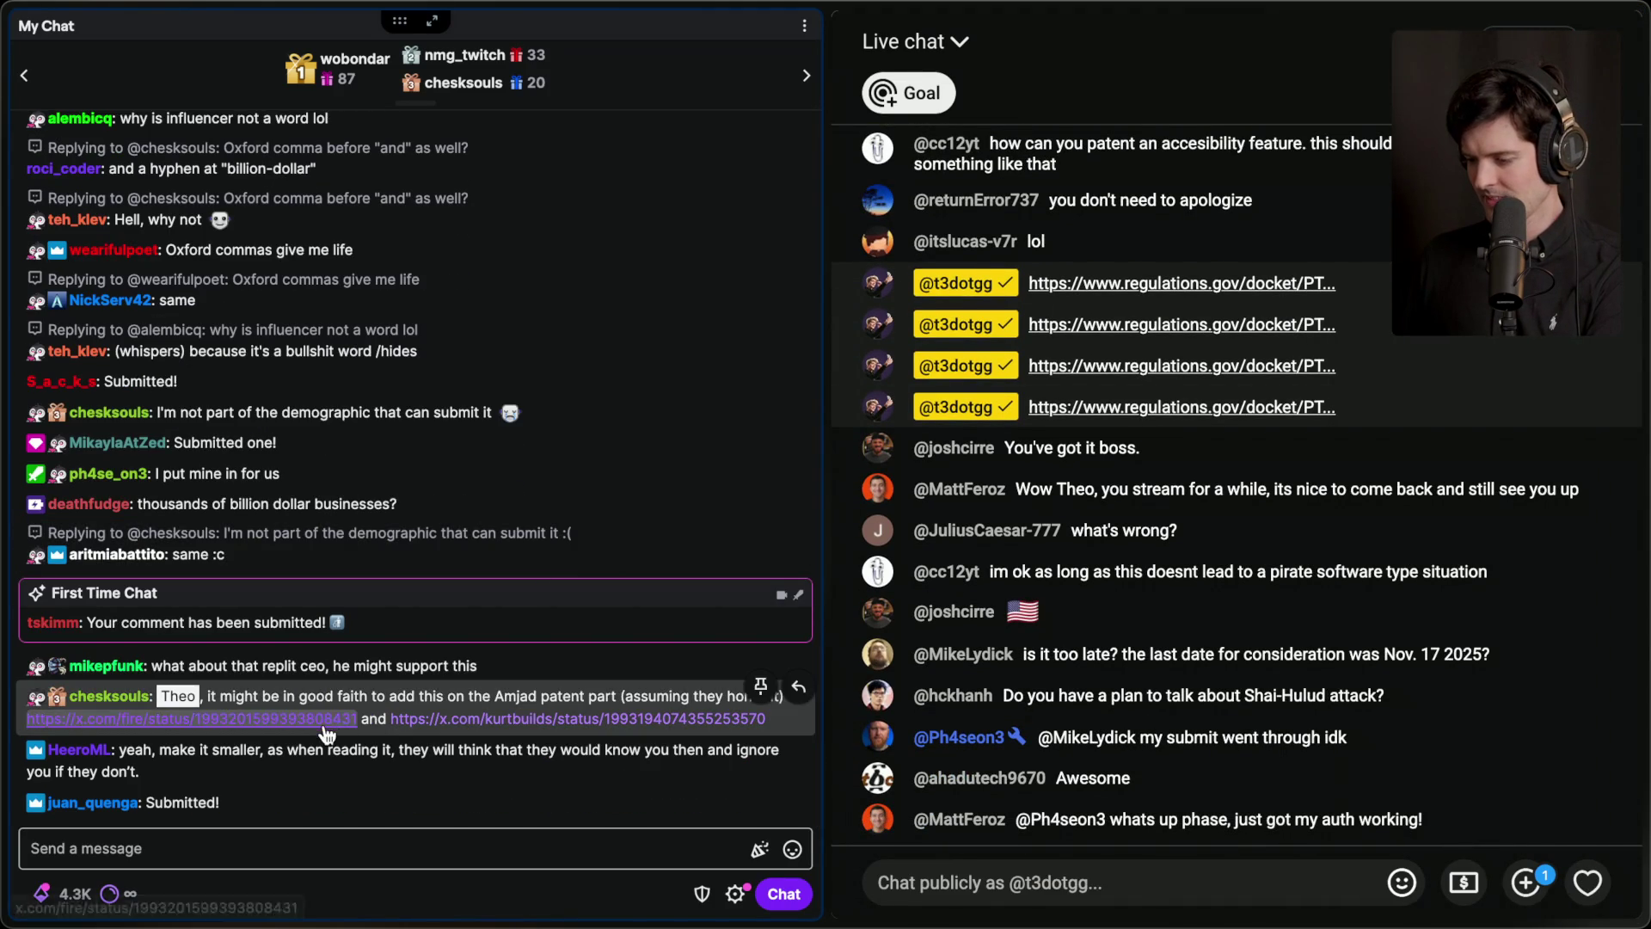
Open and expand the patent-troll X post linked in chat, then return to the Theo stream chat.
left_click(258, 718)
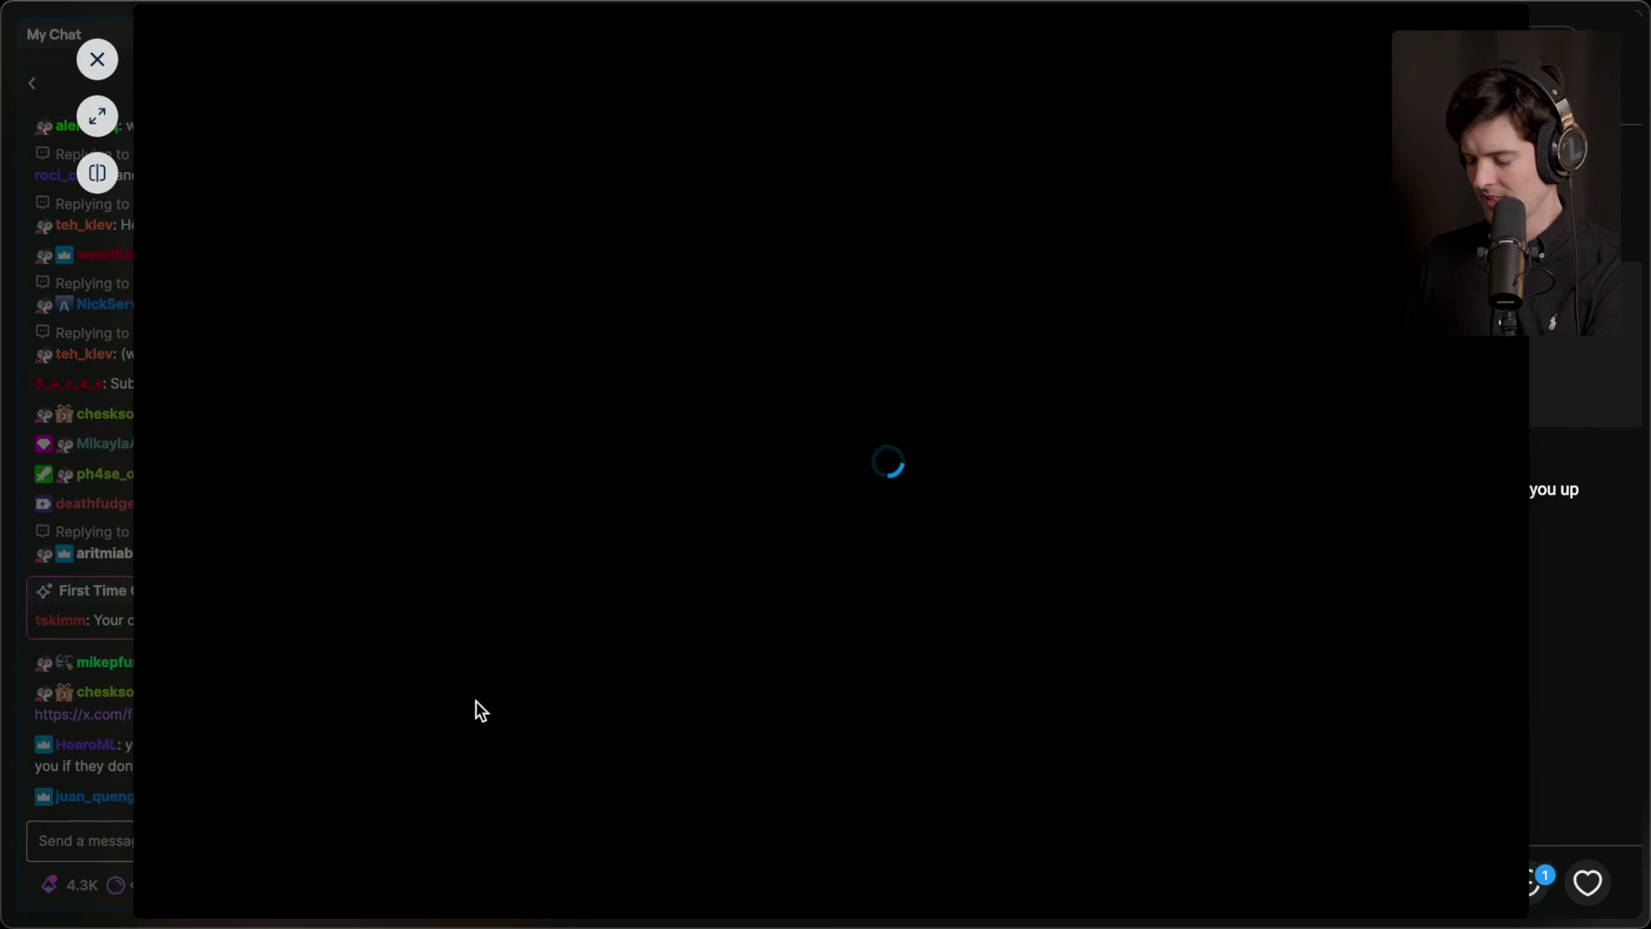
left_click(97, 116)
mouse_move(1638, 421)
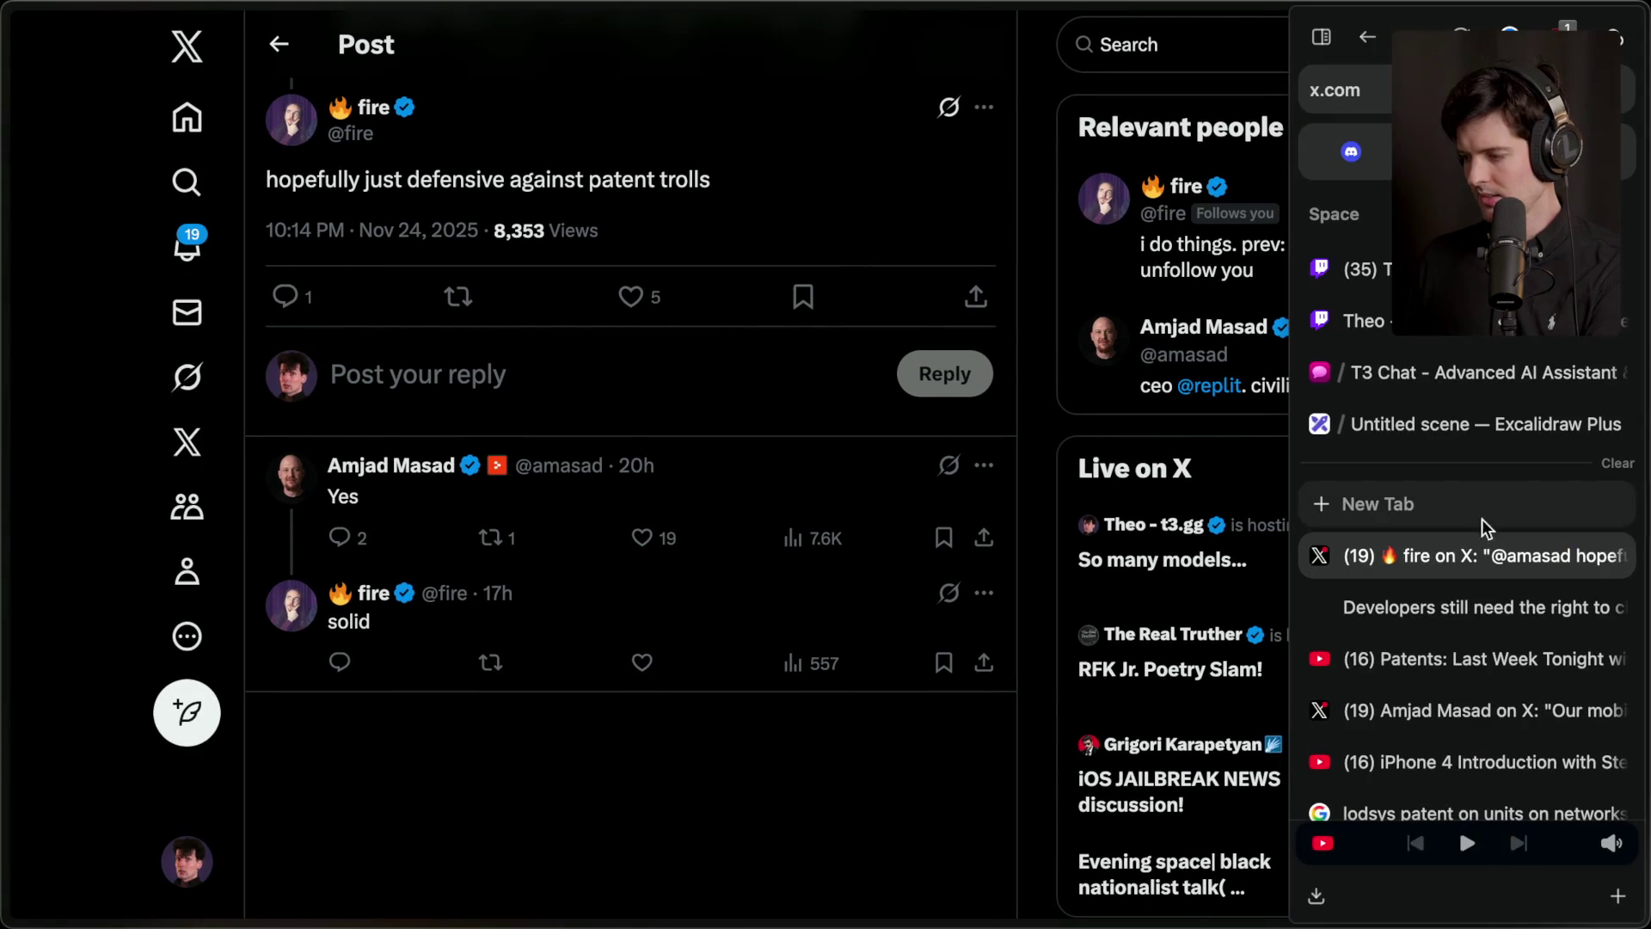
left_click(1402, 331)
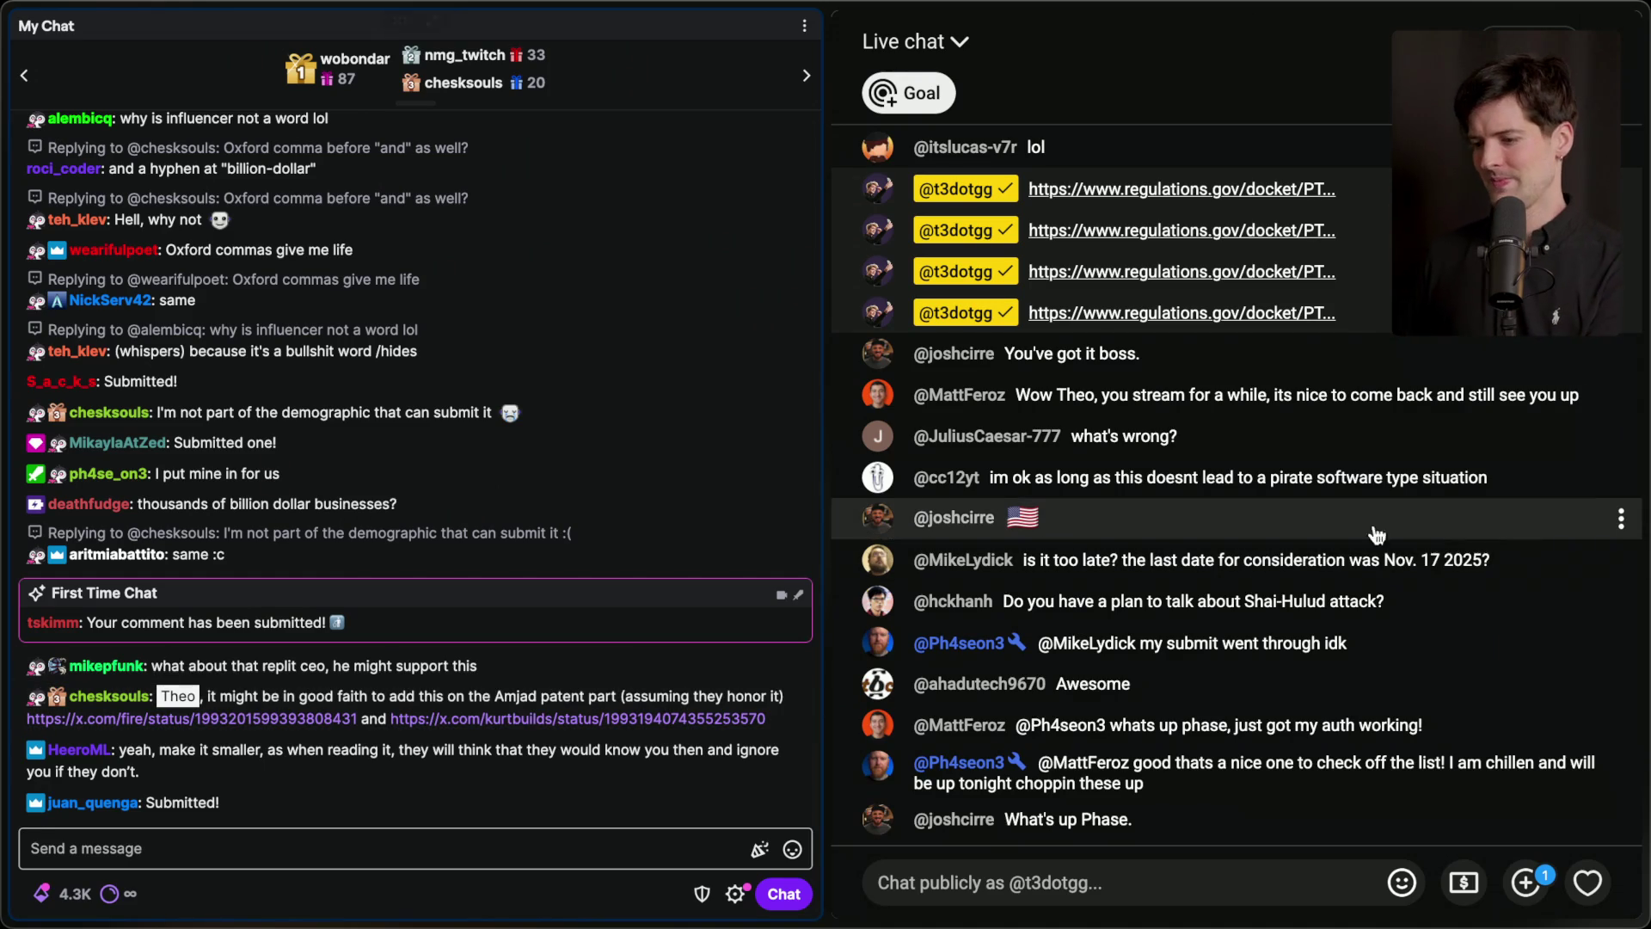
mouse_move(1644, 361)
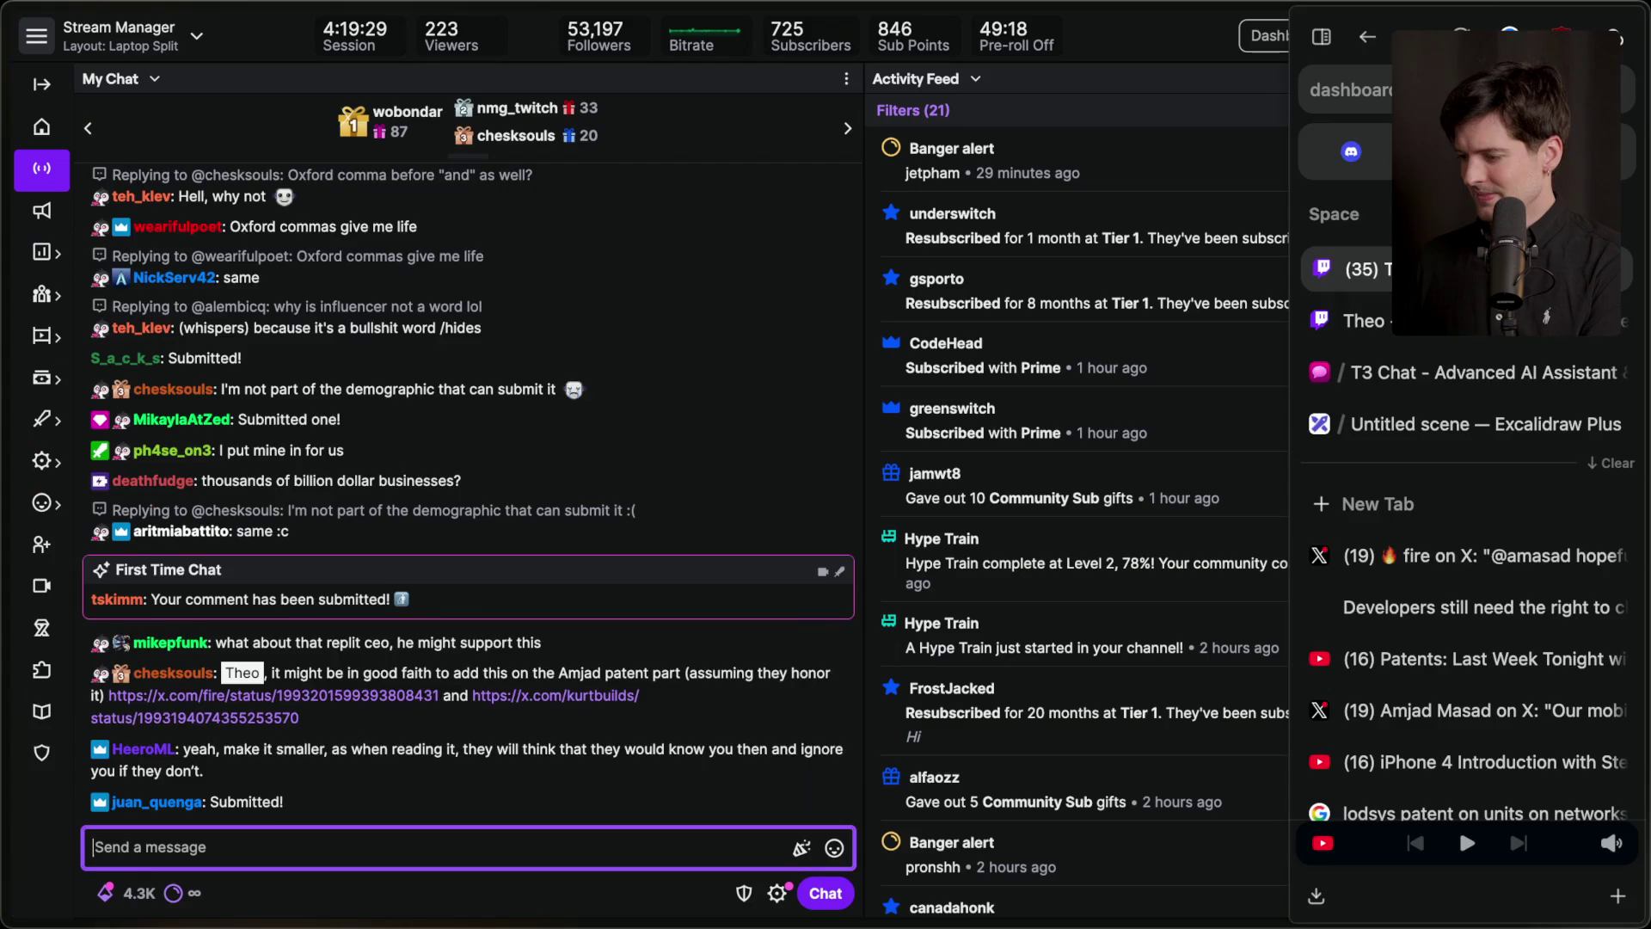
Add a stream marker named 'End of patent troll' from the chat box.
left_click(443, 848)
type("/marker")
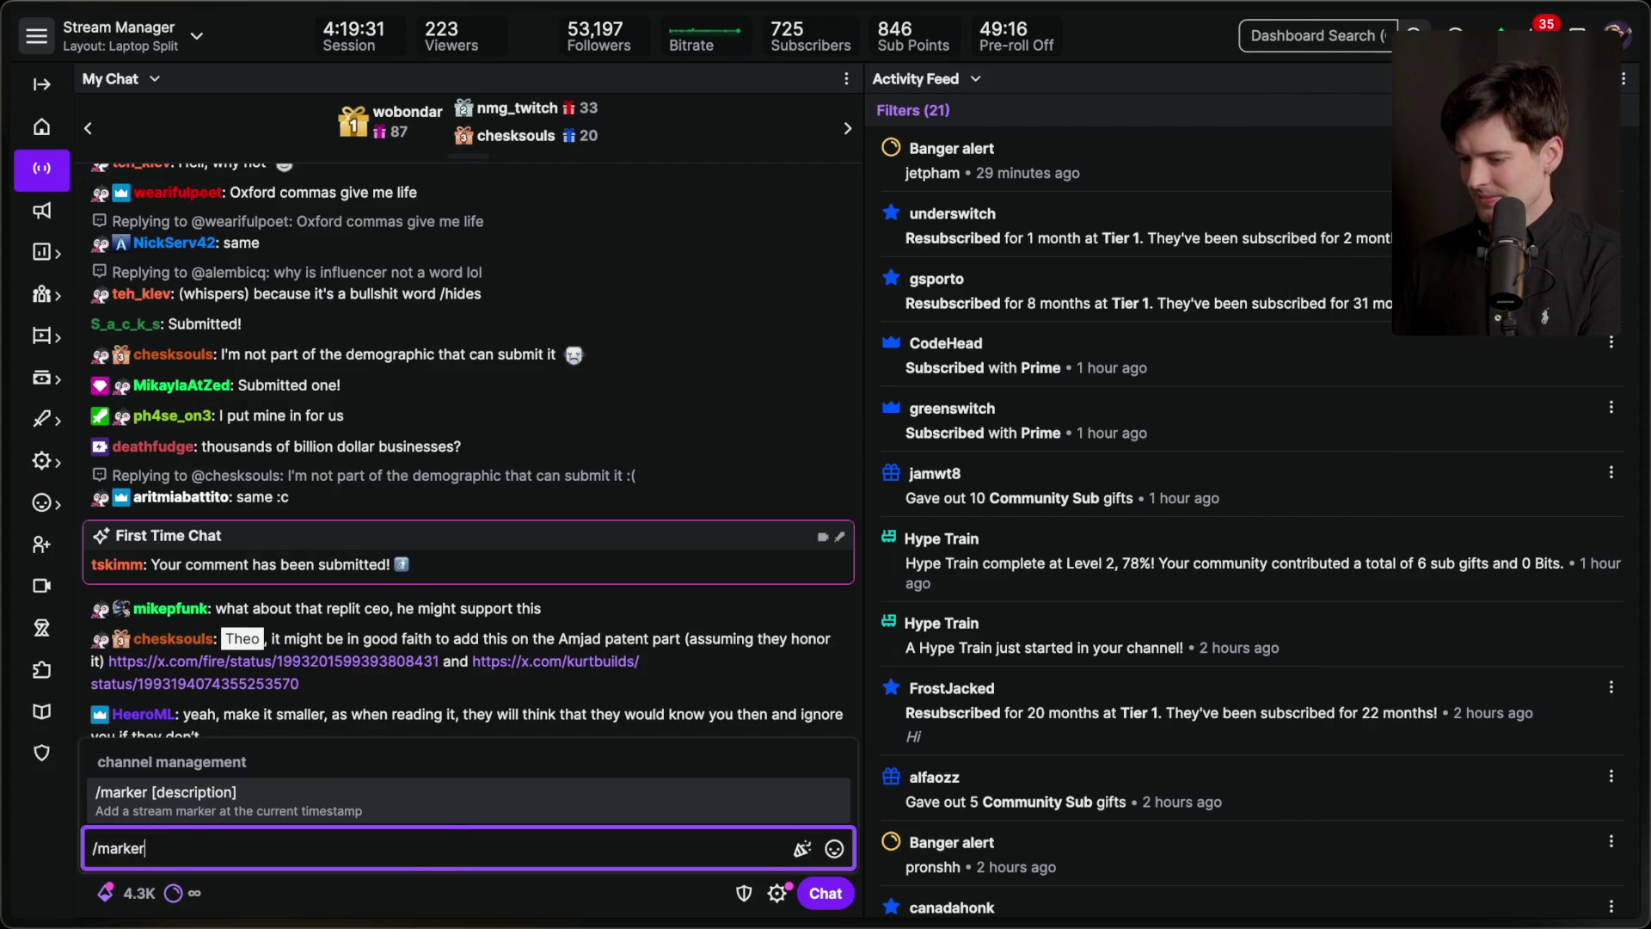
type(" End of pat")
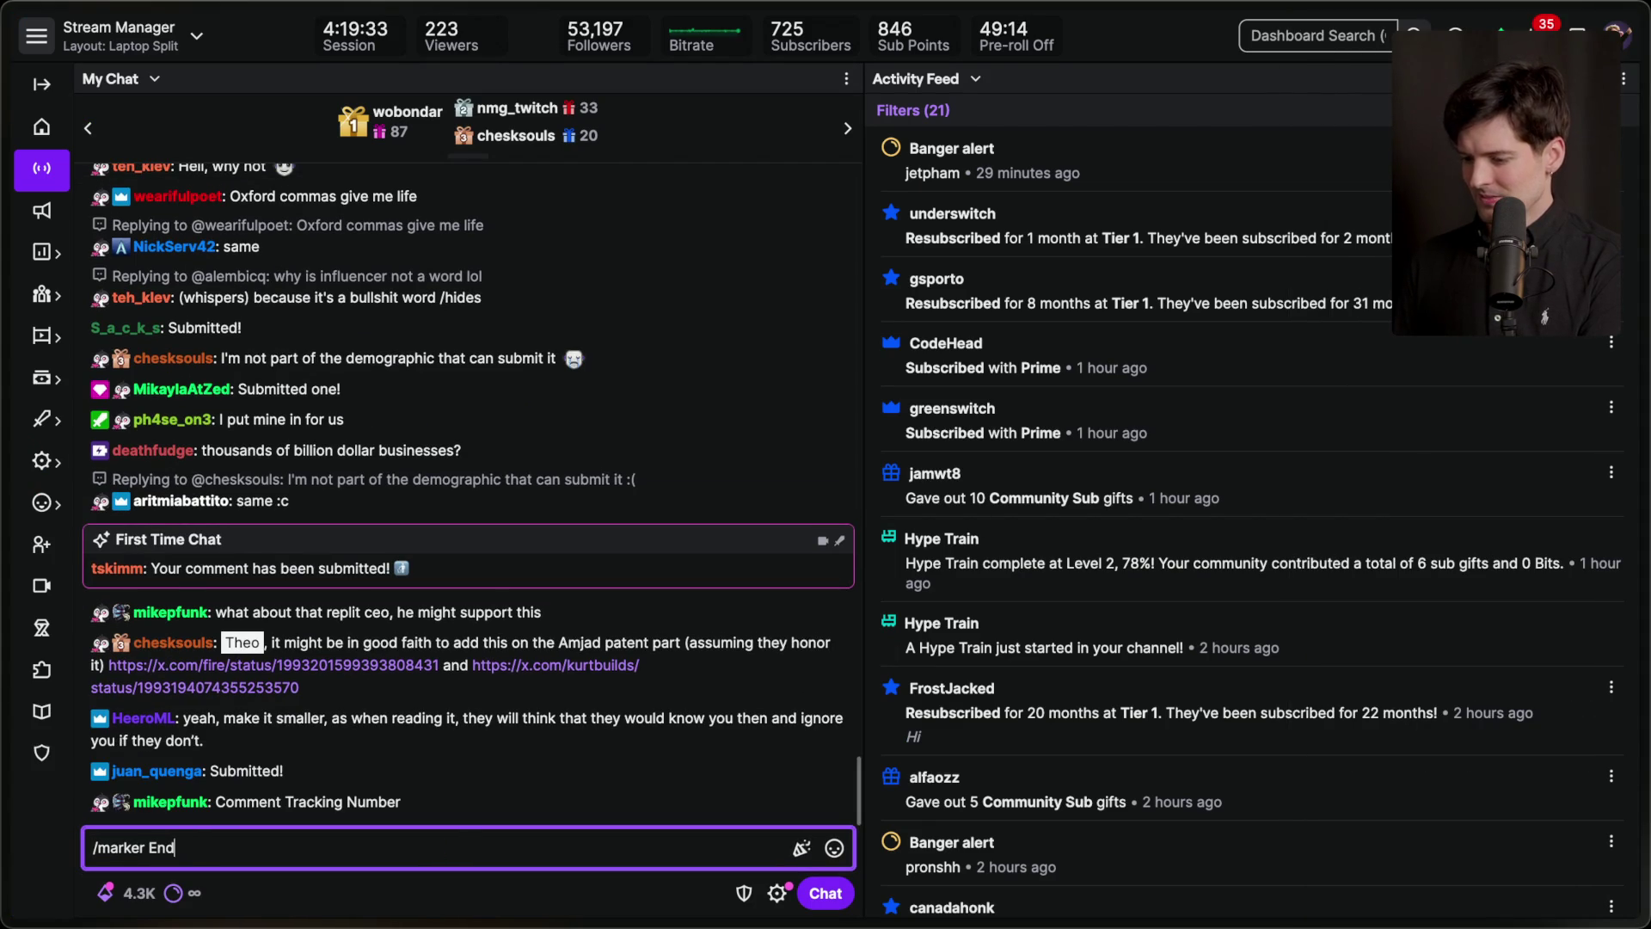
type("ent troll")
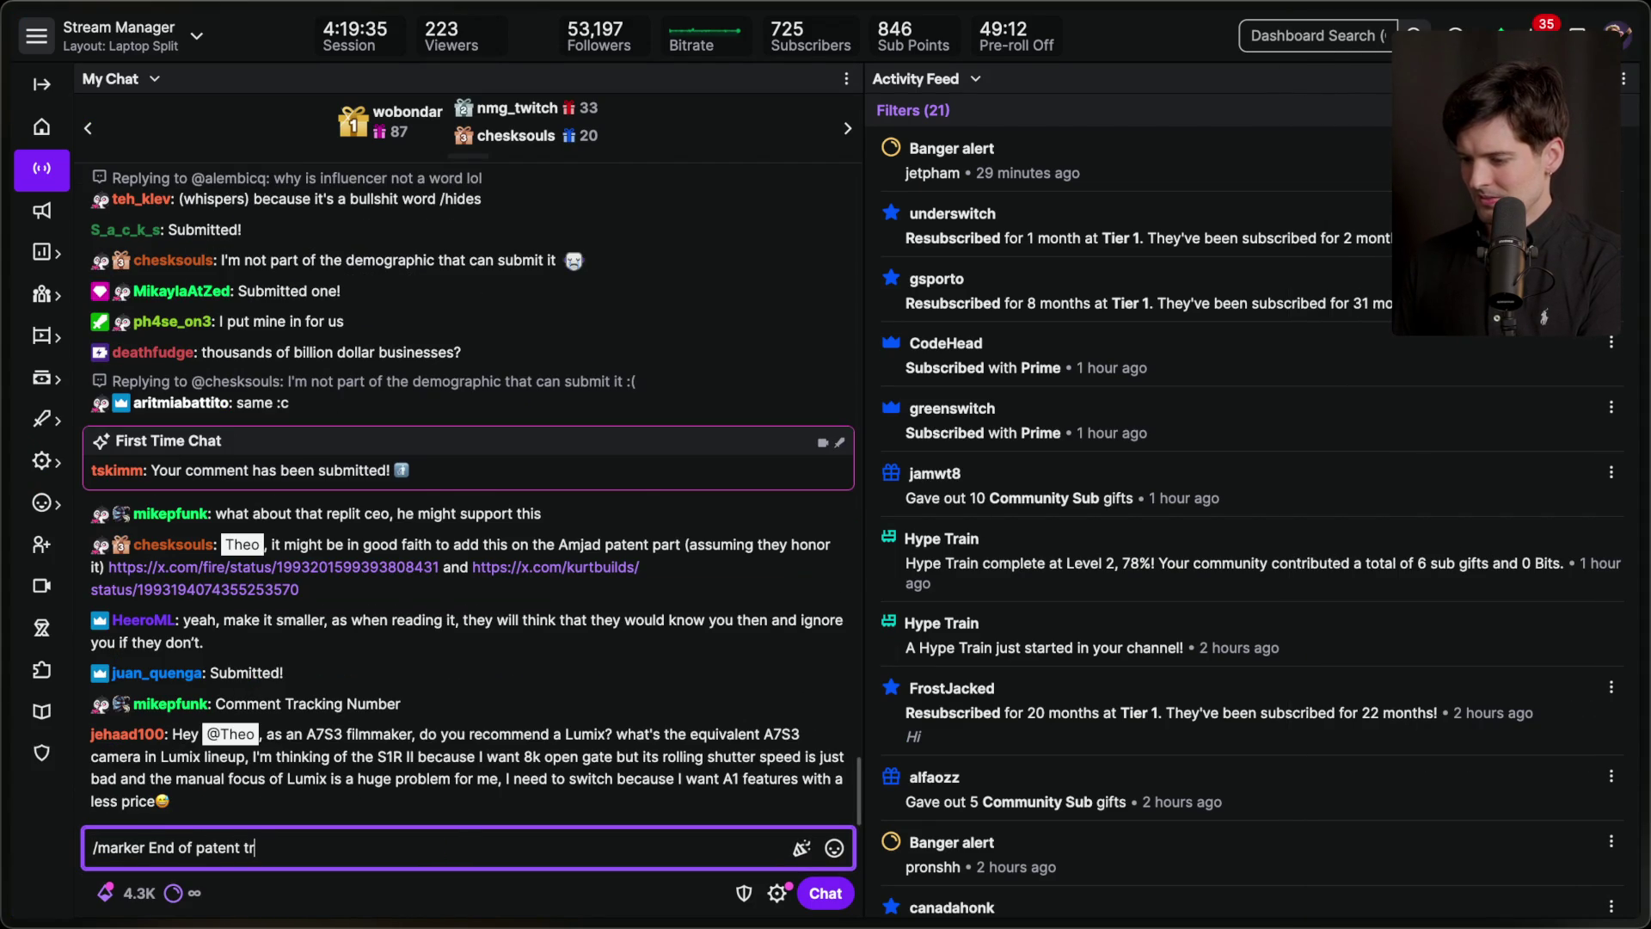
key("Return")
Add a 'More for patent stuff' stream marker, then open the X post linked in chat.
type("/mar")
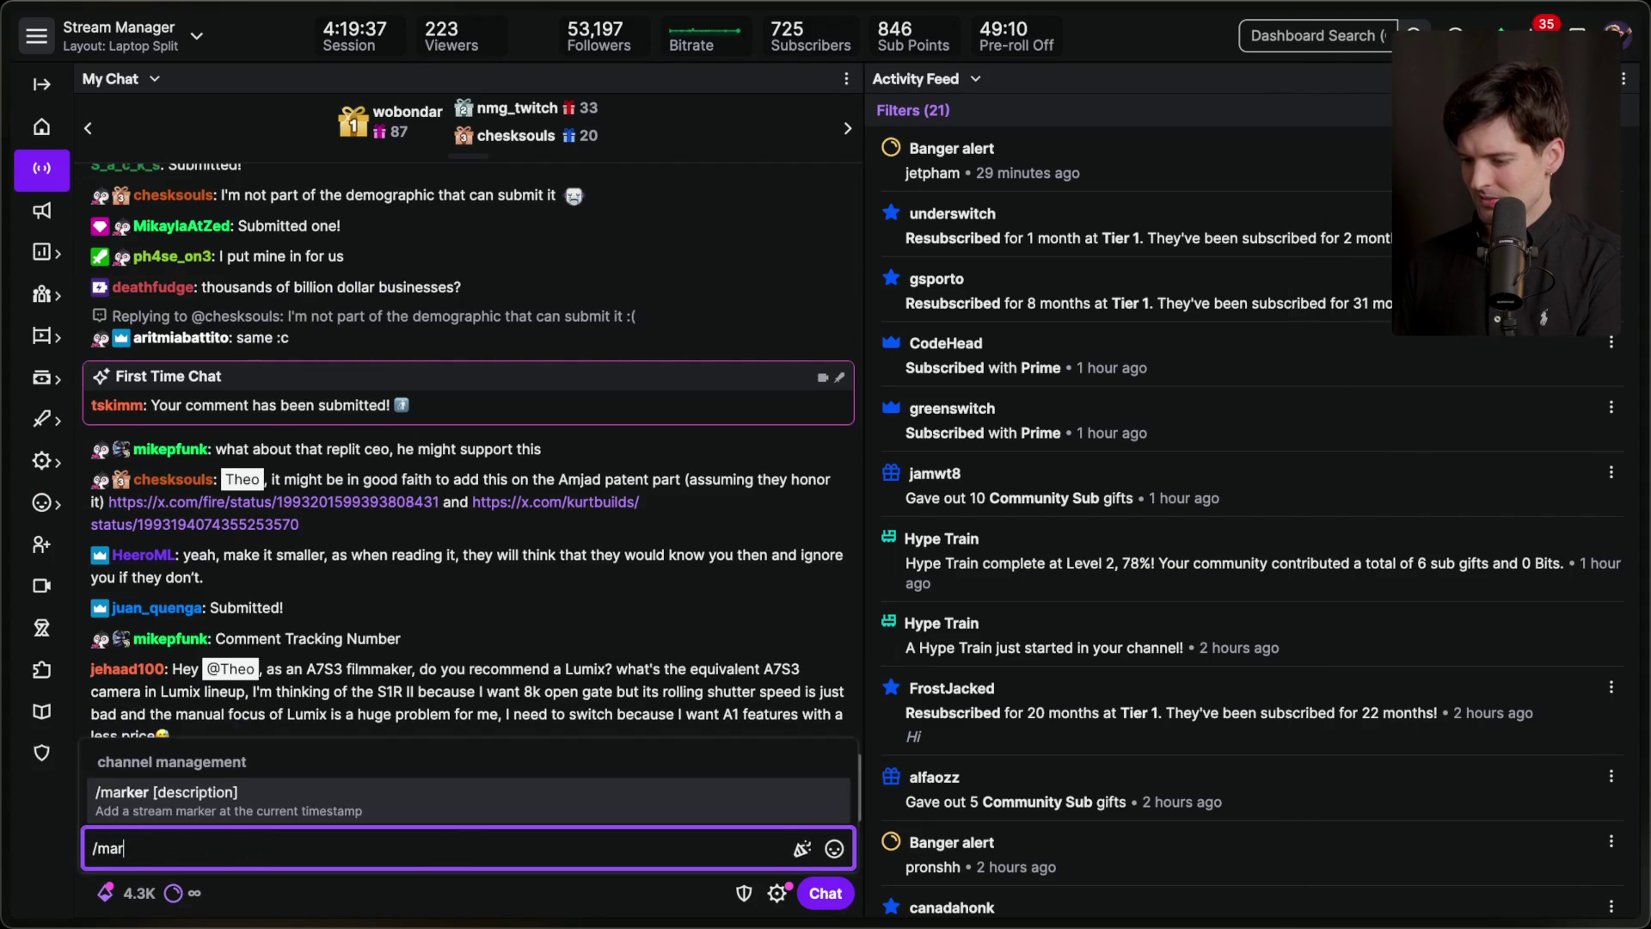
type("ker MOre for patent stuff")
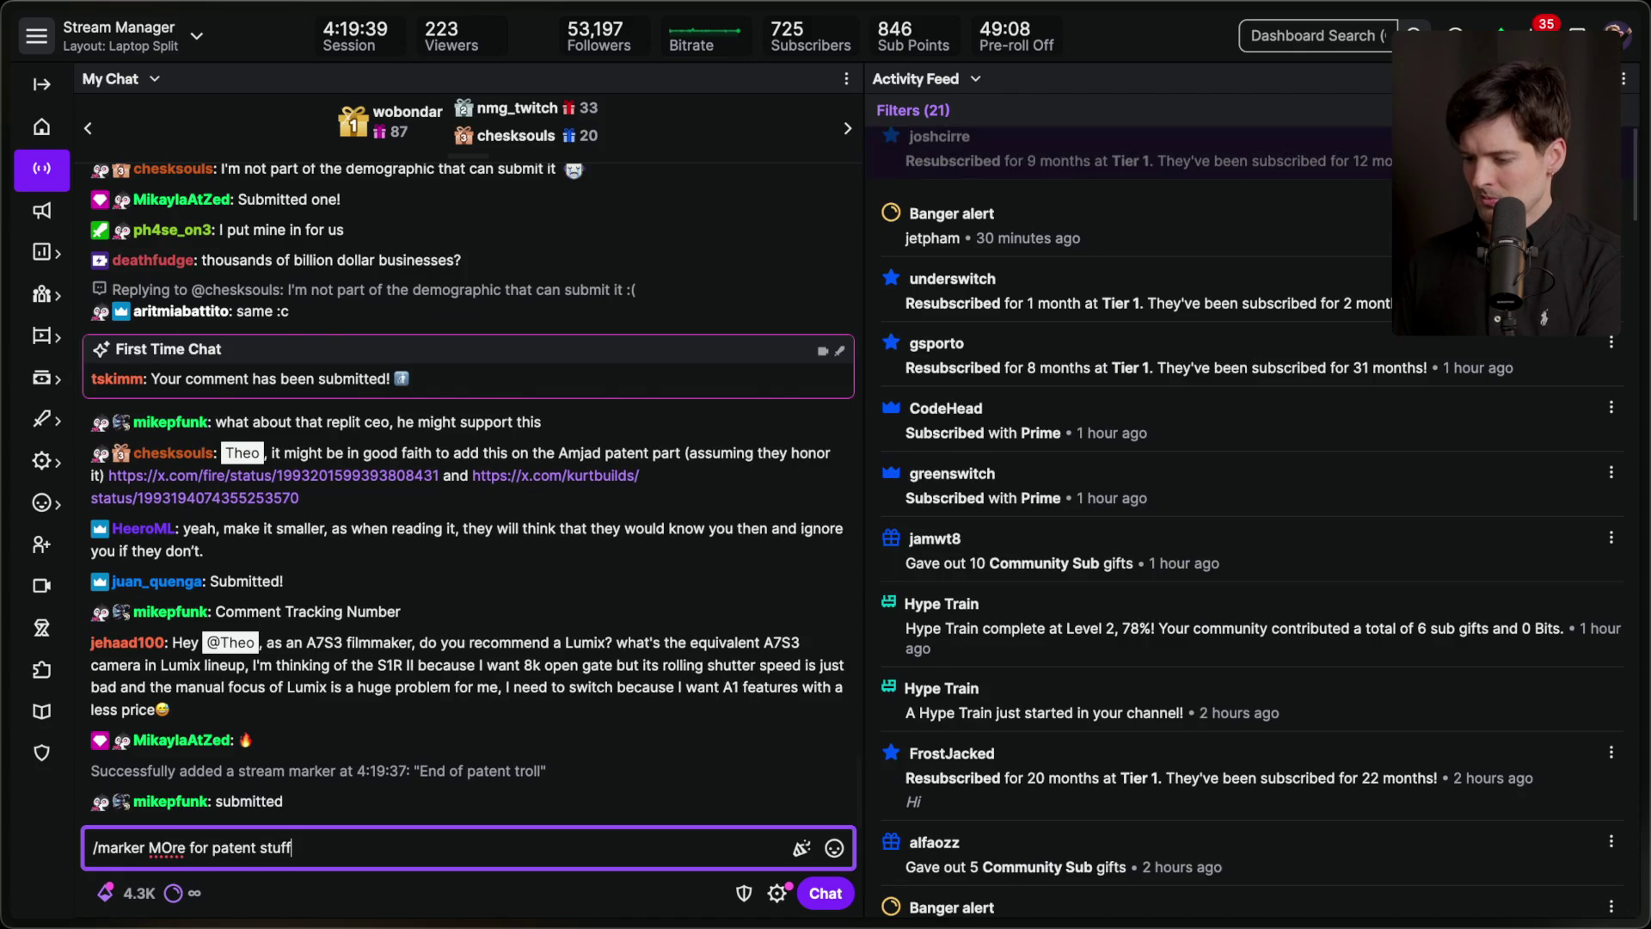
key("BackSpace")
type("o")
key("Return")
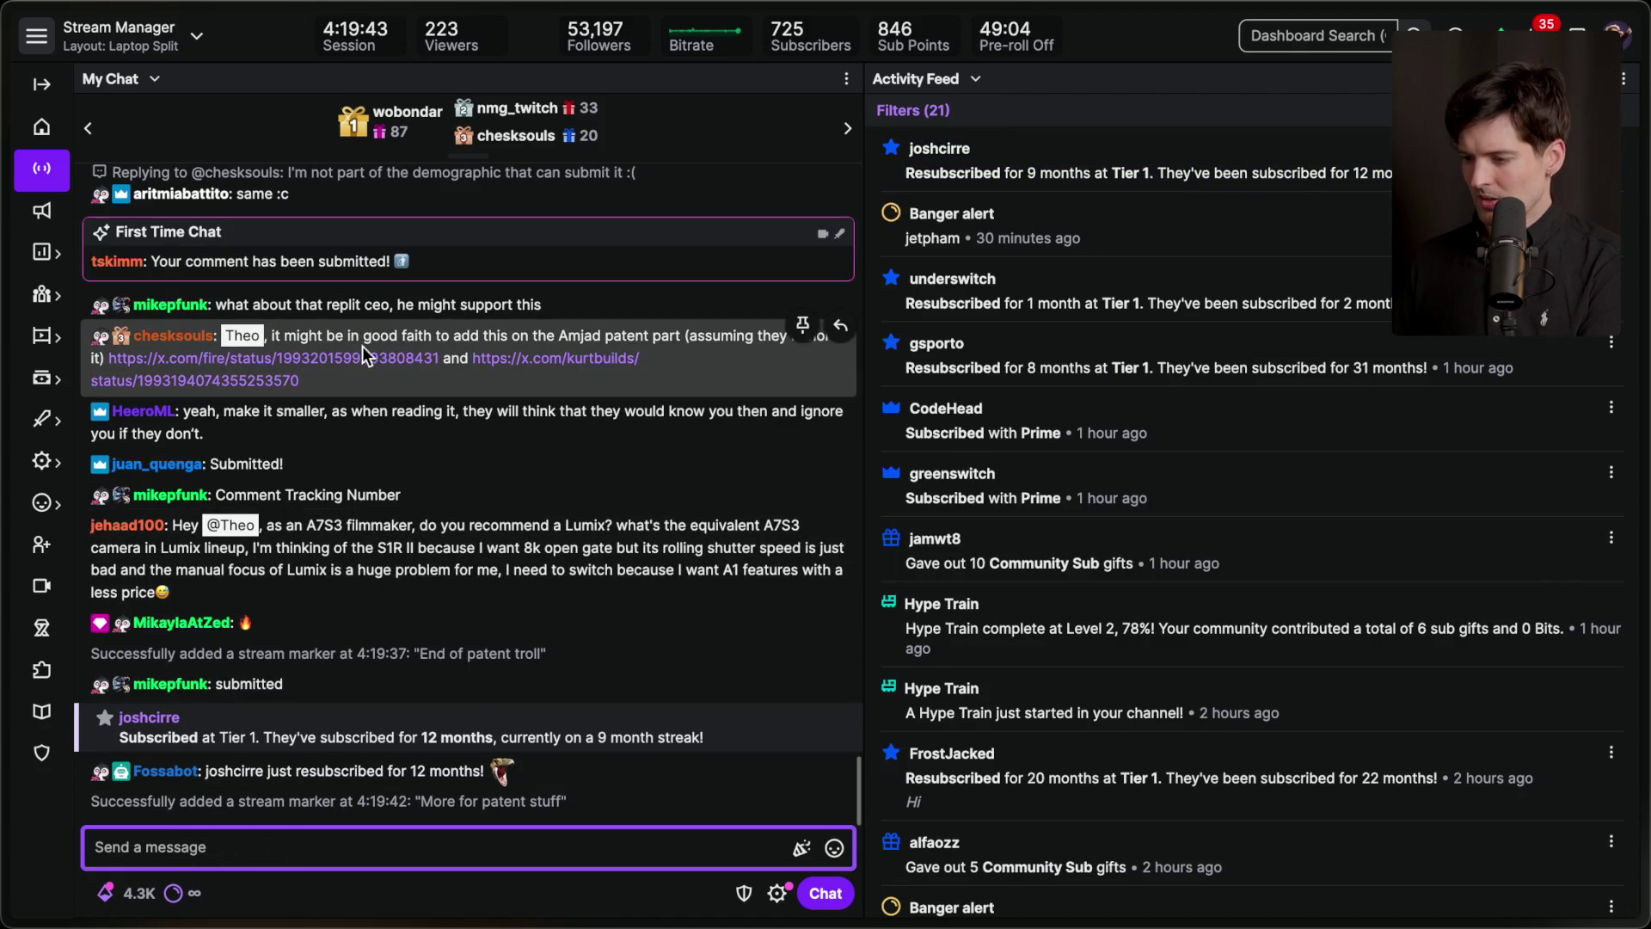
left_click(361, 356)
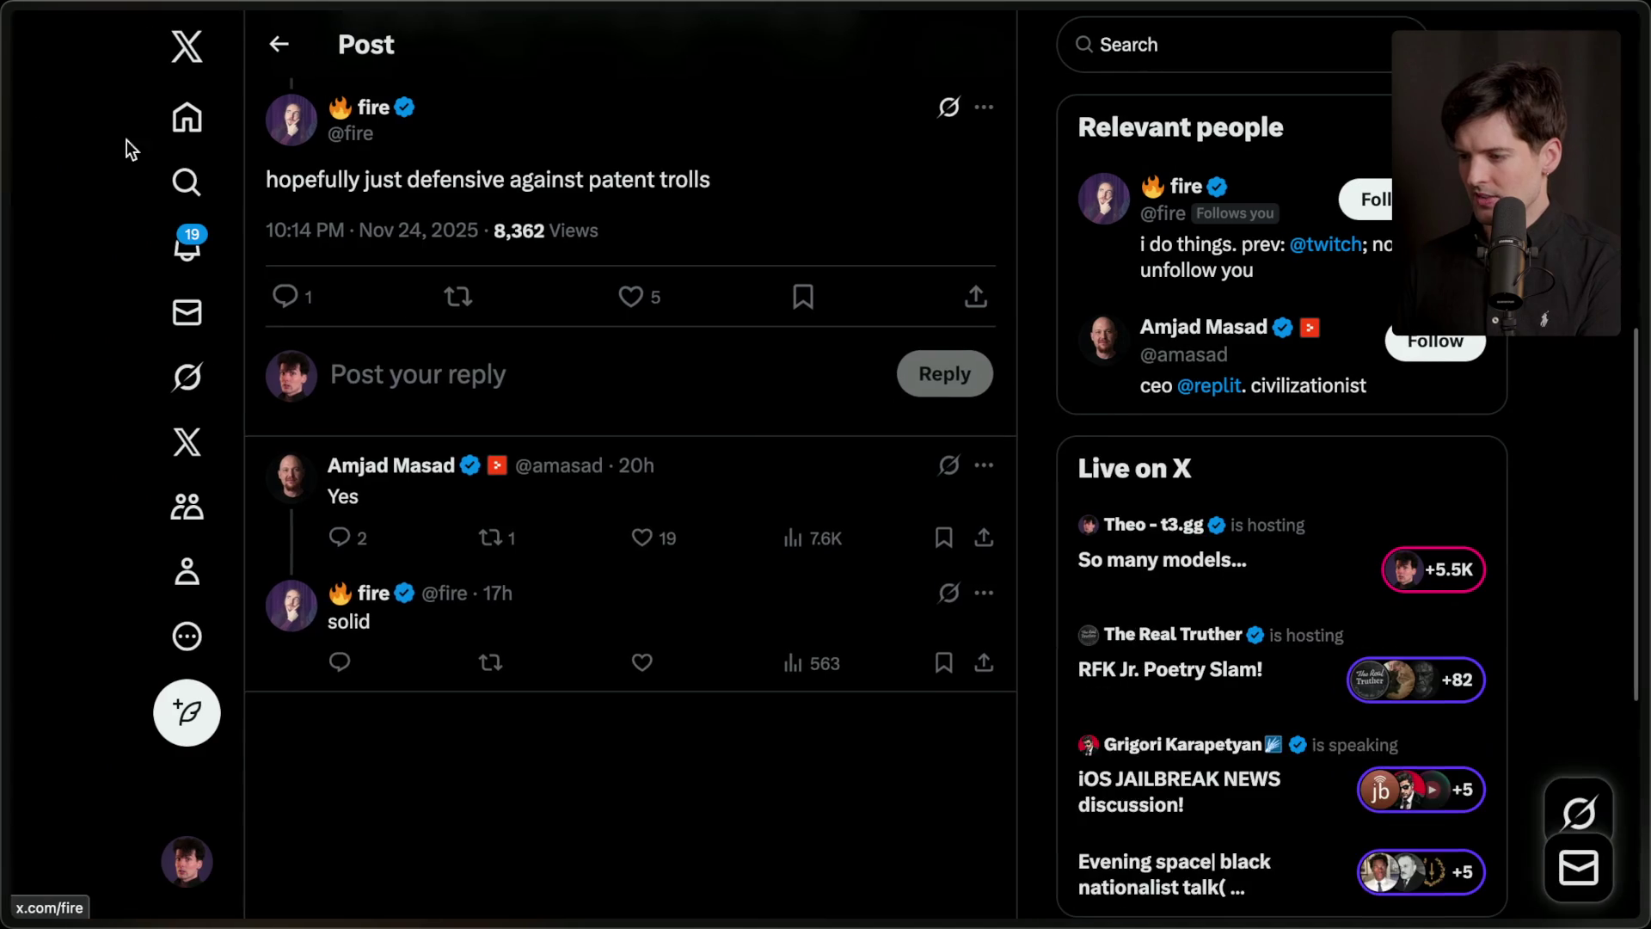
scroll(479, 357, "up", 5)
left_click(357, 704)
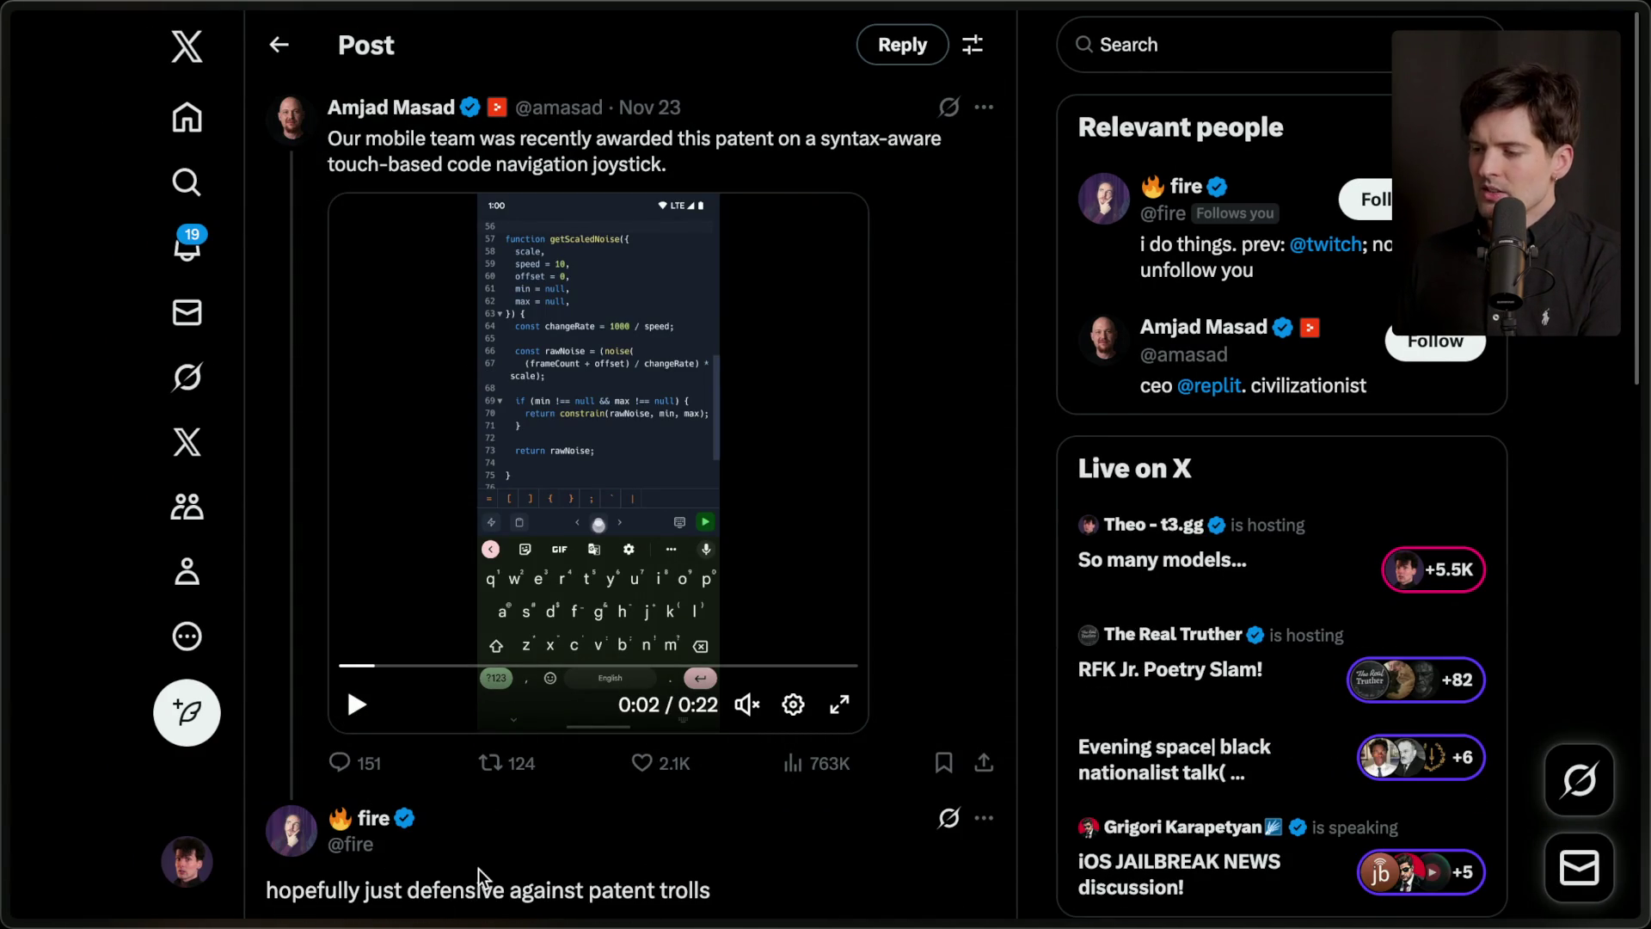
scroll(478, 868, "down", 5)
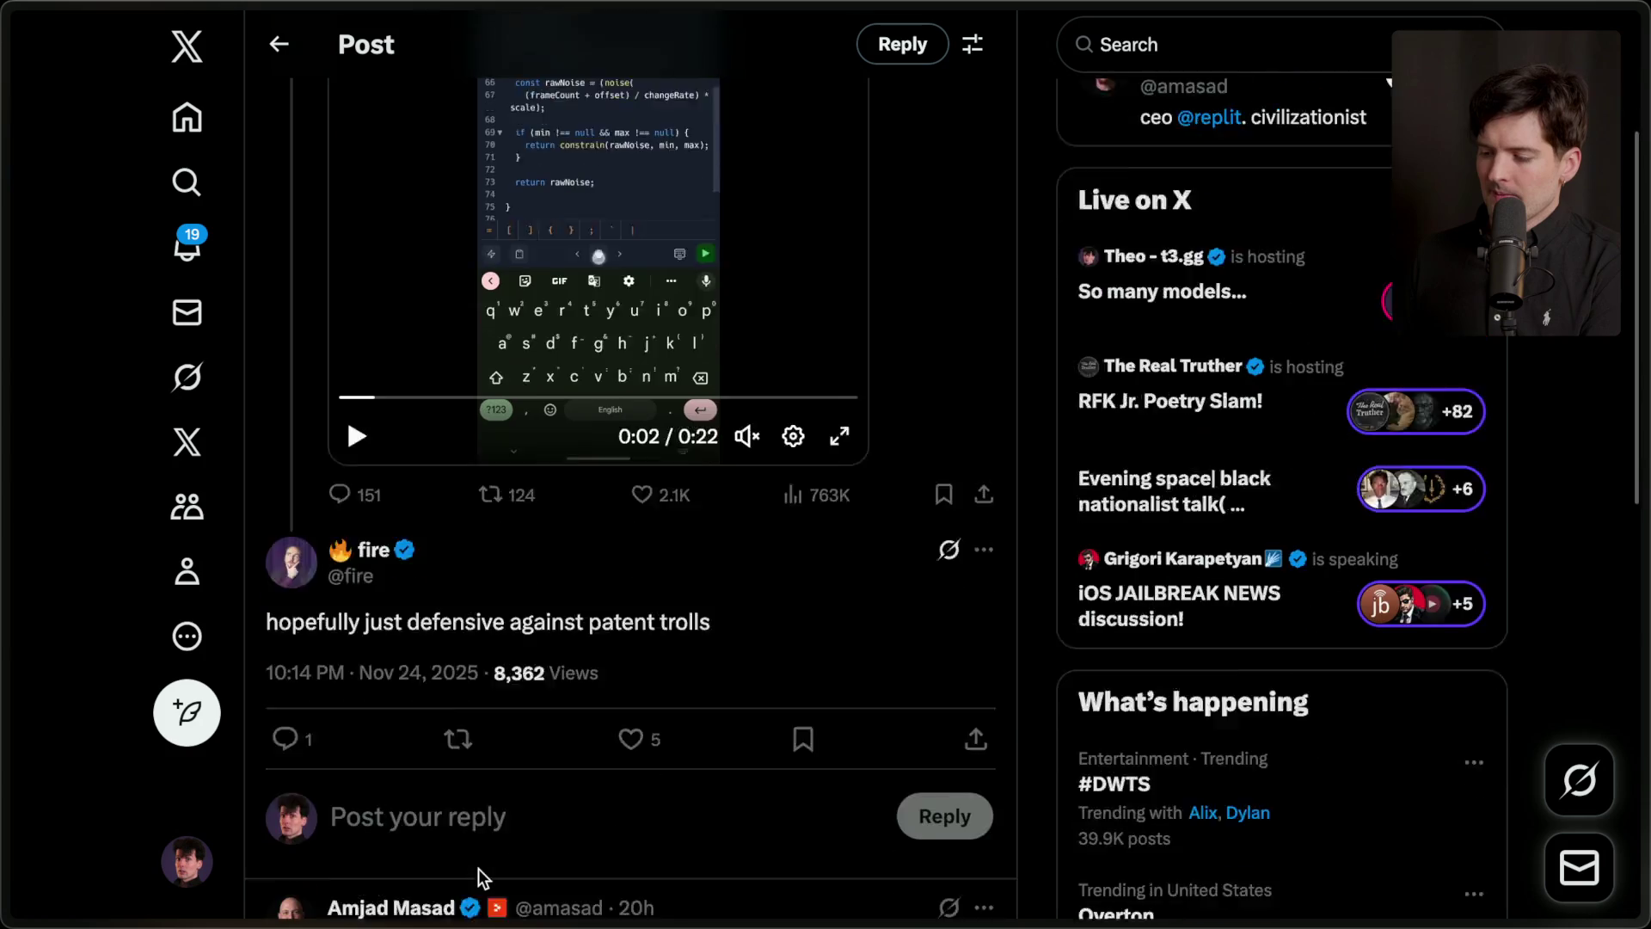
left_click_drag(271, 473, 733, 493)
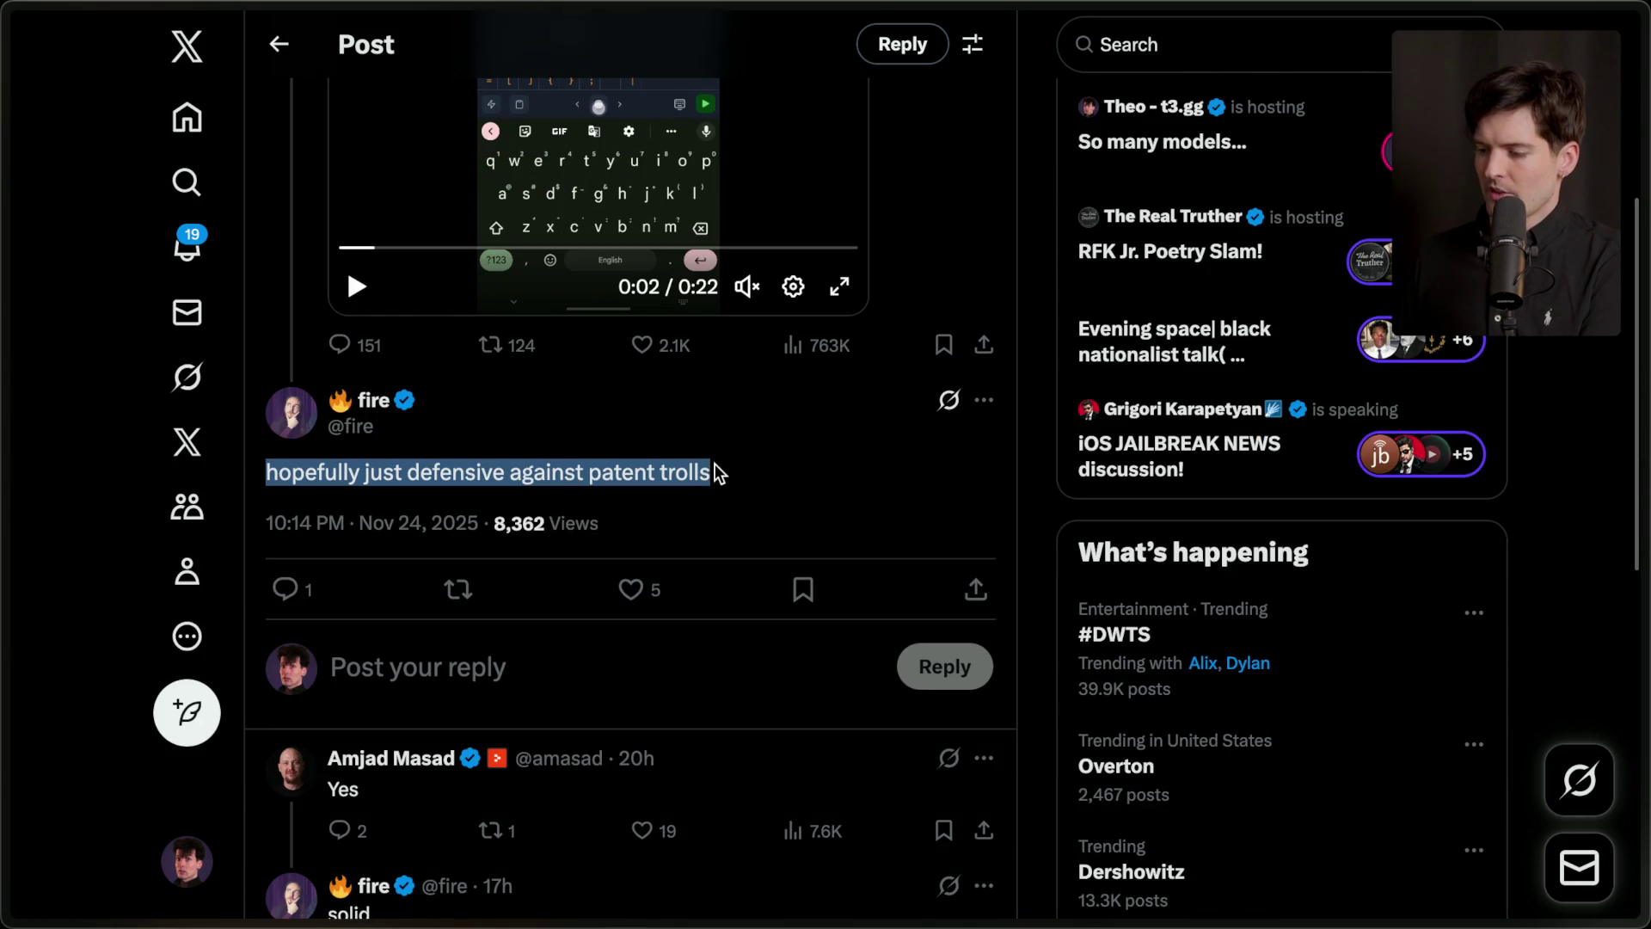
left_click(719, 474)
scroll(590, 472, "down", 3)
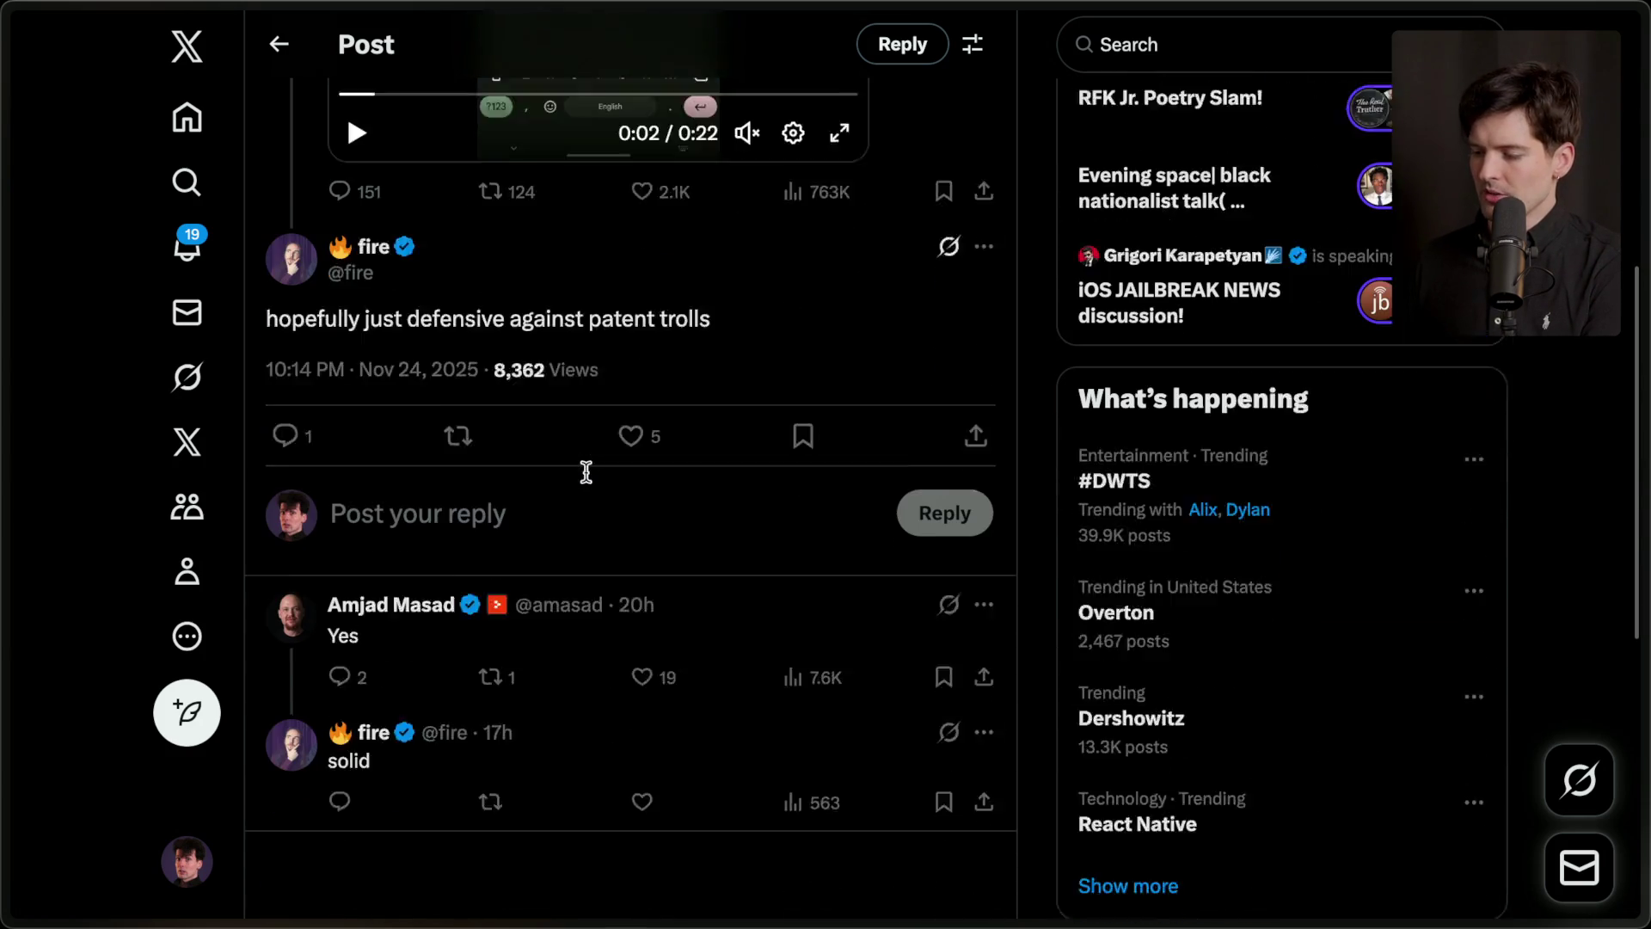
key("super+shift+4")
mouse_move(239, 121)
left_mouse_down()
mouse_move(1122, 920)
mouse_move(1029, 776)
left_mouse_up()
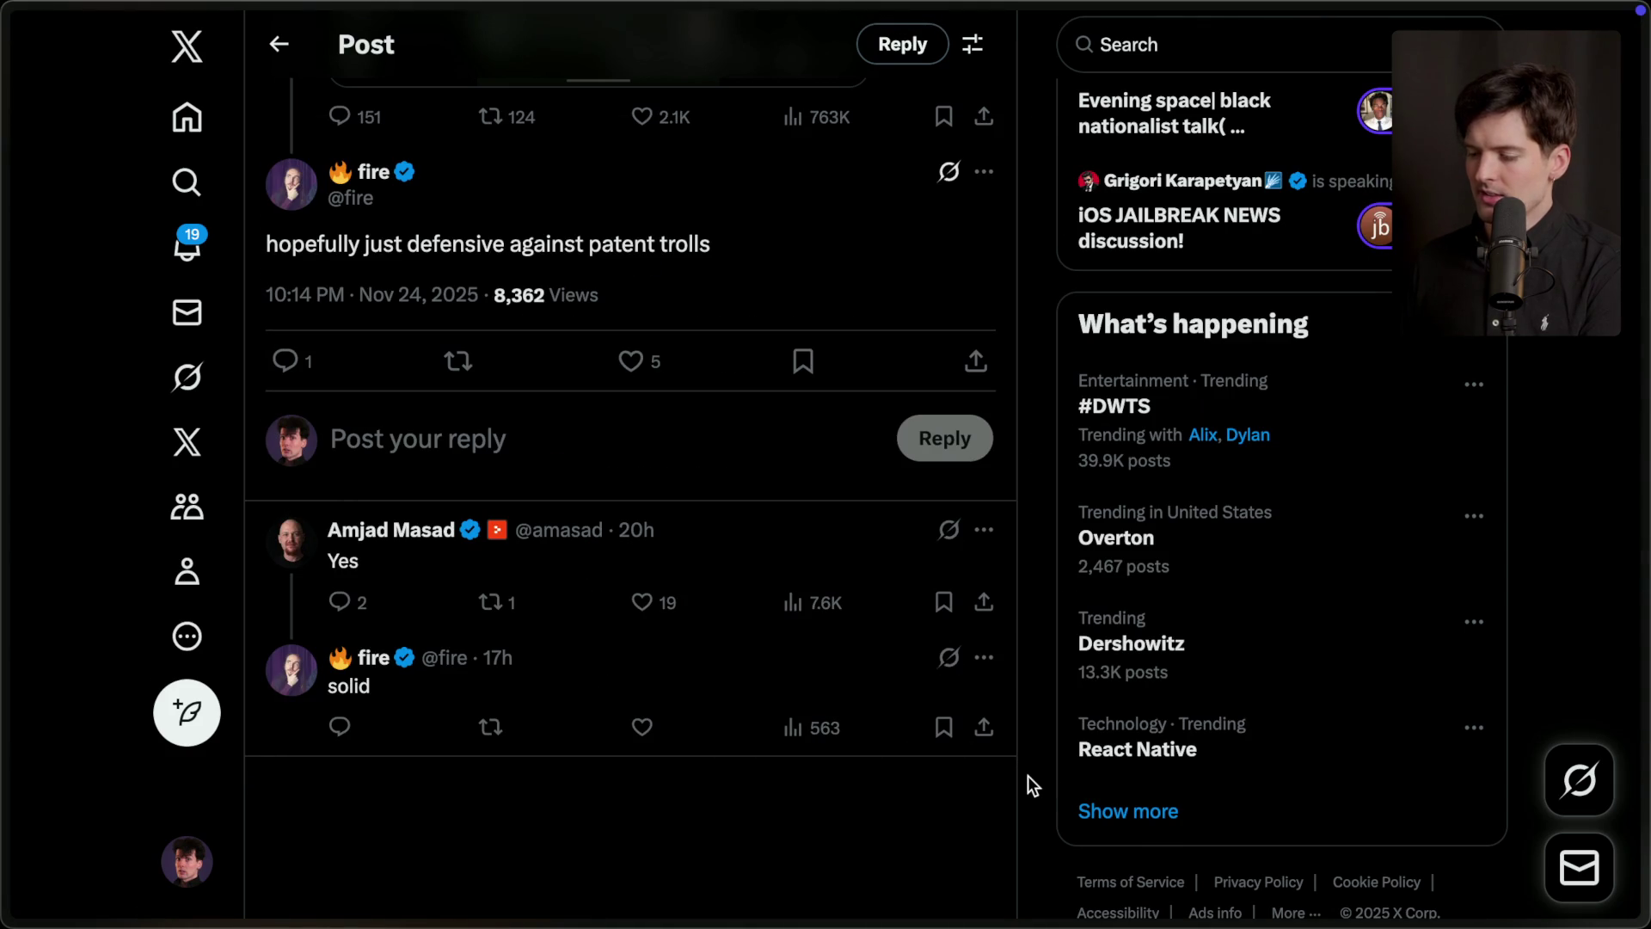
scroll(1028, 776, "up", 5)
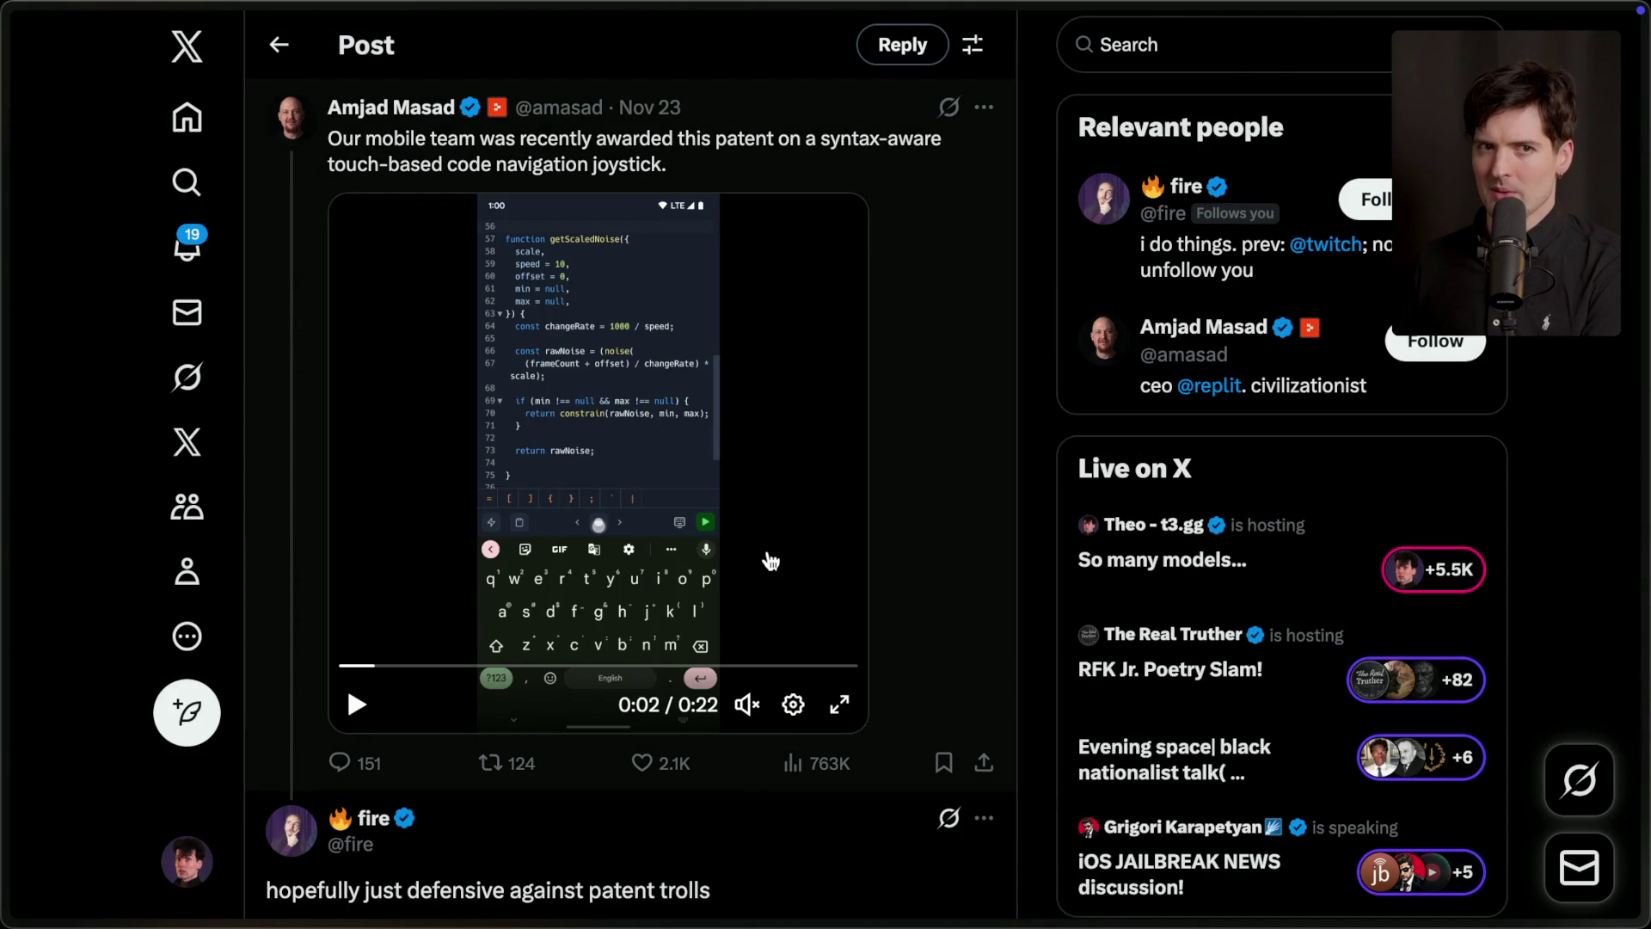
scroll(1034, 550, "down", 2)
scroll(1034, 549, "down", 5)
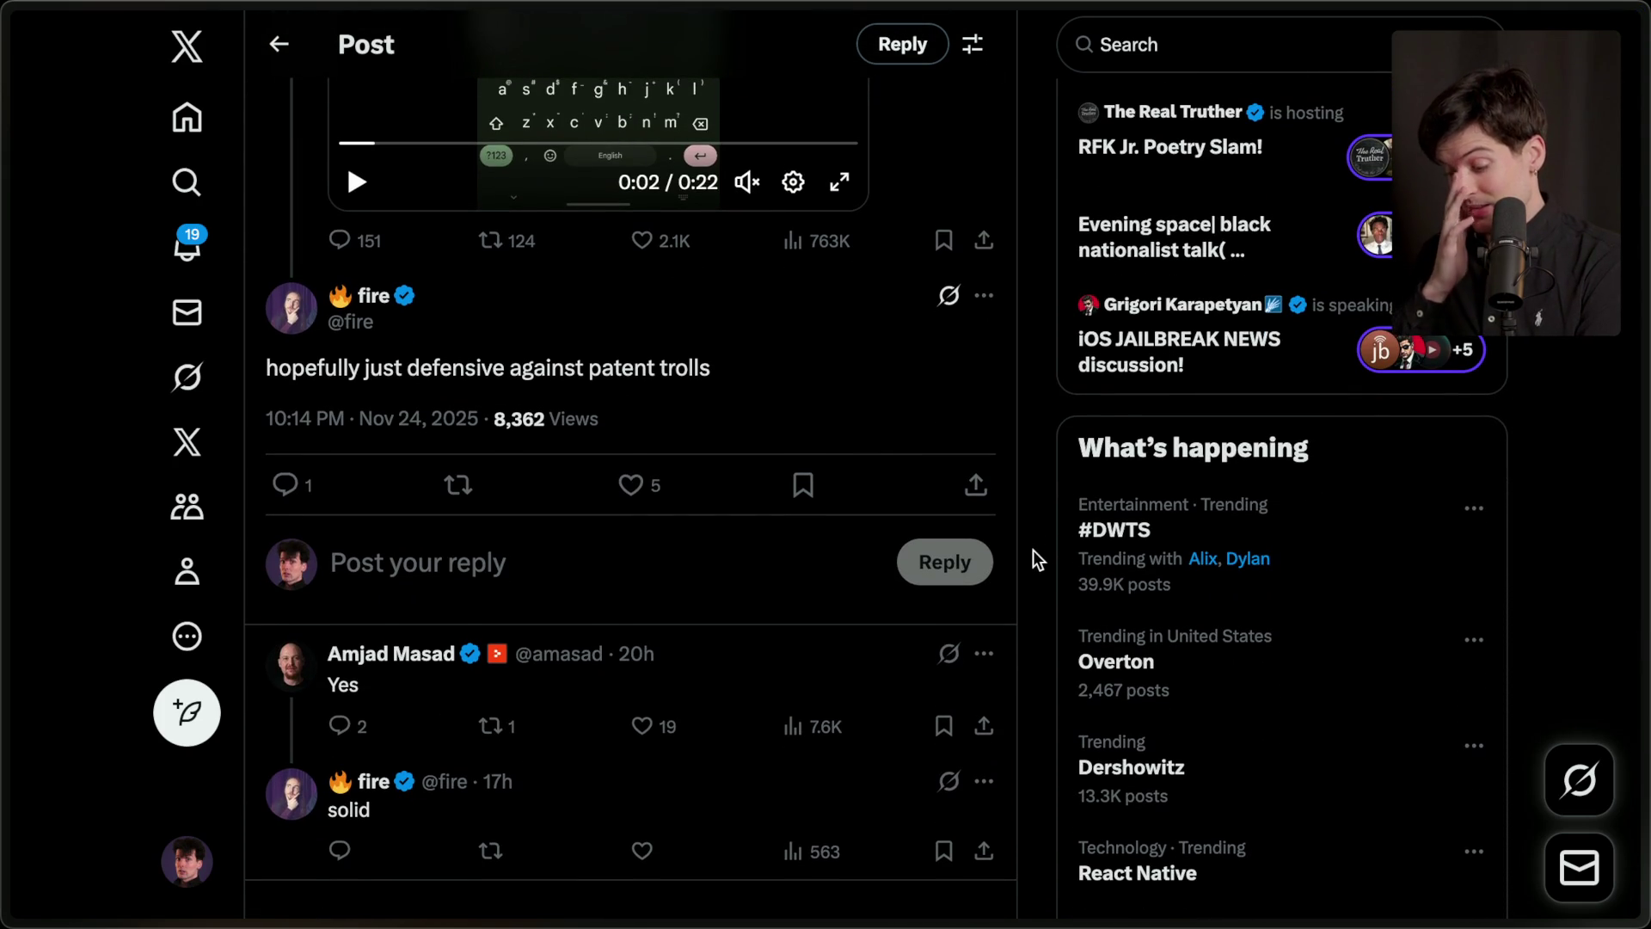
scroll(1034, 554, "up", 6)
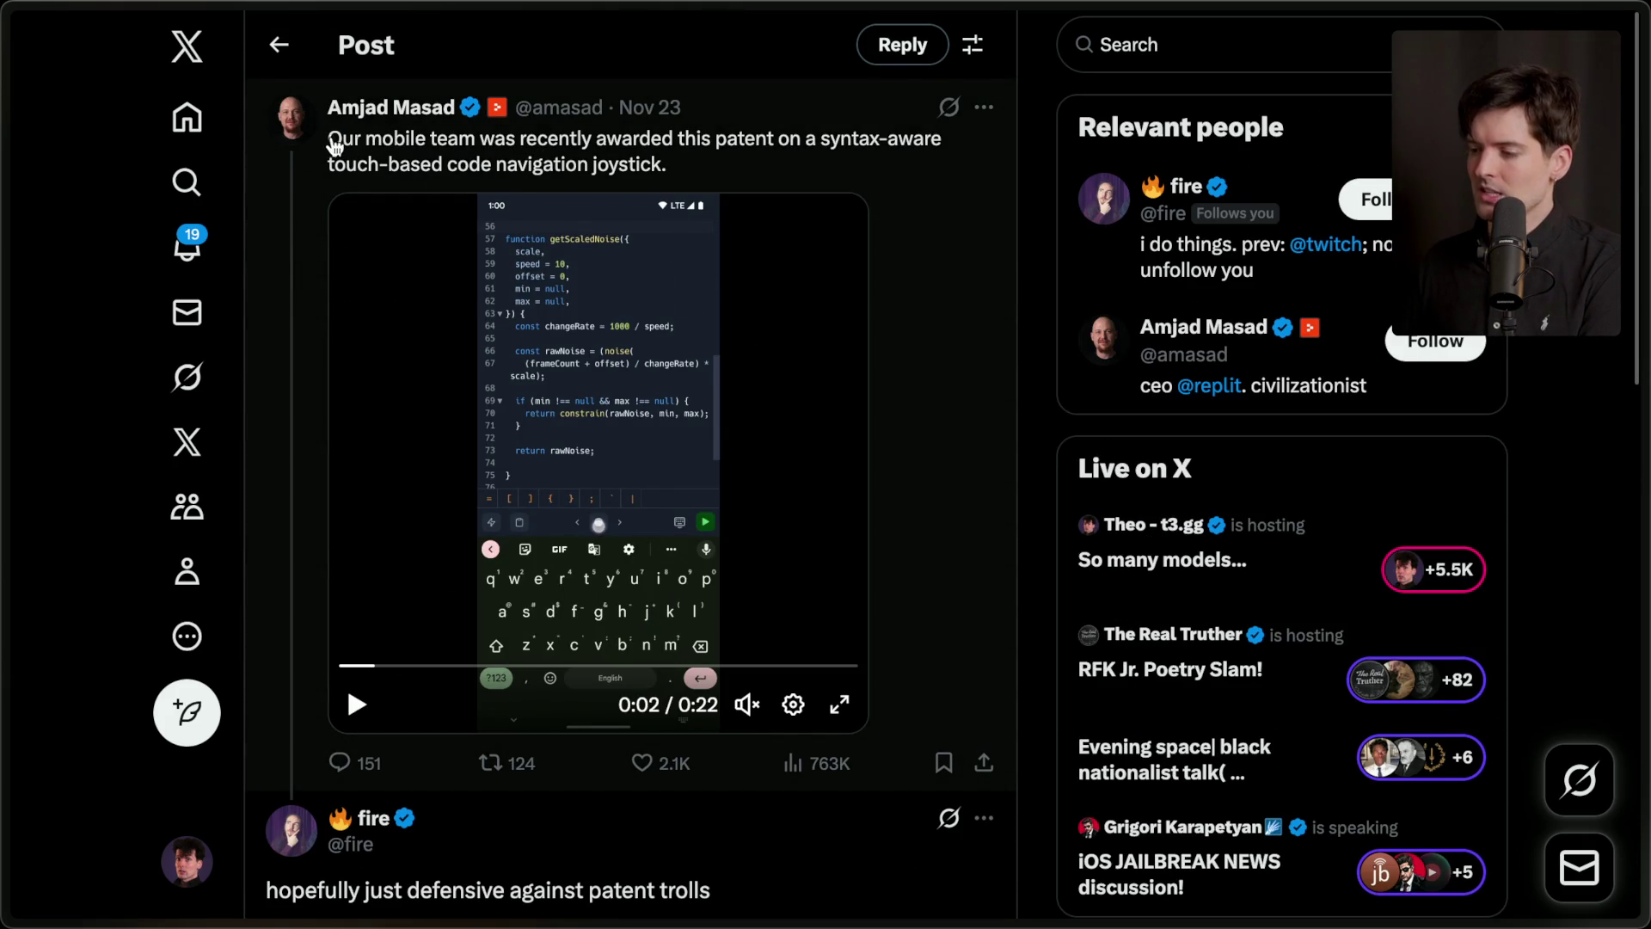
left_click_drag(326, 137, 653, 184)
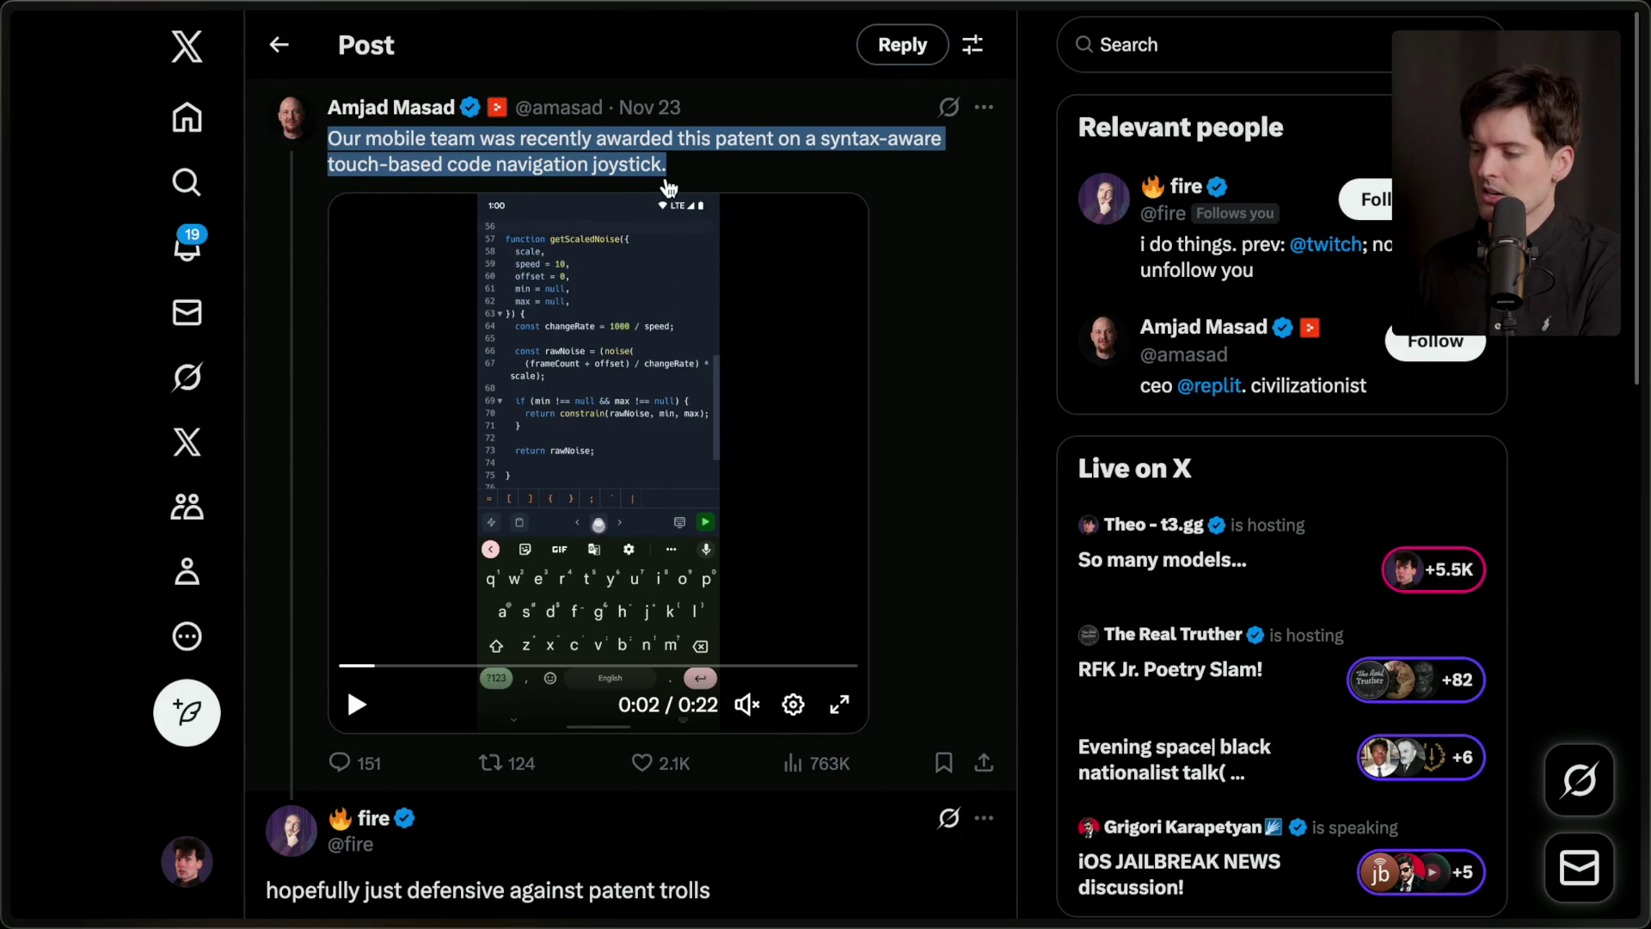
left_click(1040, 210)
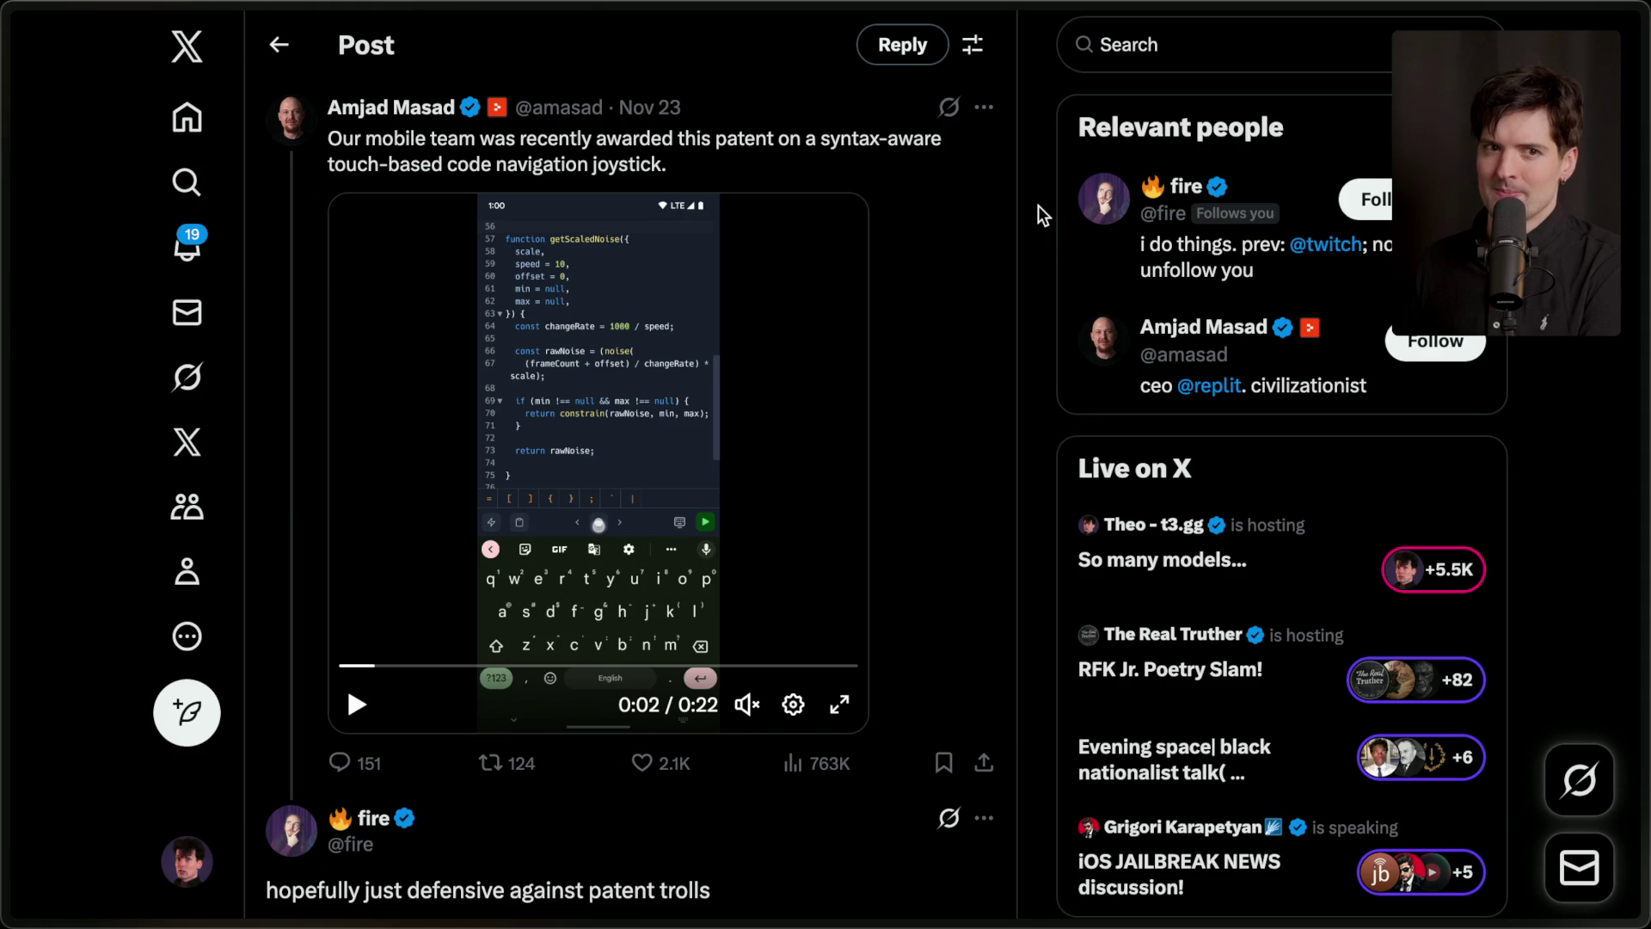
Add an 'End of extra' stream marker from the stream chat.
key("ctrl+1")
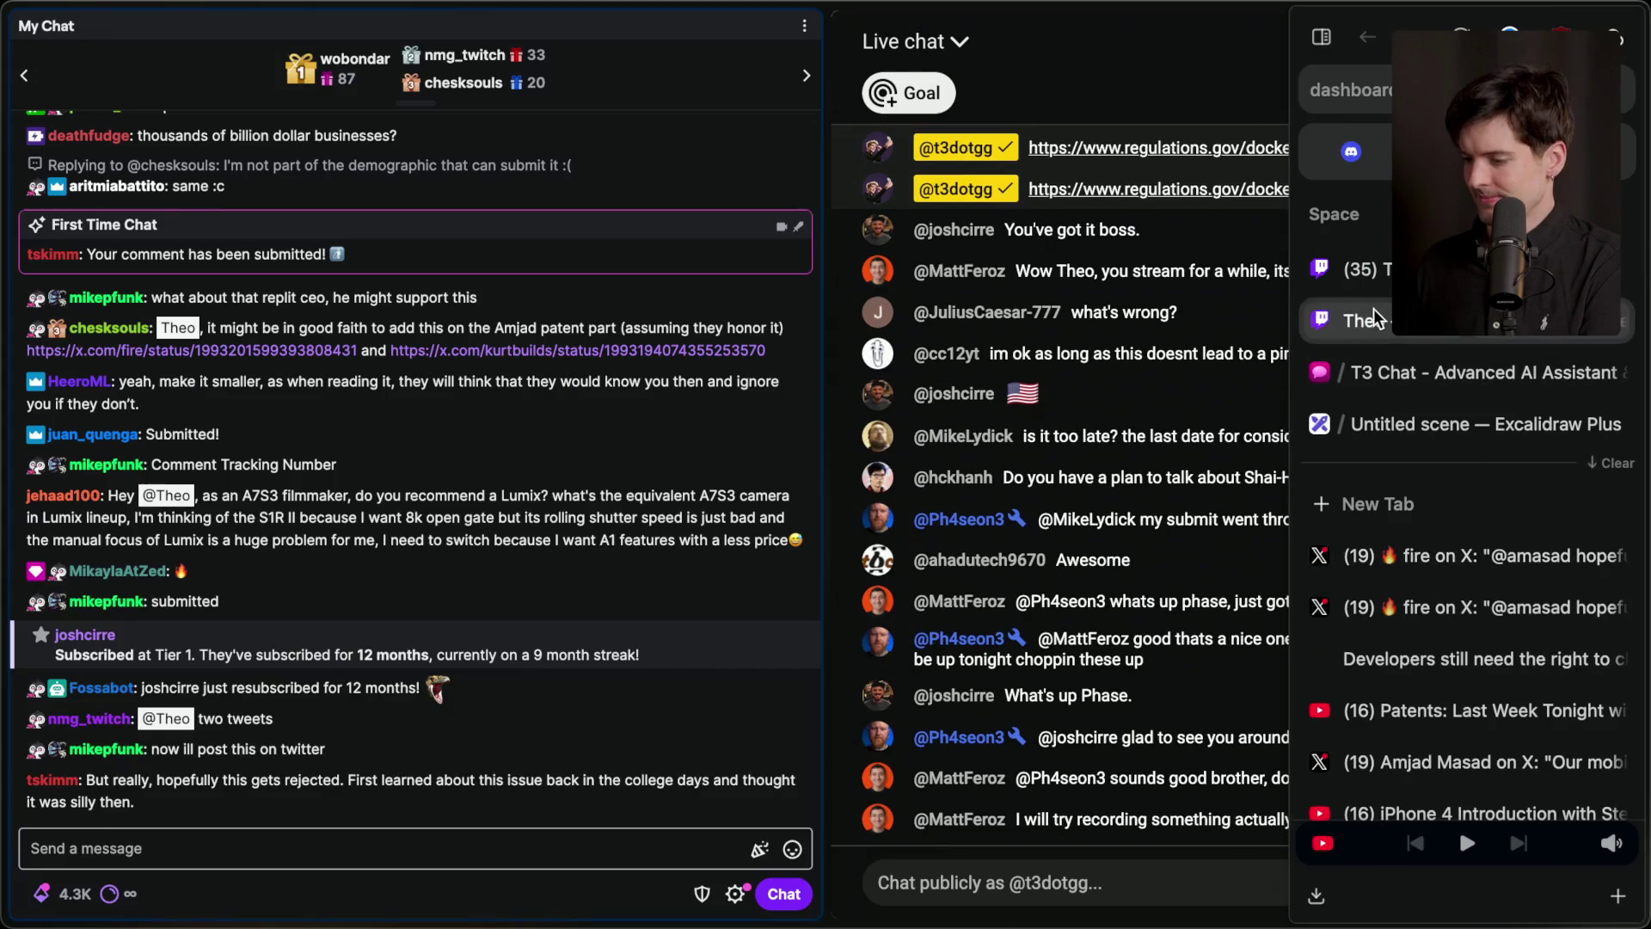
type("/marker En")
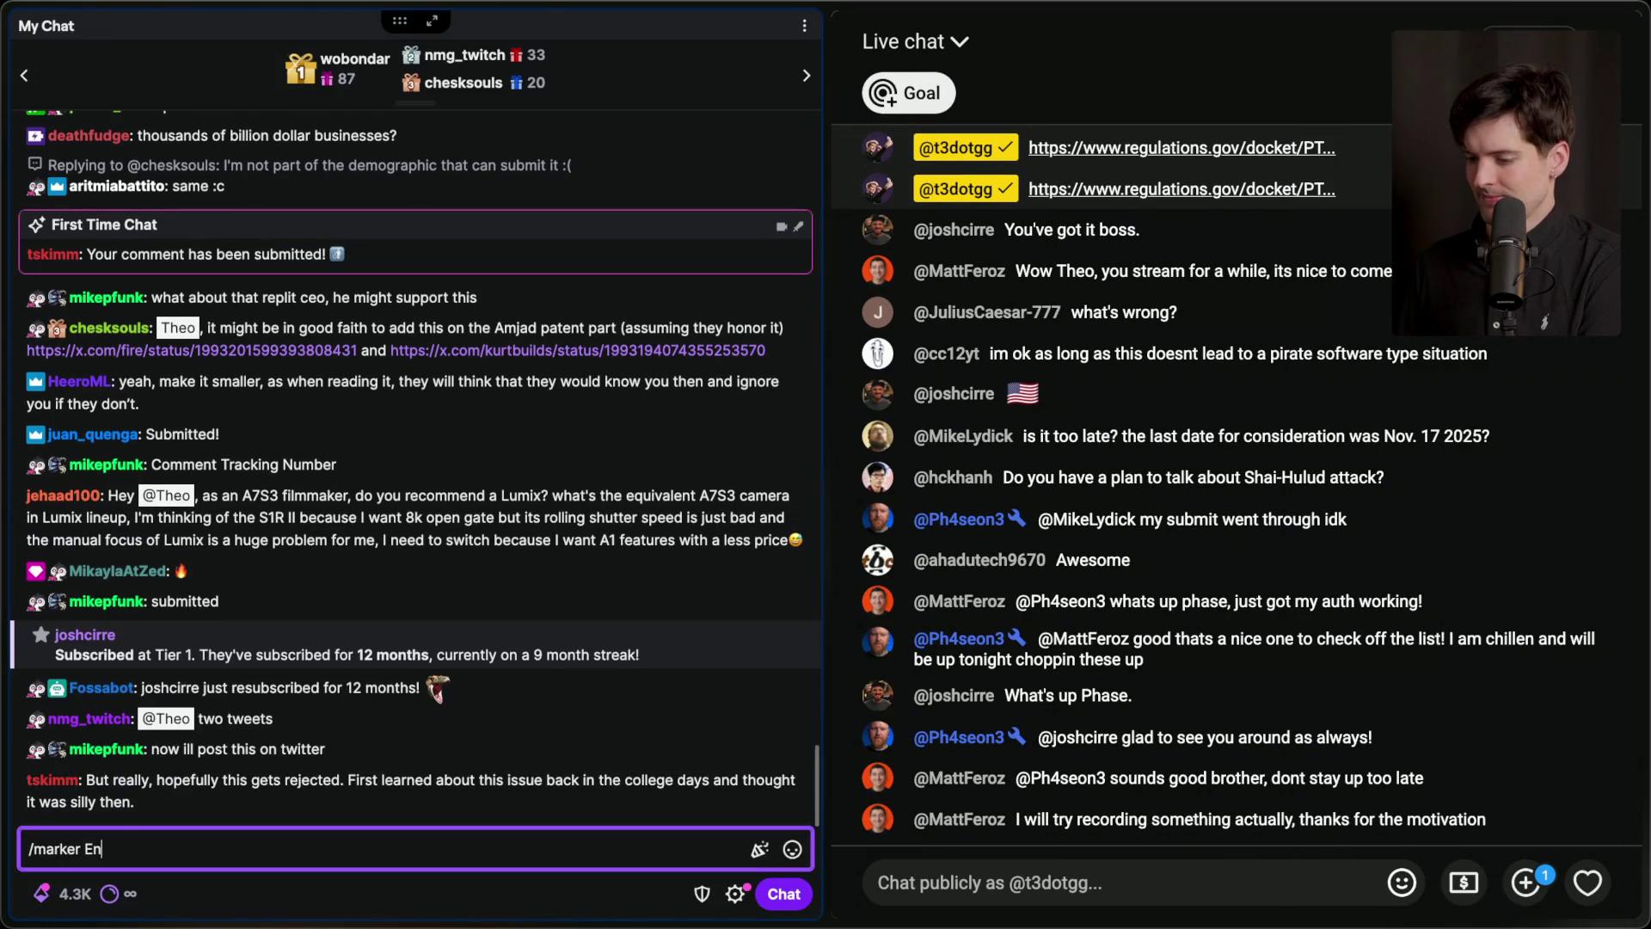
type("d of extra")
key("Return")
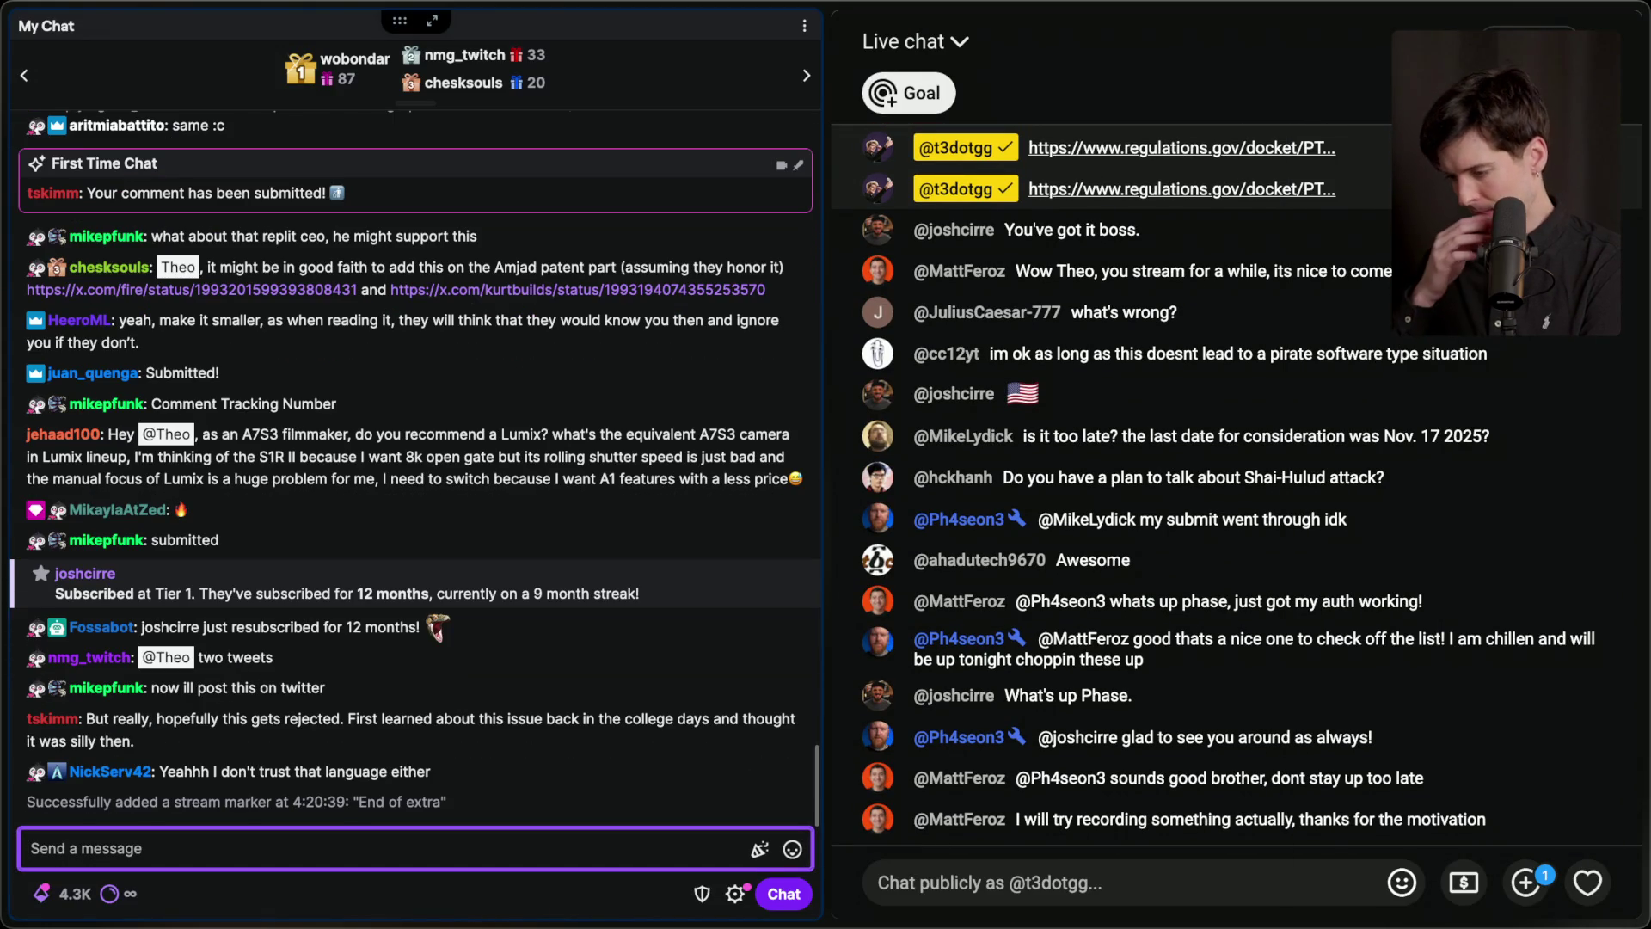
Move the Software patents card into the Recorded column on the Notion board.
key("super+Tab")
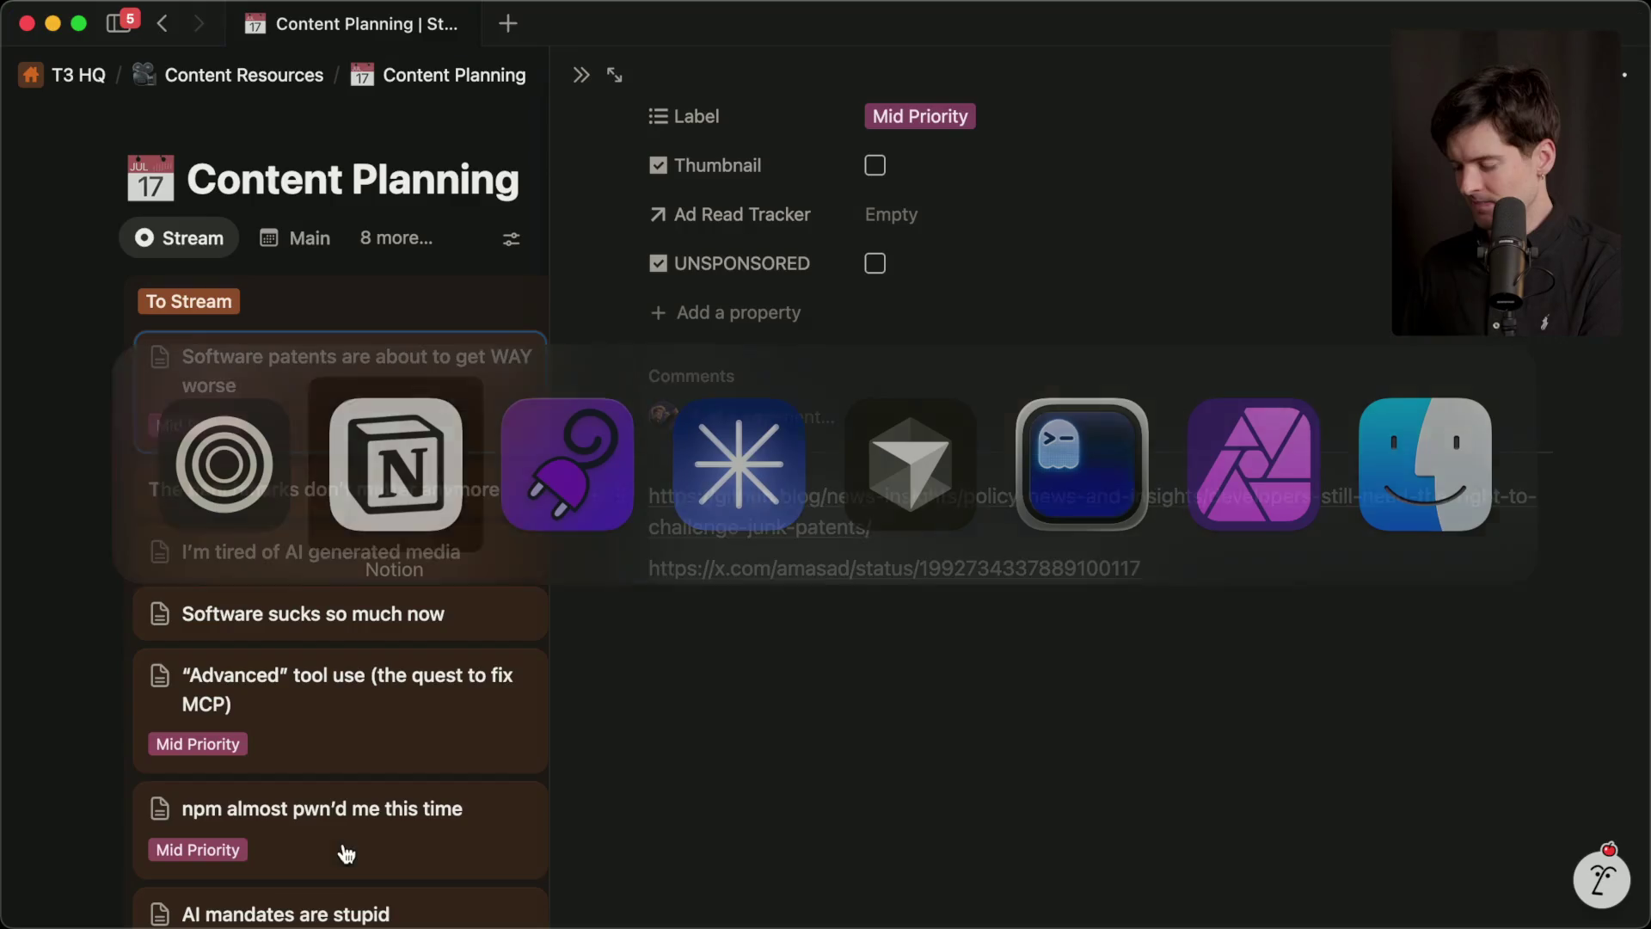
left_click_drag(365, 406, 737, 590)
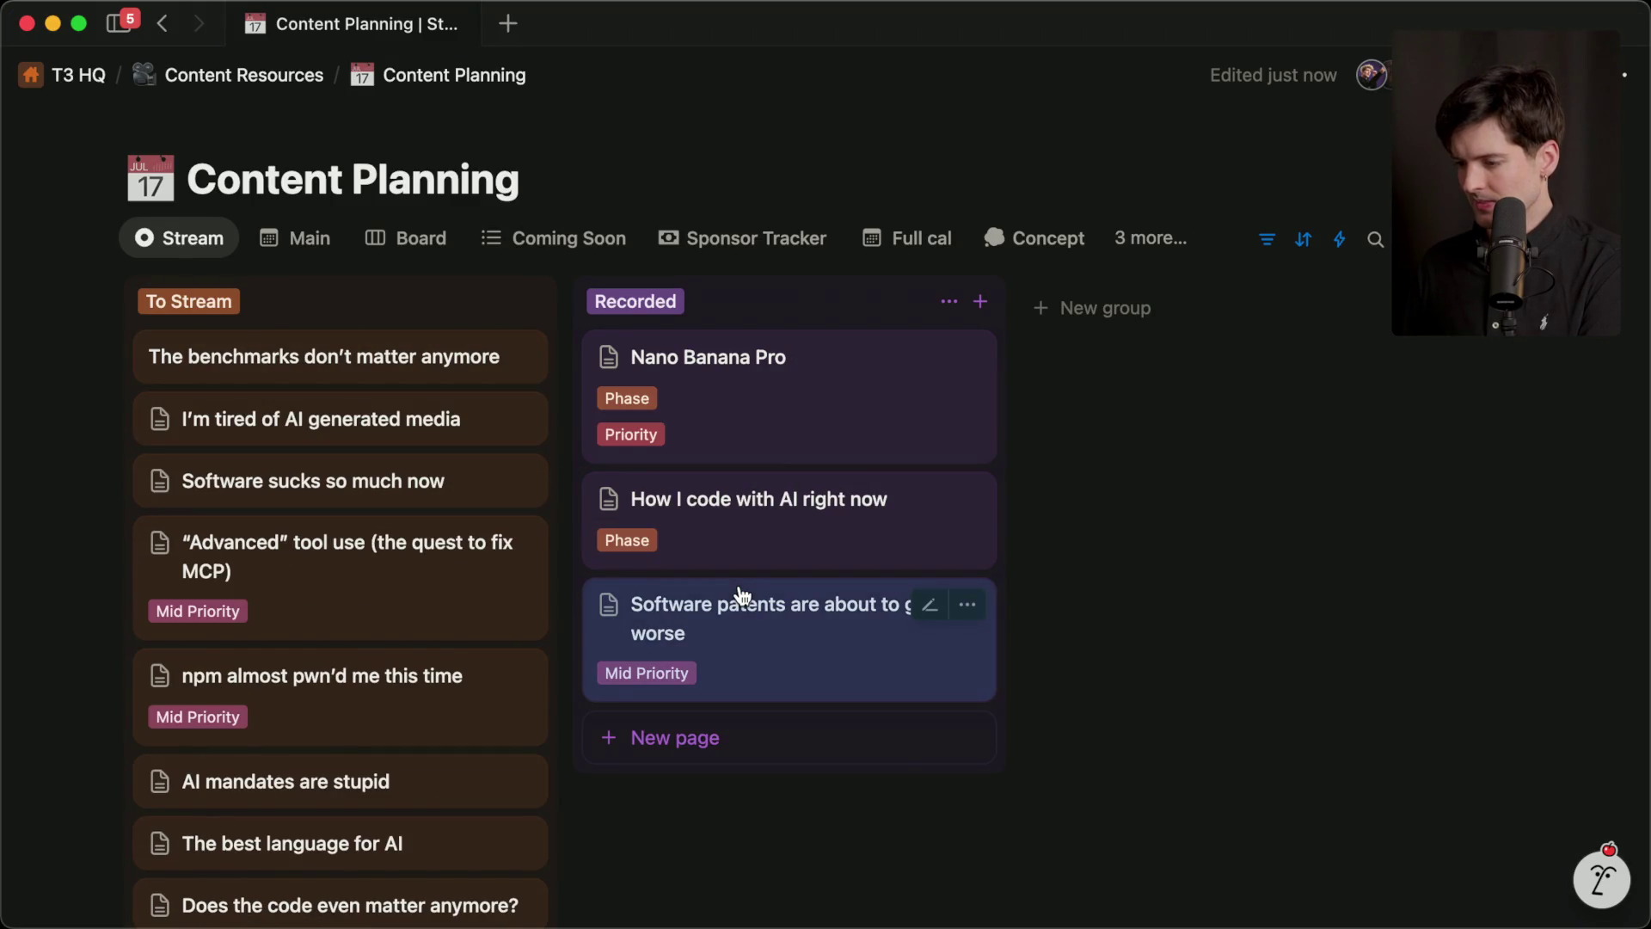
key("super+Tab")
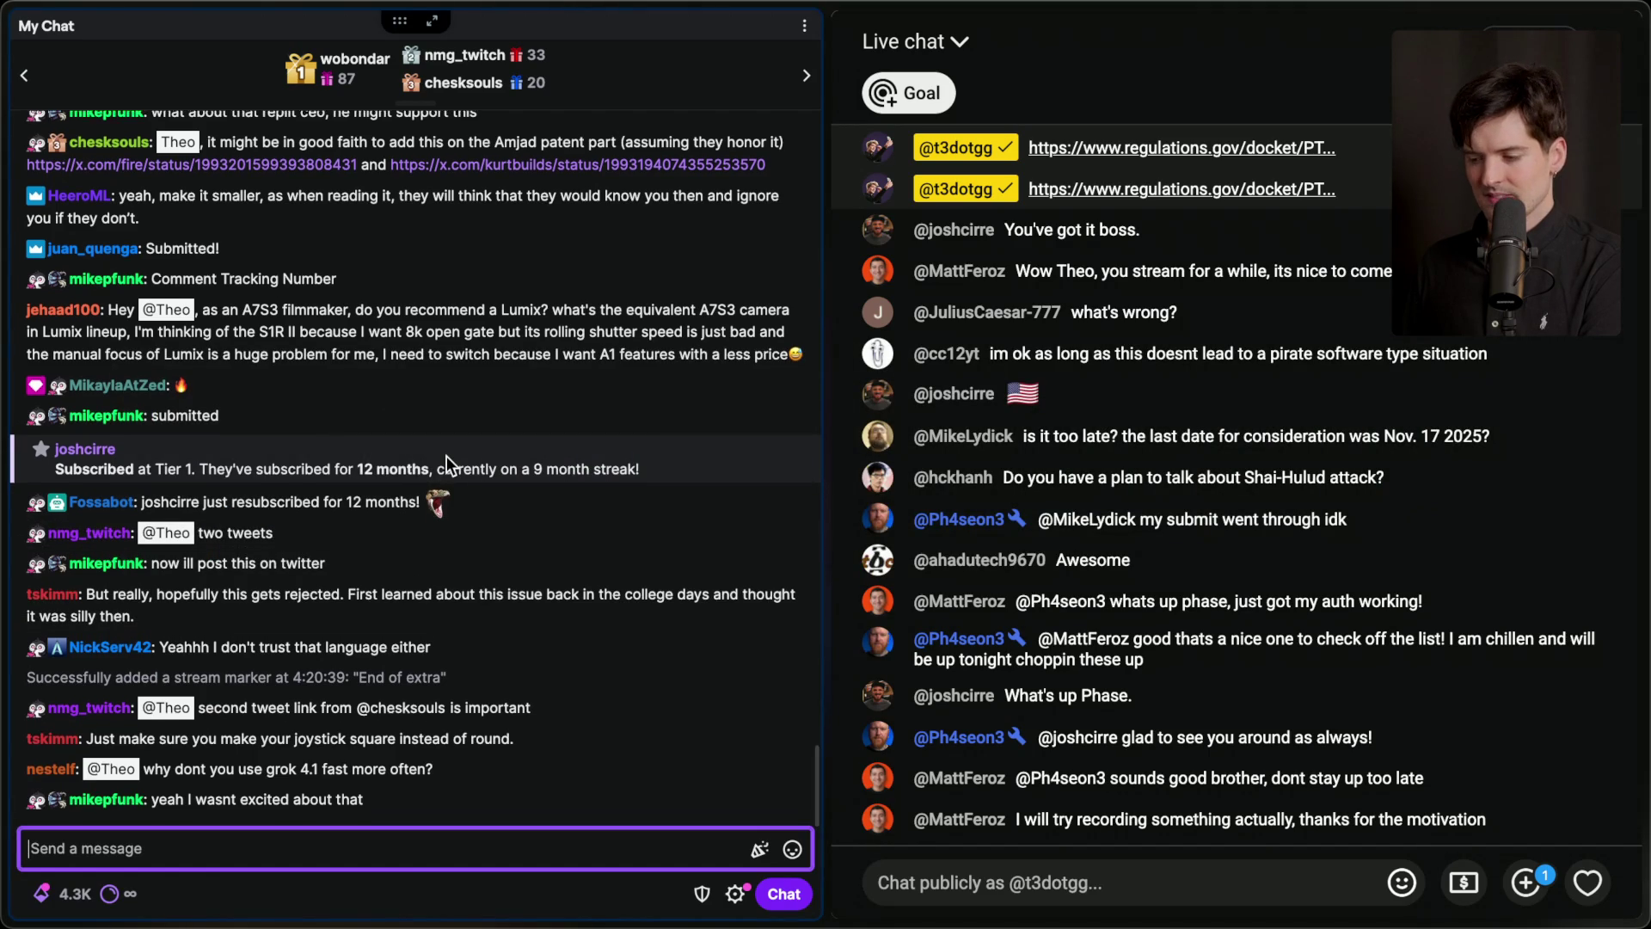
Bring the Twitch Stream Manager back to the front.
left_click(249, 771)
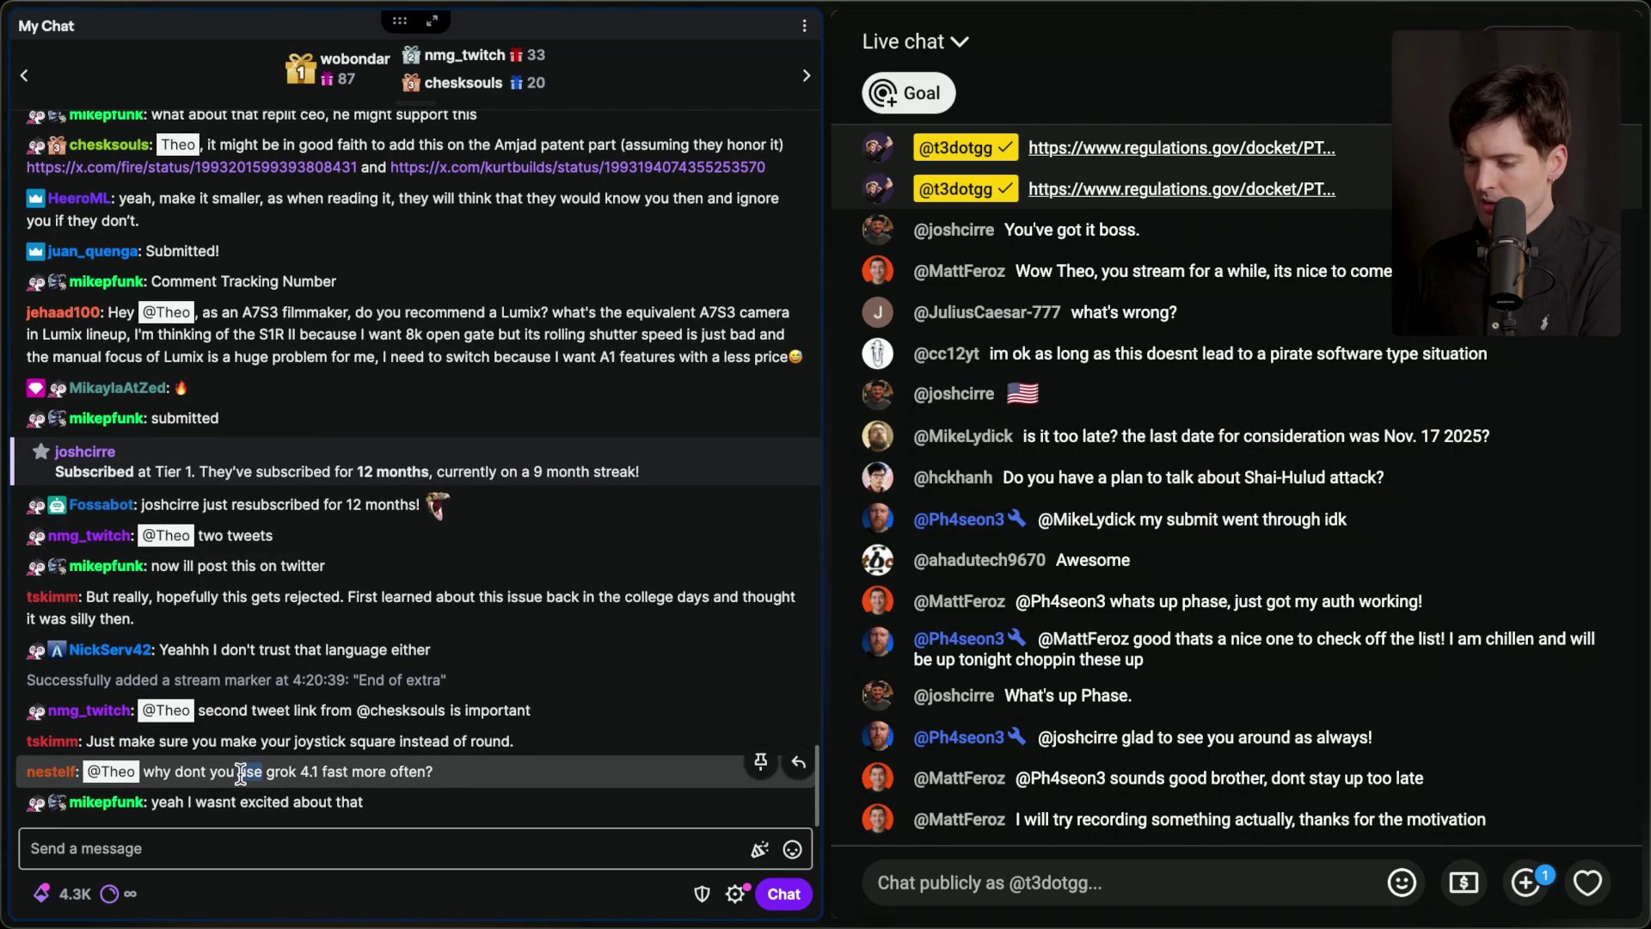
mouse_move(1638, 344)
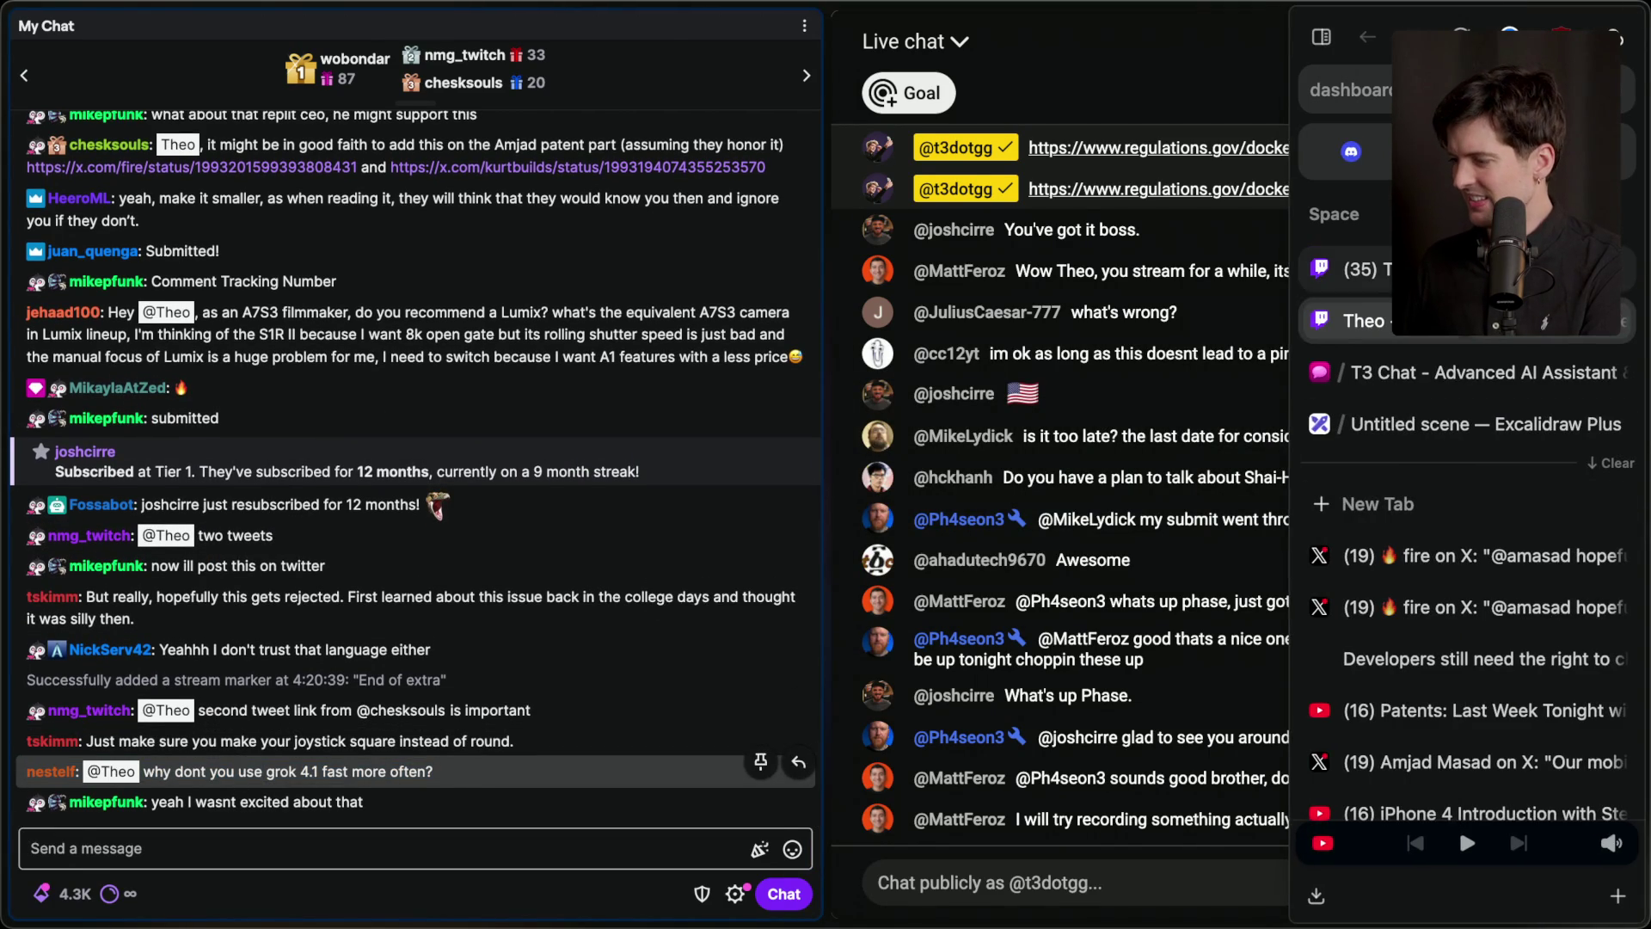
left_click(1367, 321)
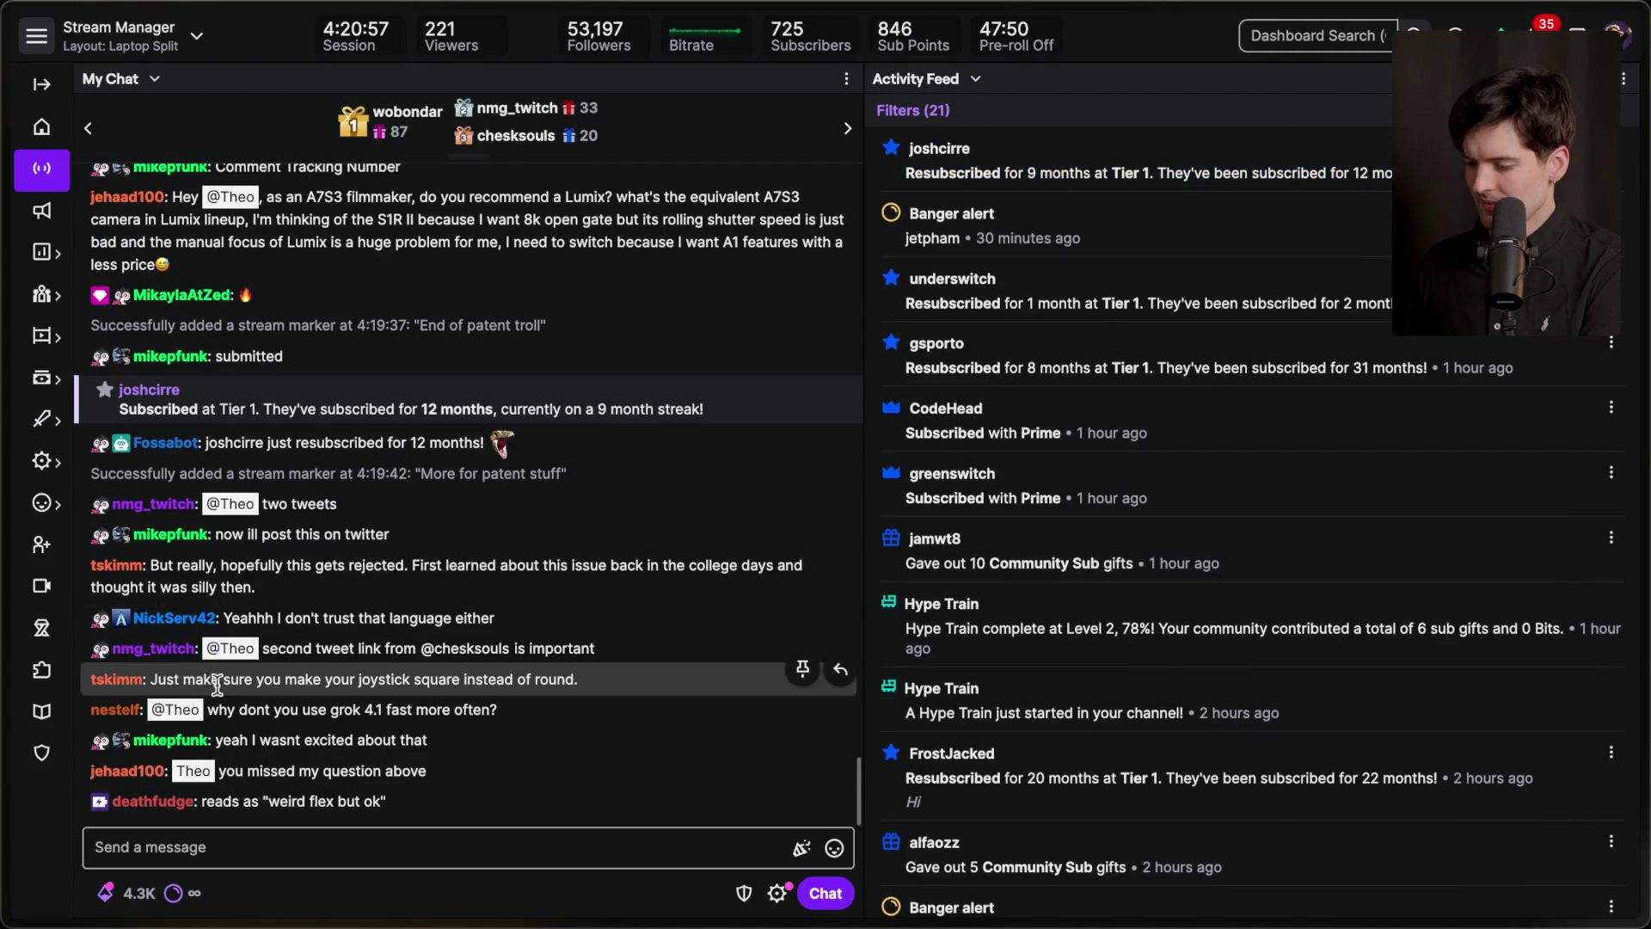
Open the Lumix question author's user card, list their past messages, and select 'A7S3'.
left_click(146, 773)
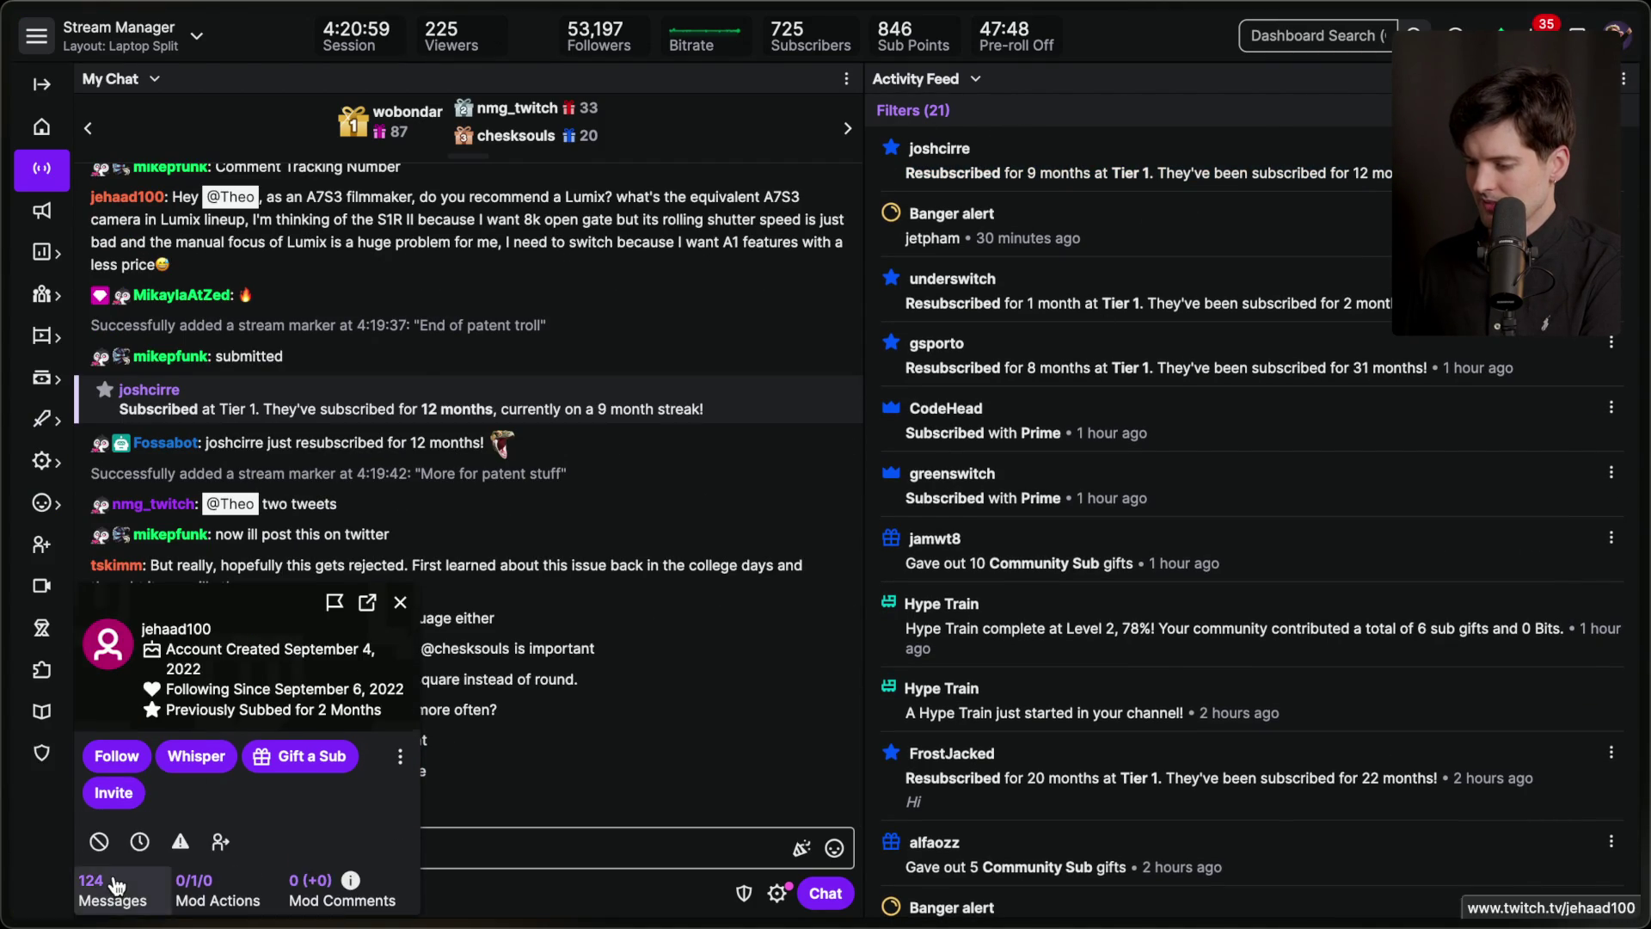
left_click(114, 877)
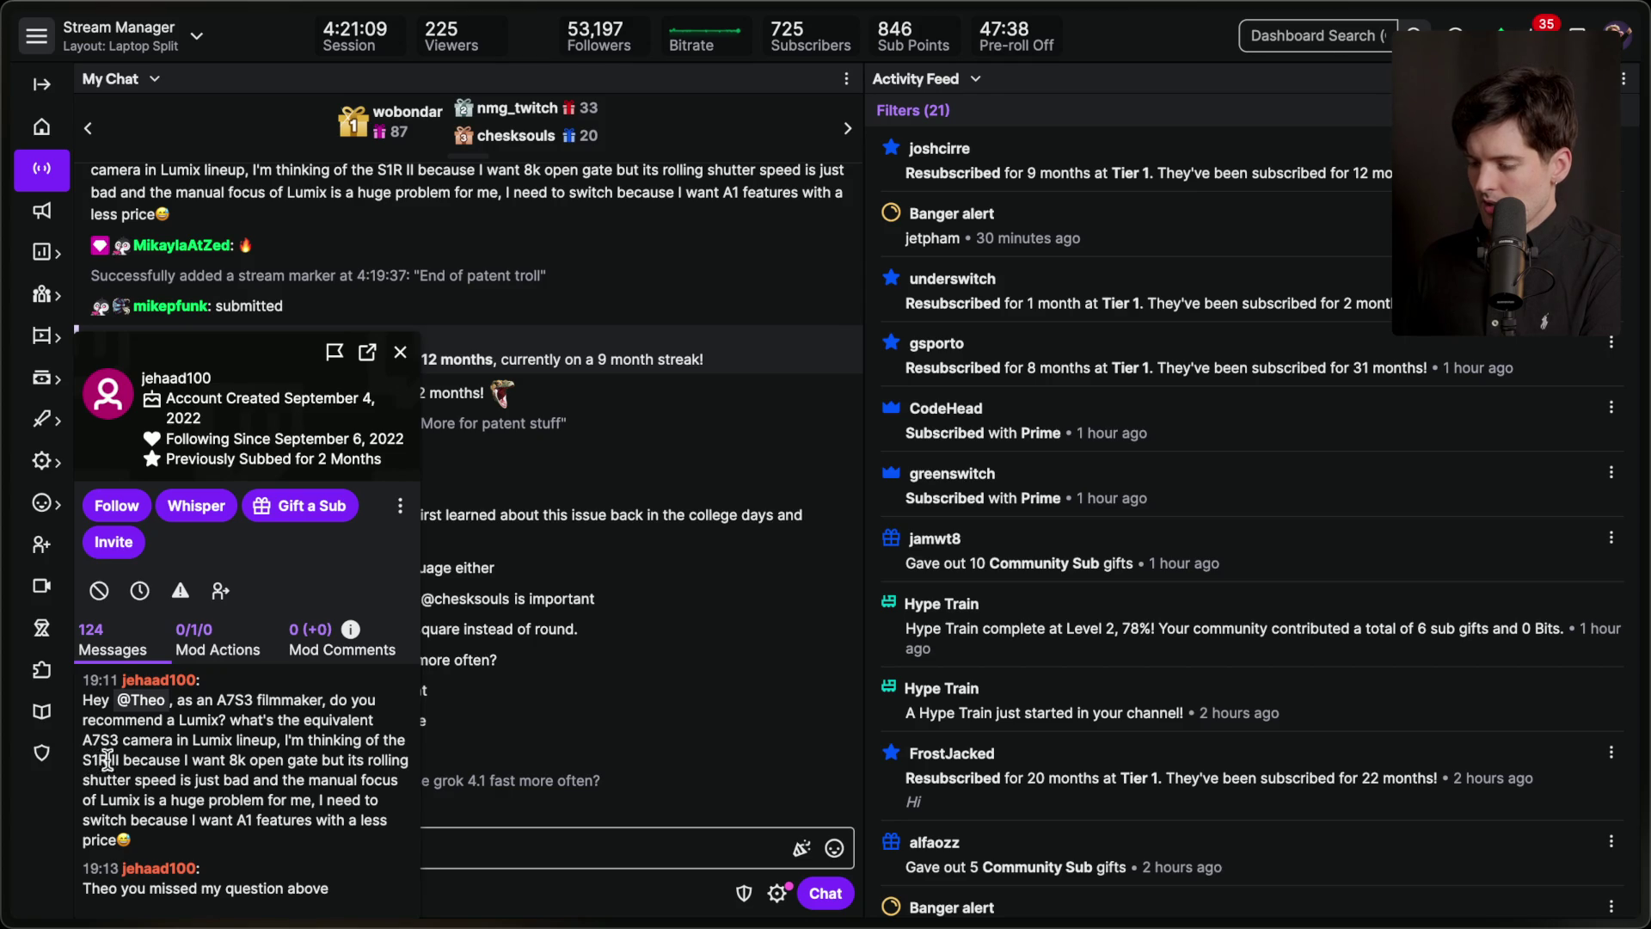
mouse_move(85, 762)
left_mouse_down()
mouse_move(284, 784)
mouse_move(172, 845)
left_mouse_up()
left_click(170, 826)
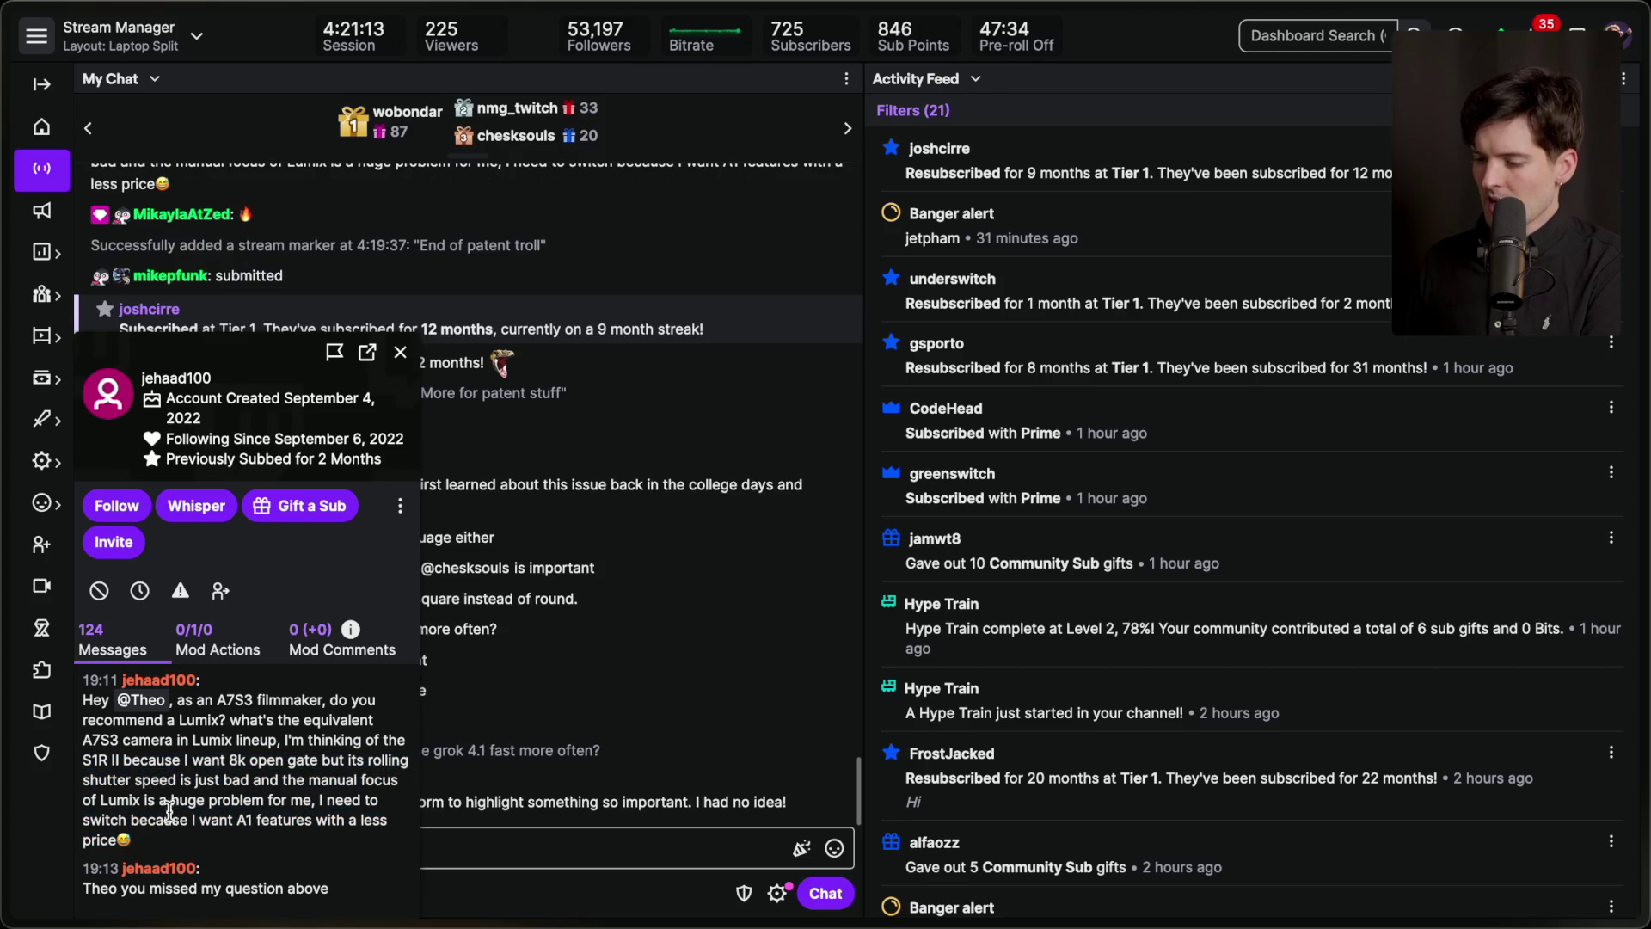
double_click(100, 740)
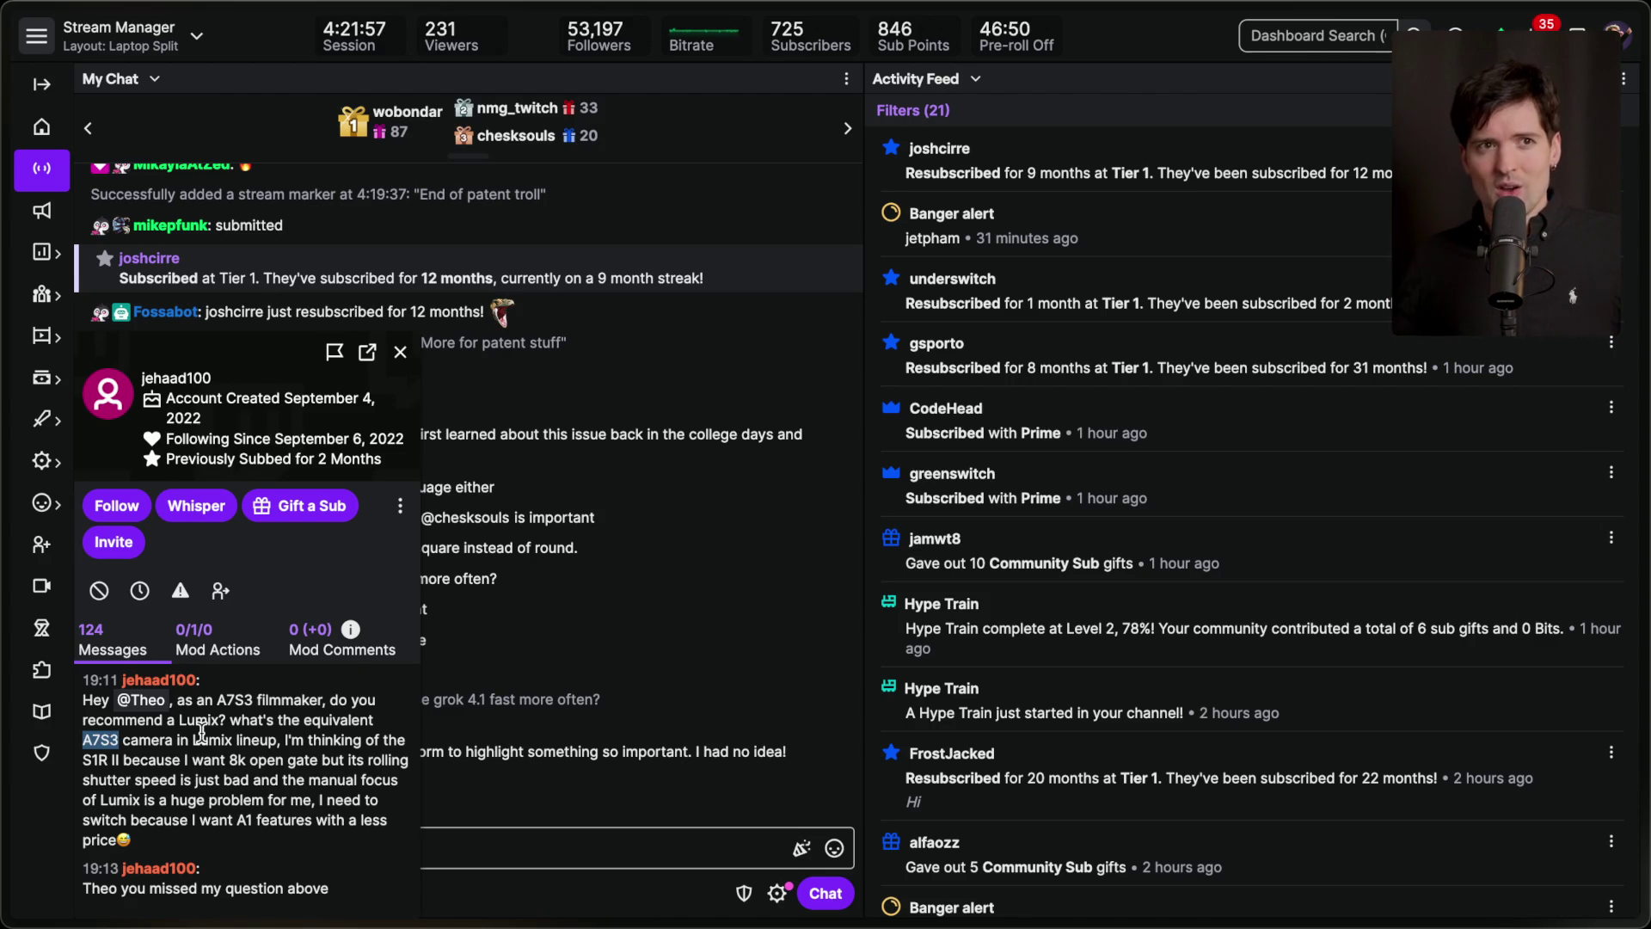
Highlight the 8k open gate requirements and rolling shutter complaint, then close the card.
mouse_move(229, 760)
left_mouse_down()
mouse_move(276, 811)
mouse_move(270, 832)
left_mouse_up()
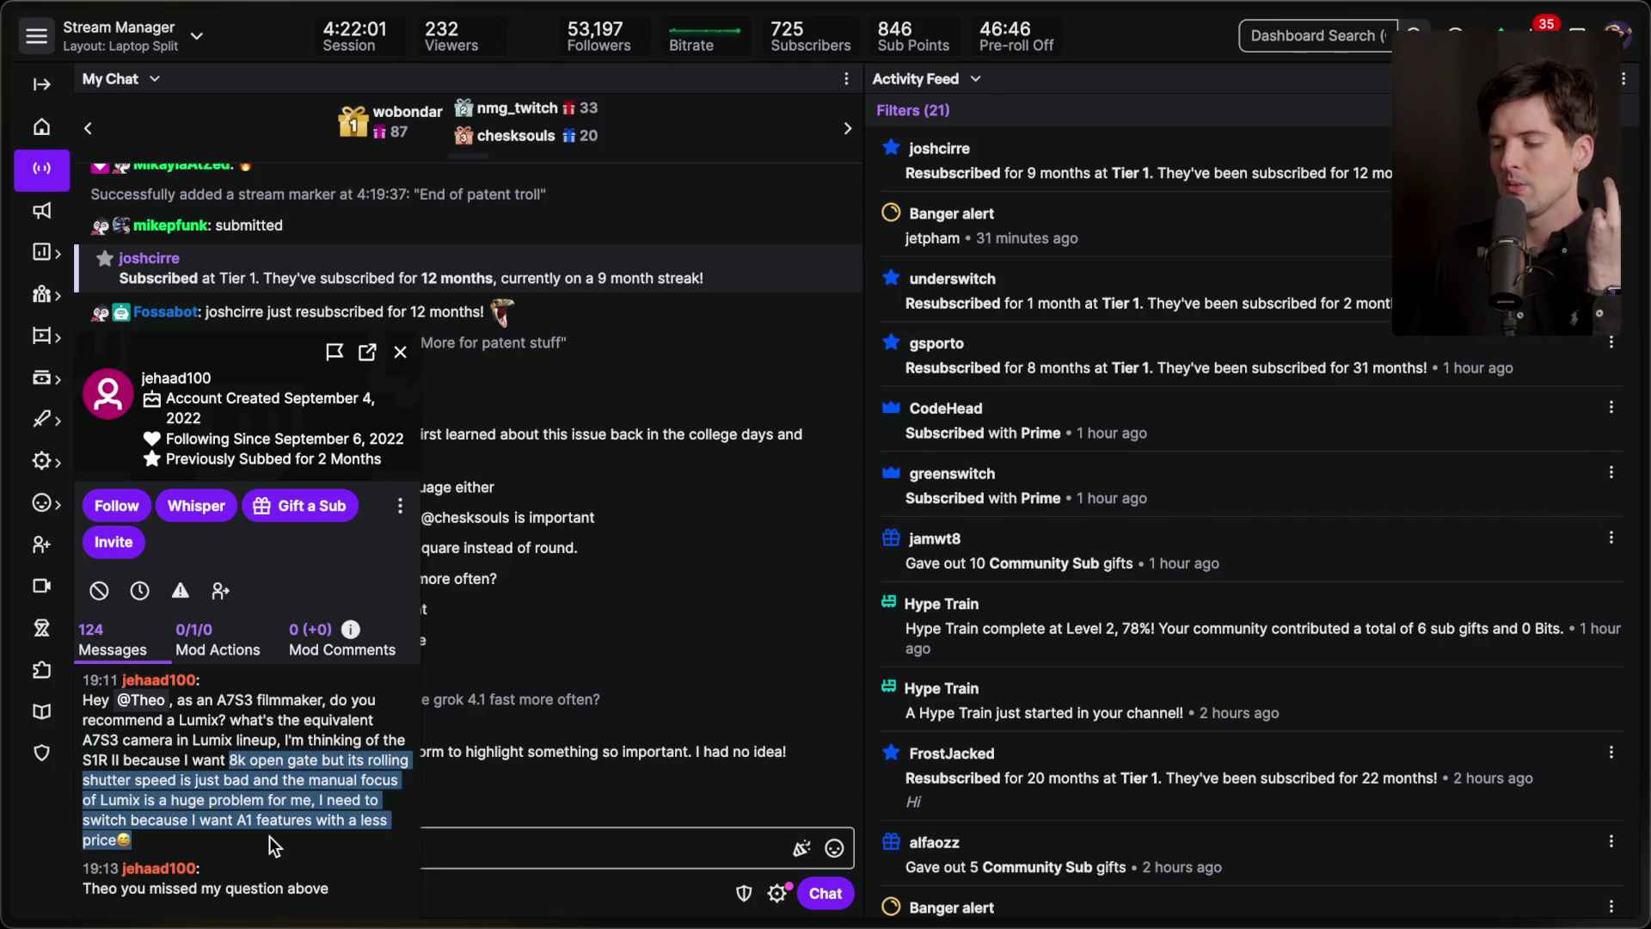
left_click(270, 836)
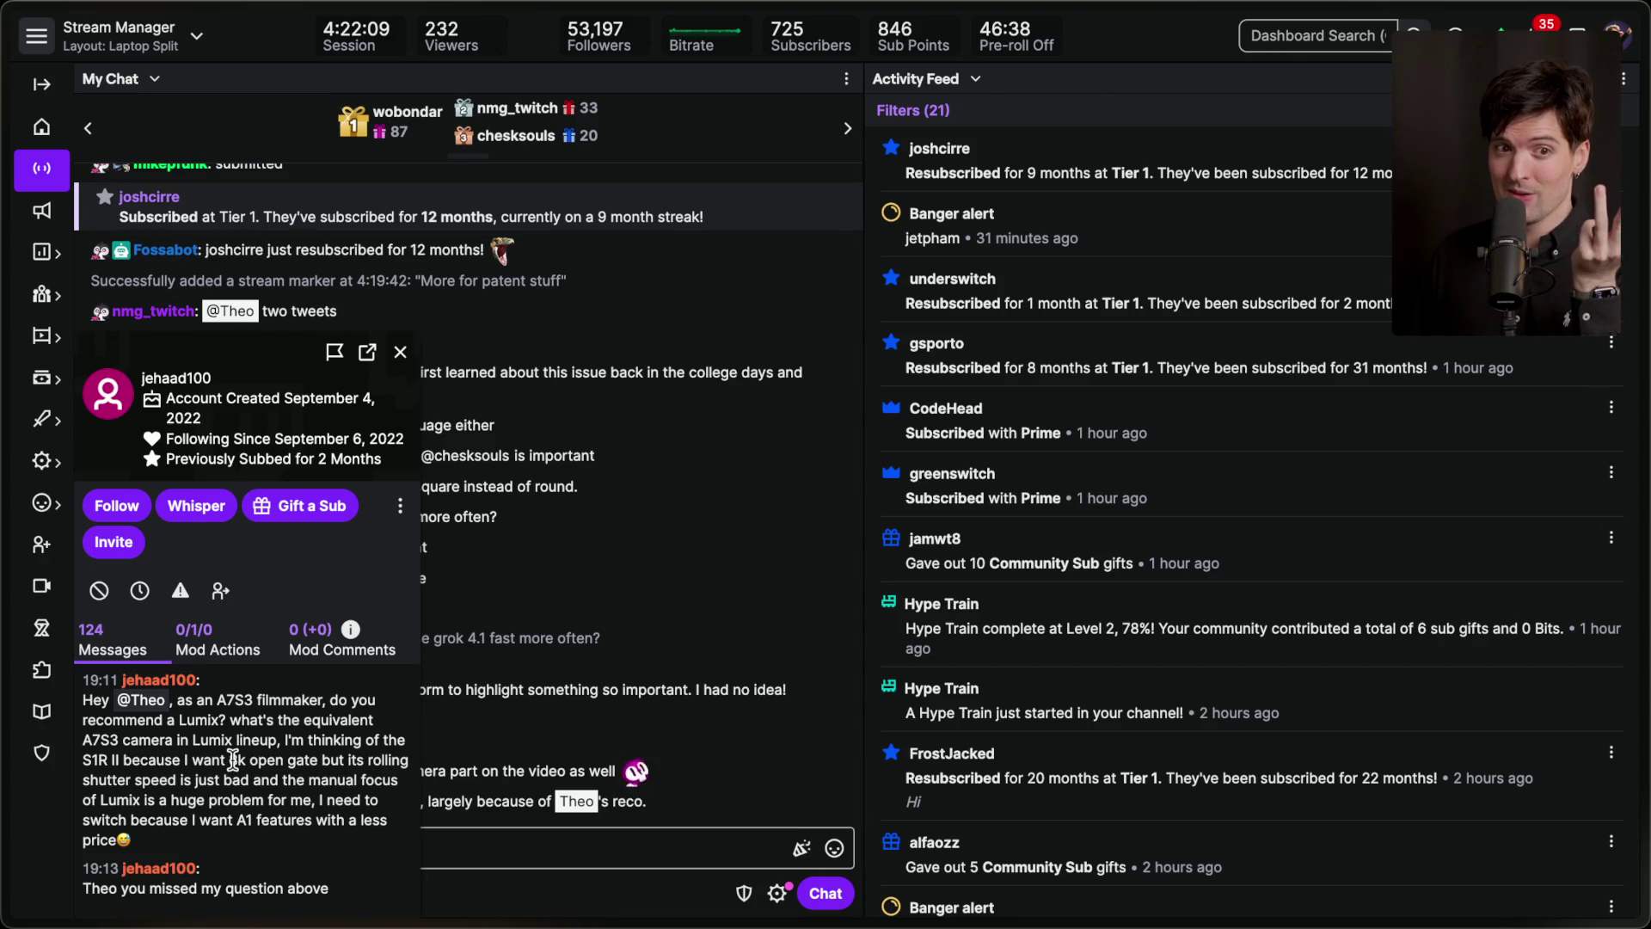
left_click_drag(231, 759, 229, 853)
left_click(229, 850)
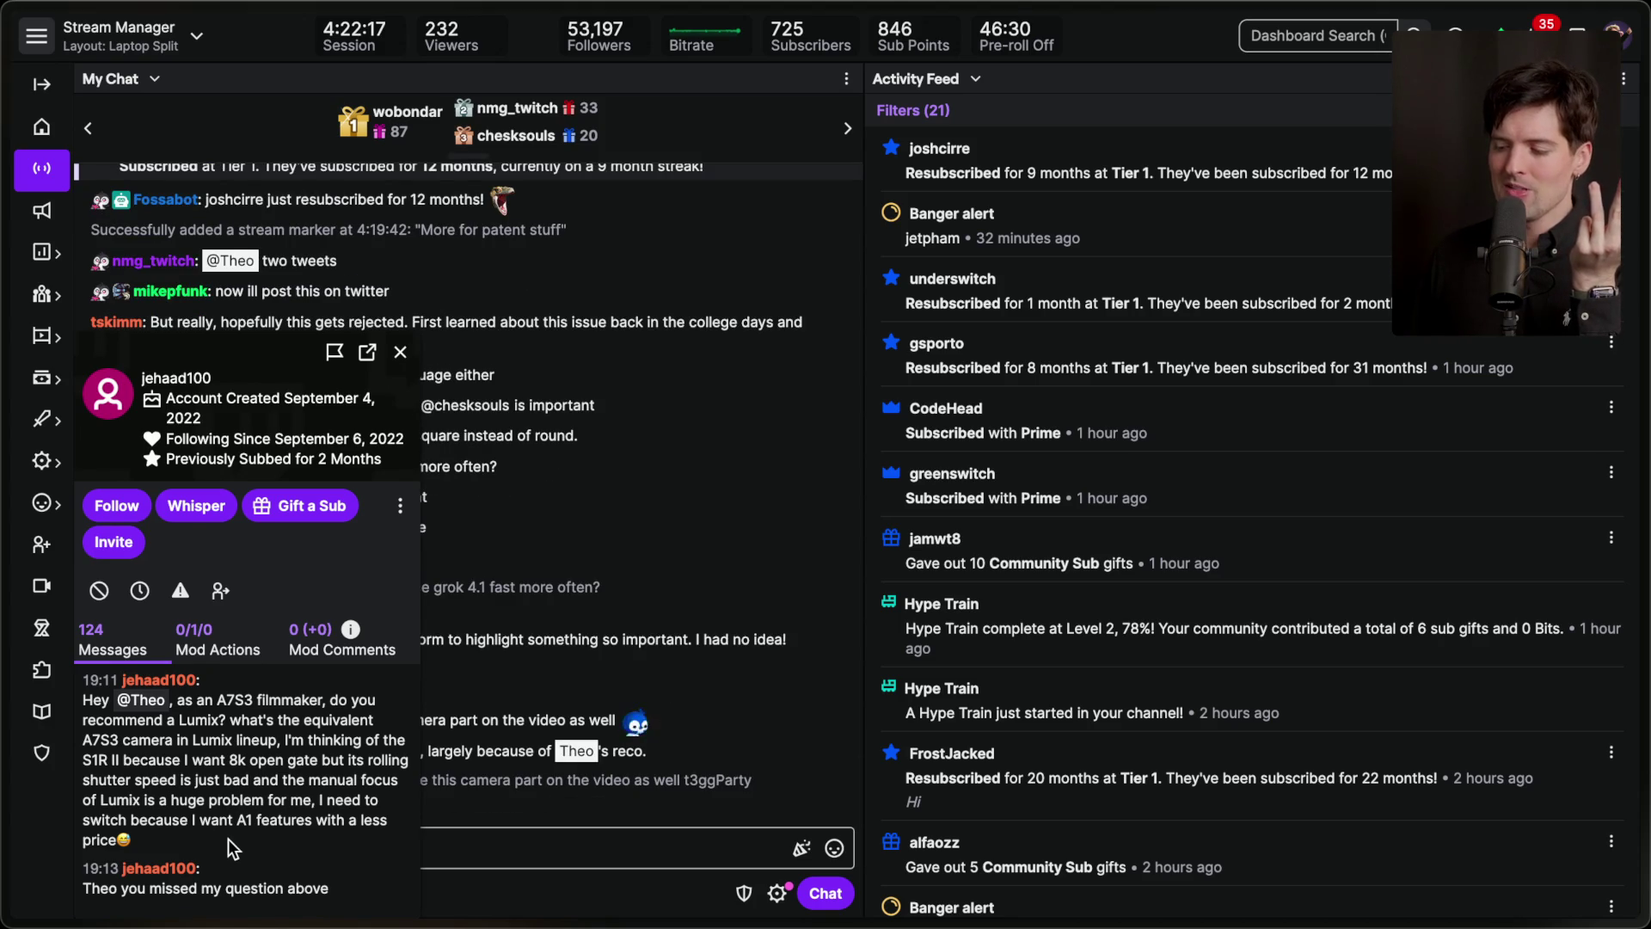
left_click_drag(230, 759, 237, 839)
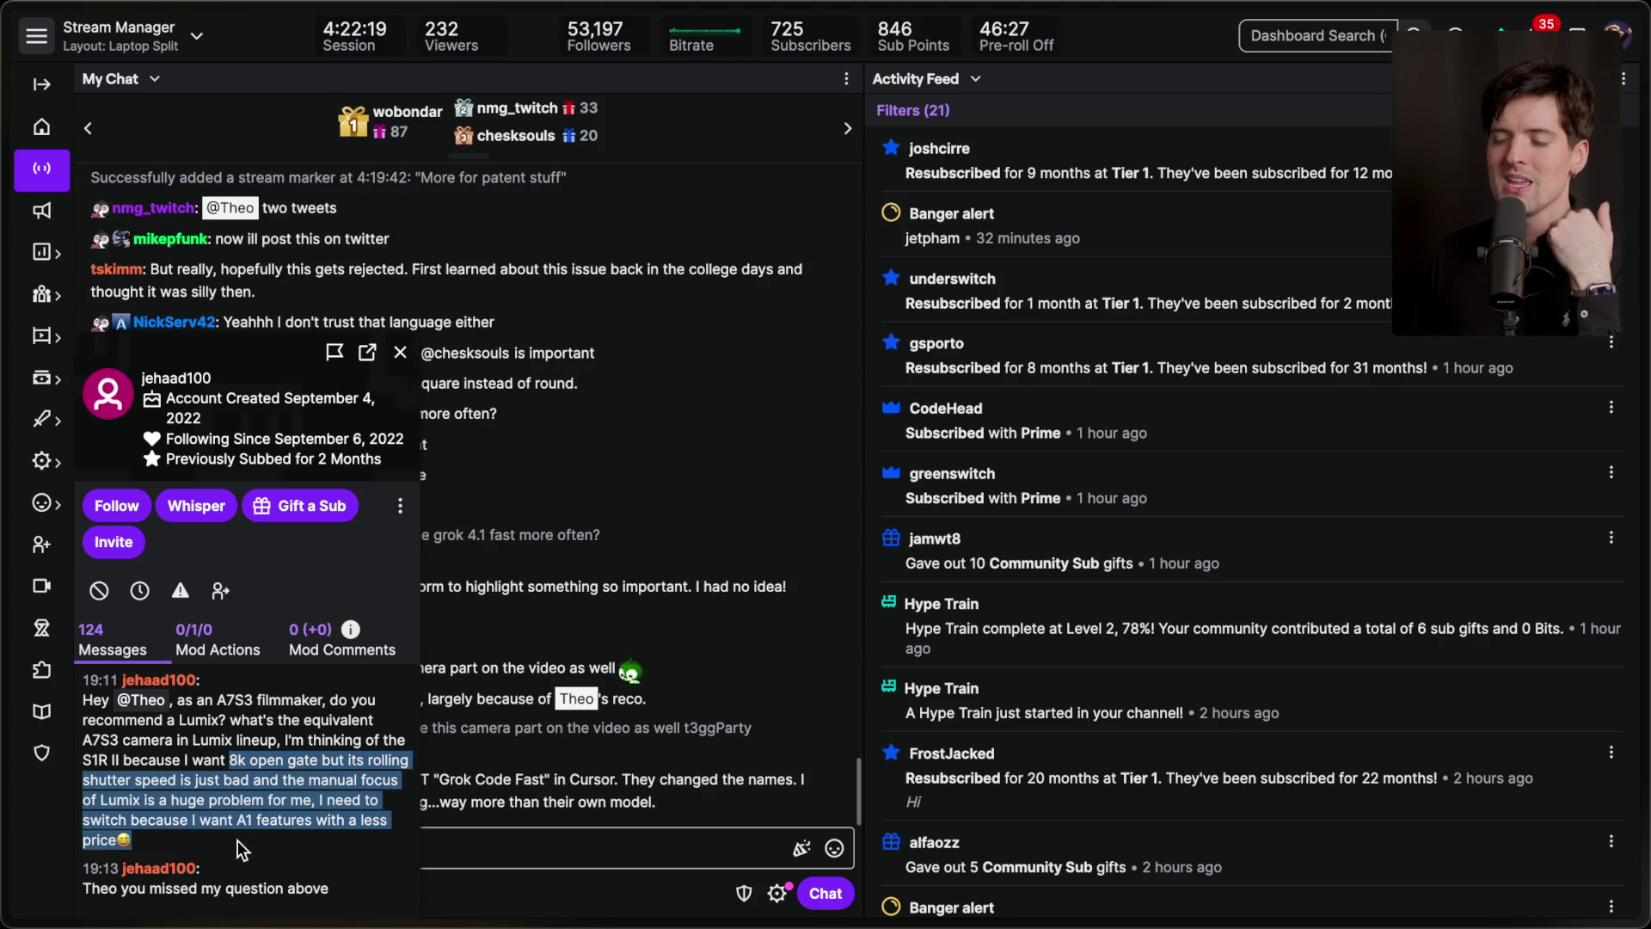
left_click(238, 839)
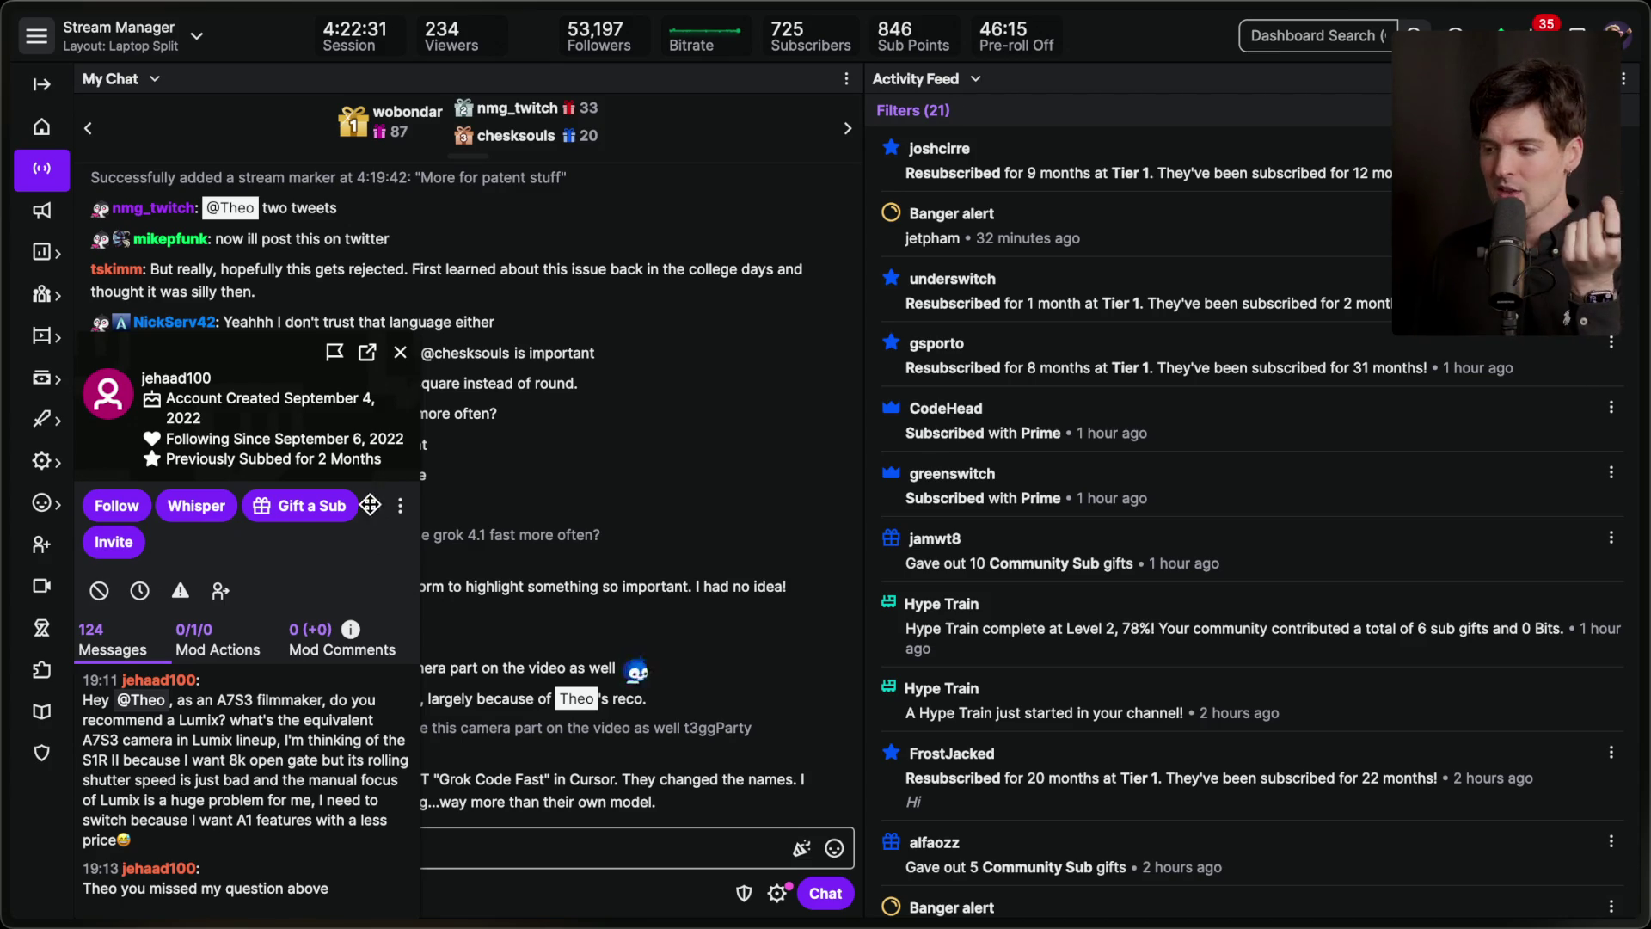
left_click(401, 355)
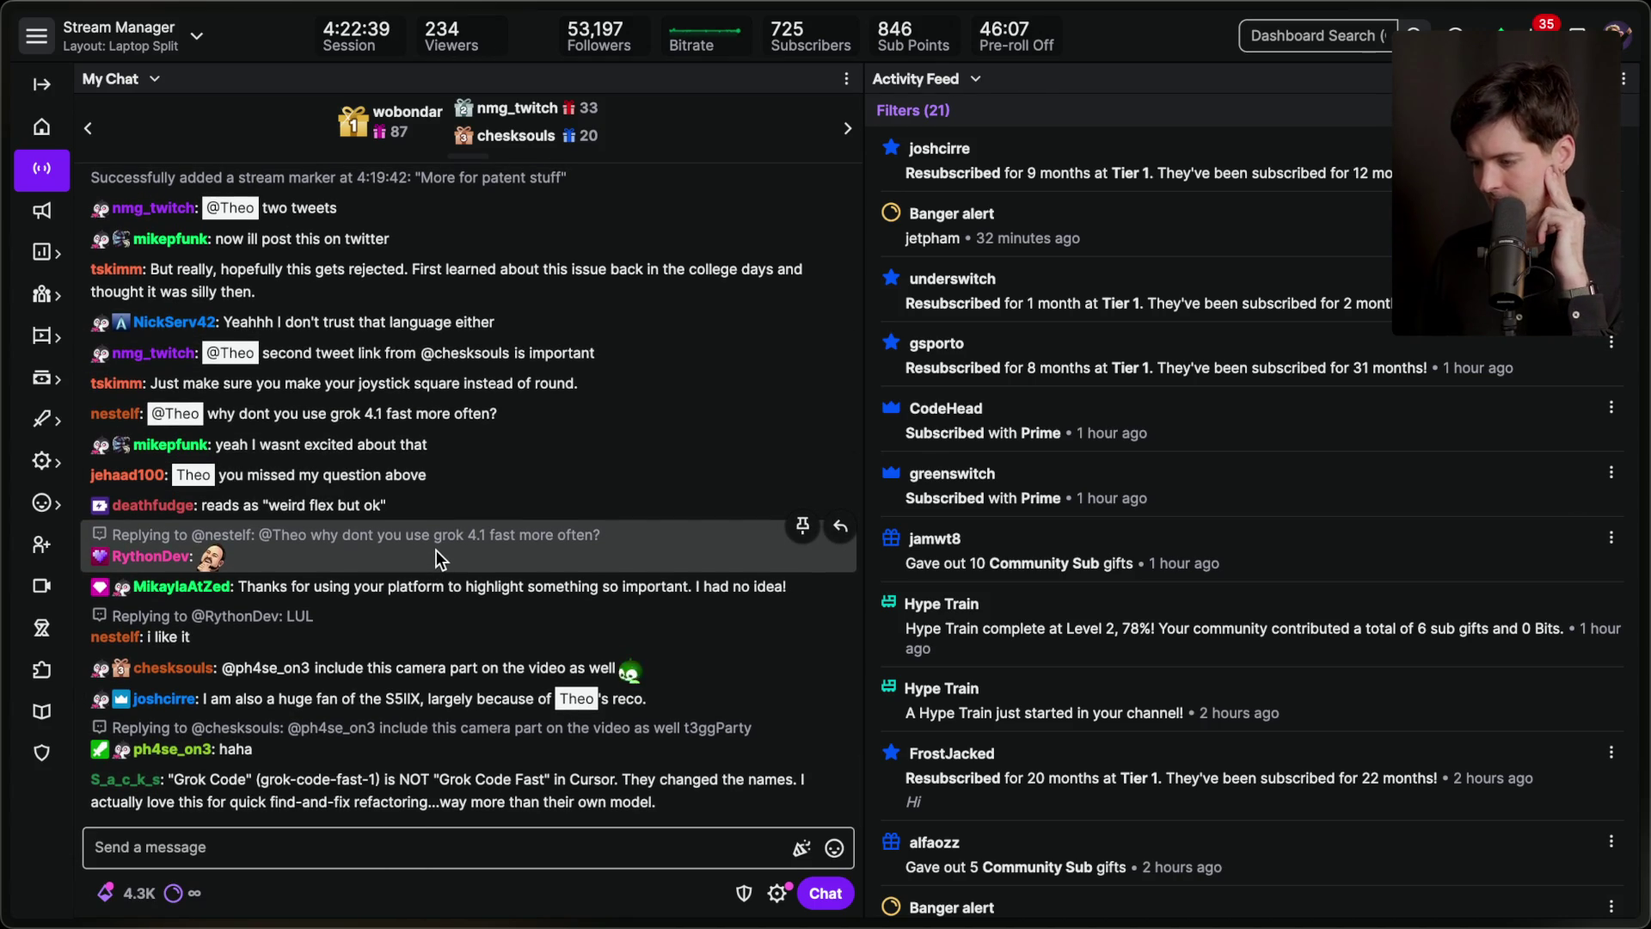
Read chat, highlighting 'platform' and the Grok Code Fast explanation, then open the linked X post.
double_click(431, 591)
left_click(432, 590)
mouse_move(553, 926)
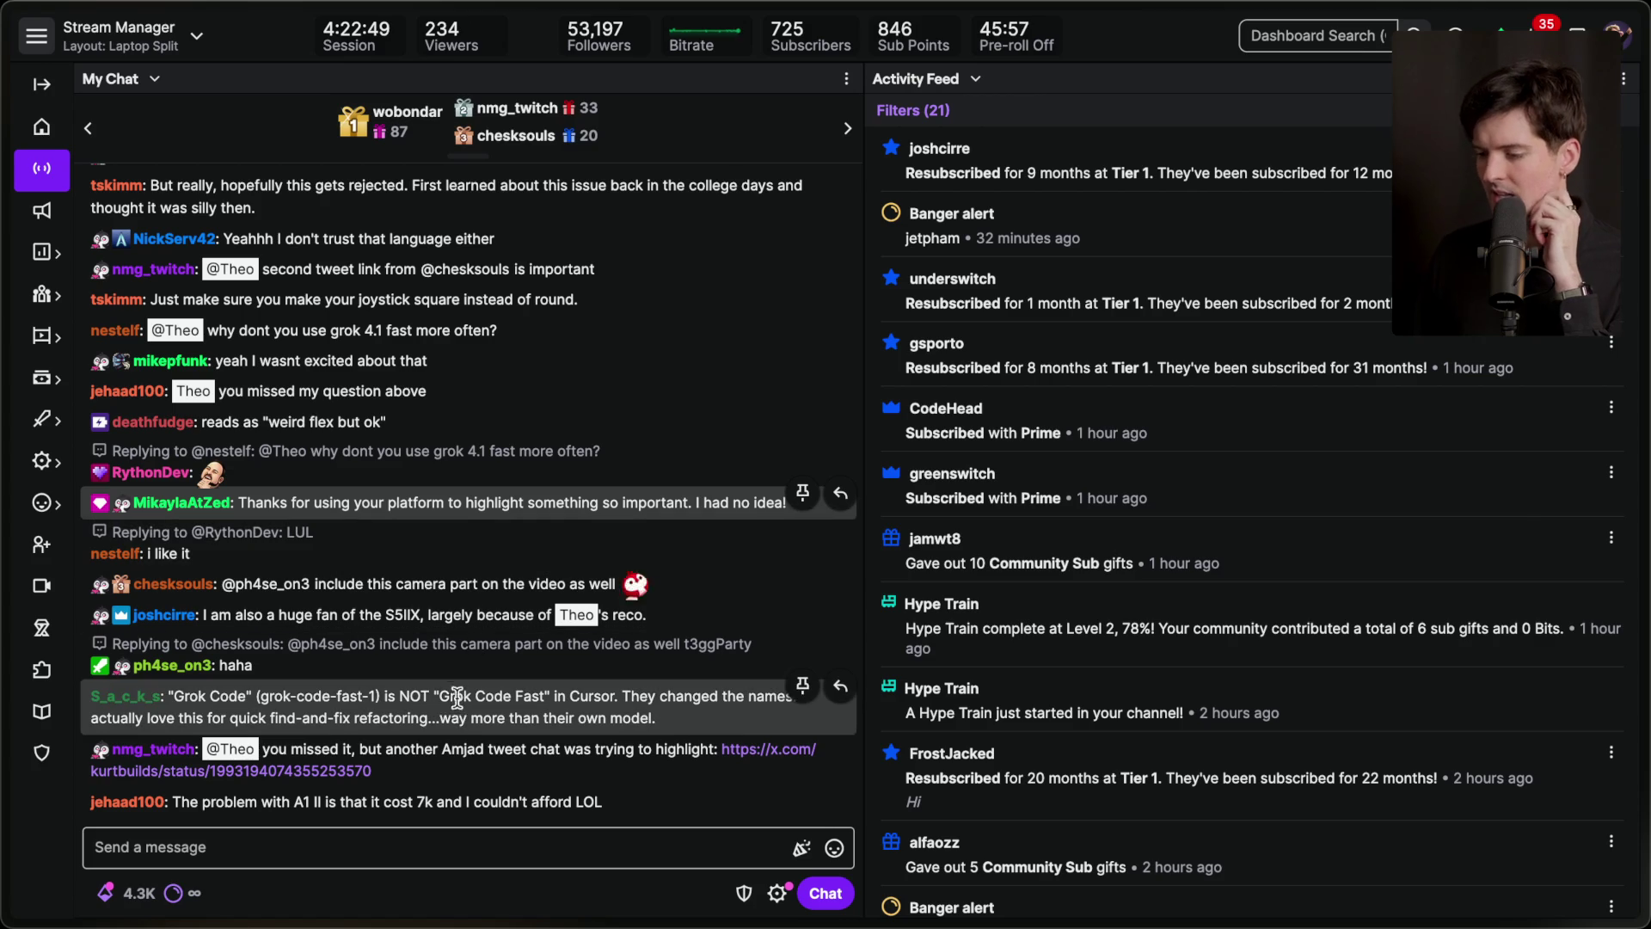
left_click_drag(433, 696, 685, 734)
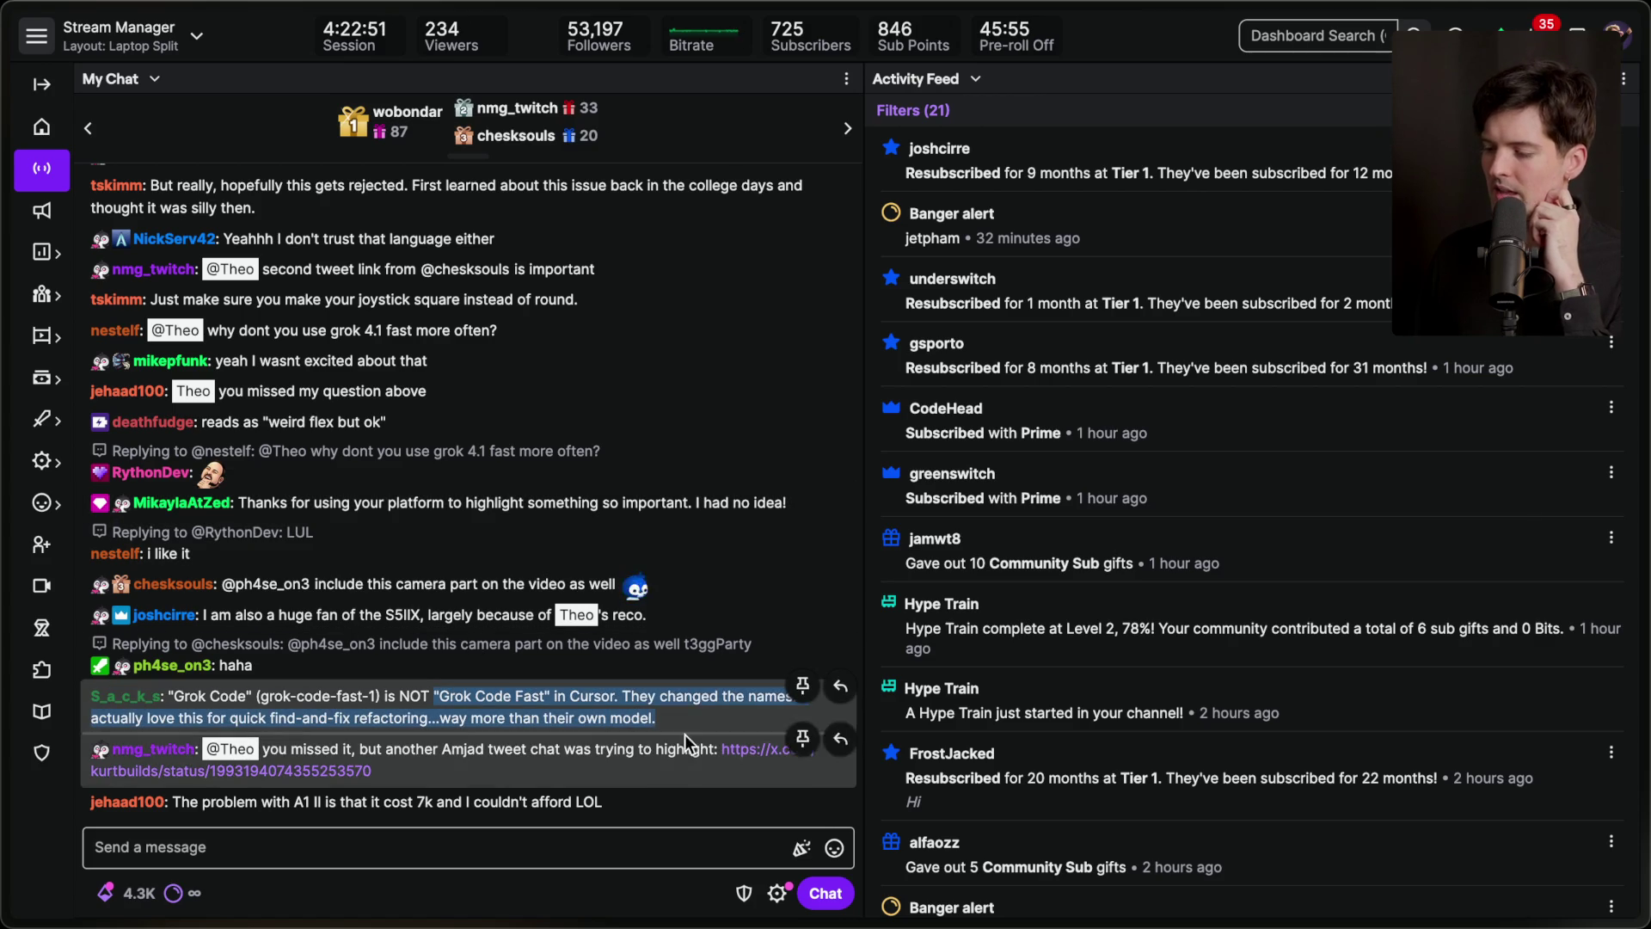
left_click(674, 719)
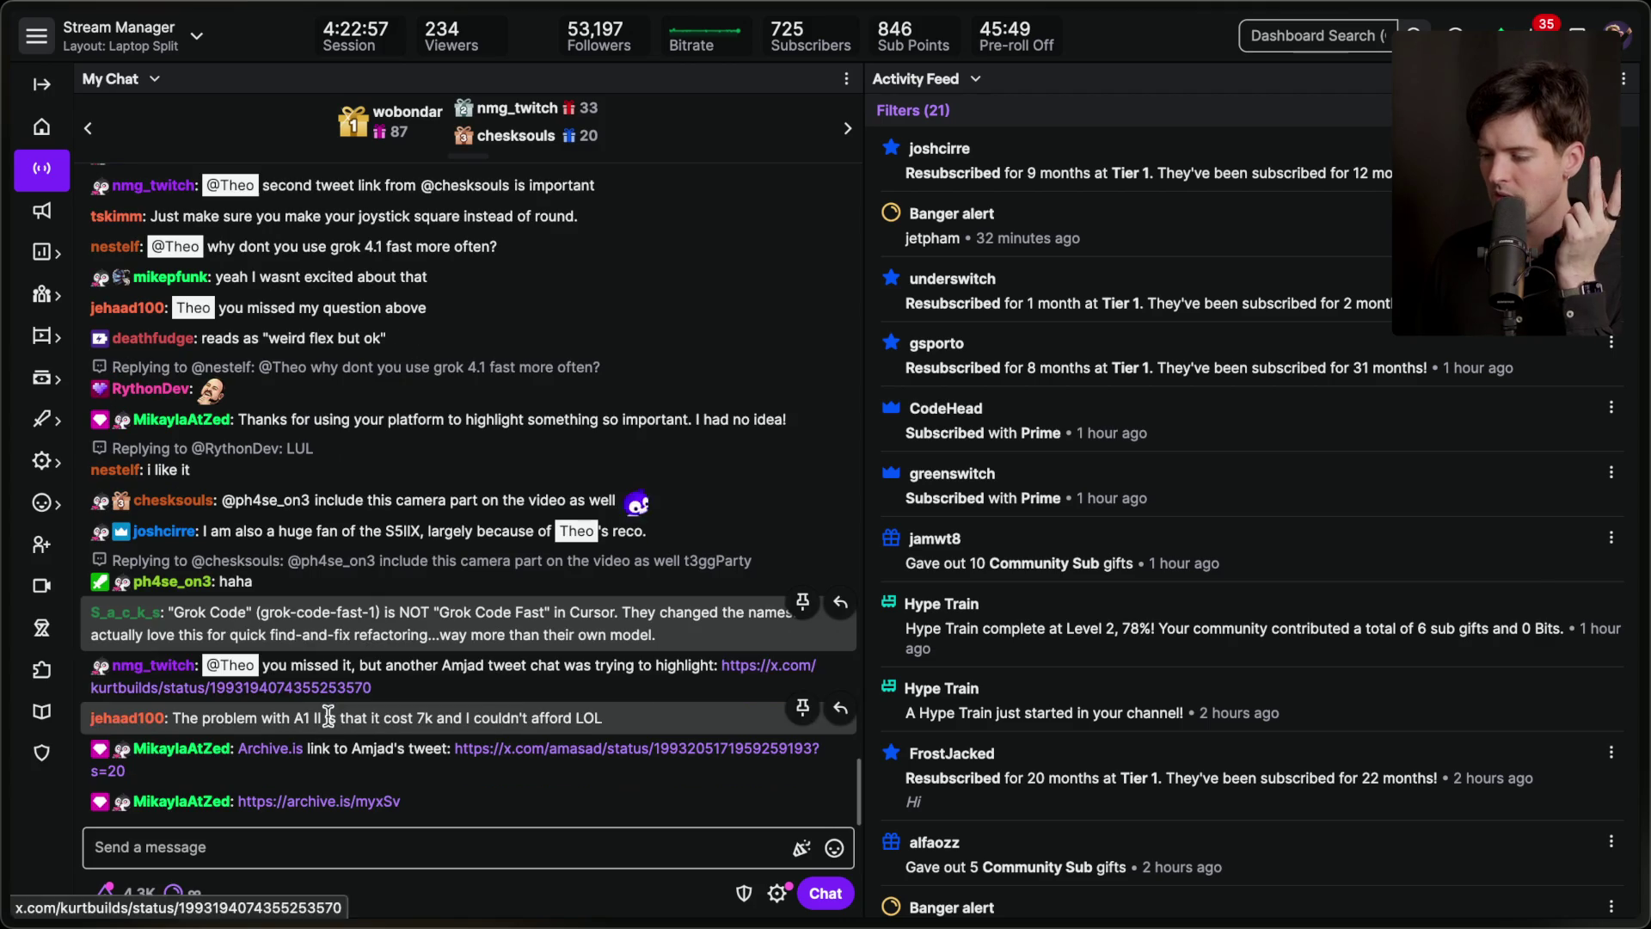
left_click(335, 692)
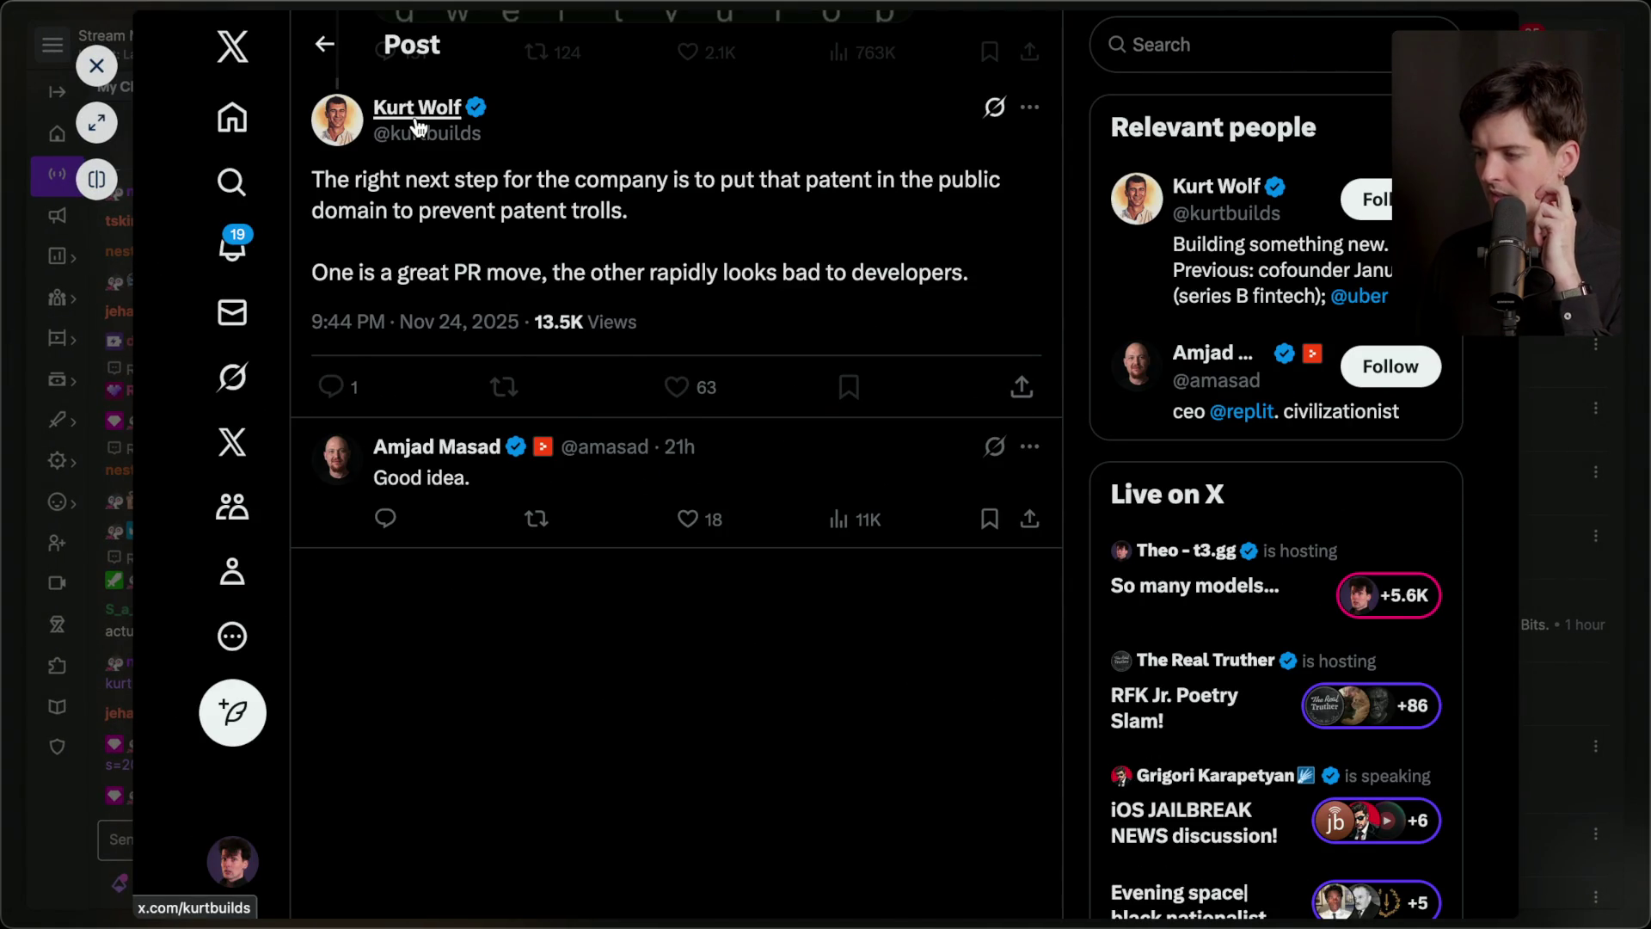
Read the post urging the patent go into the public domain, then close it.
mouse_move(418, 124)
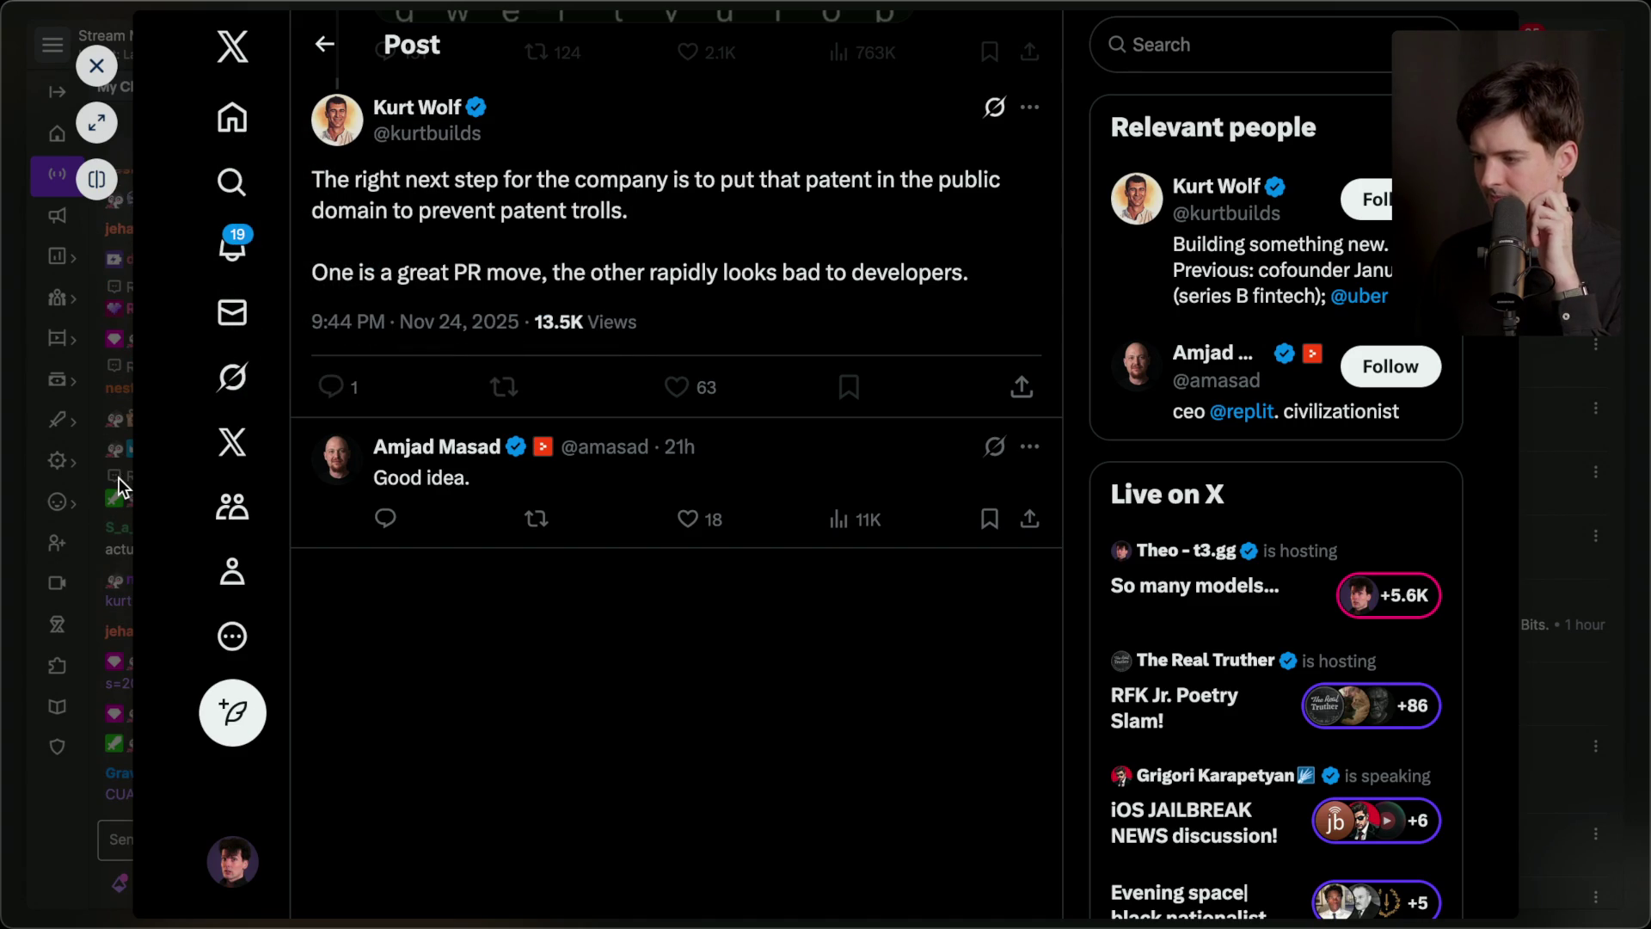
left_click(118, 477)
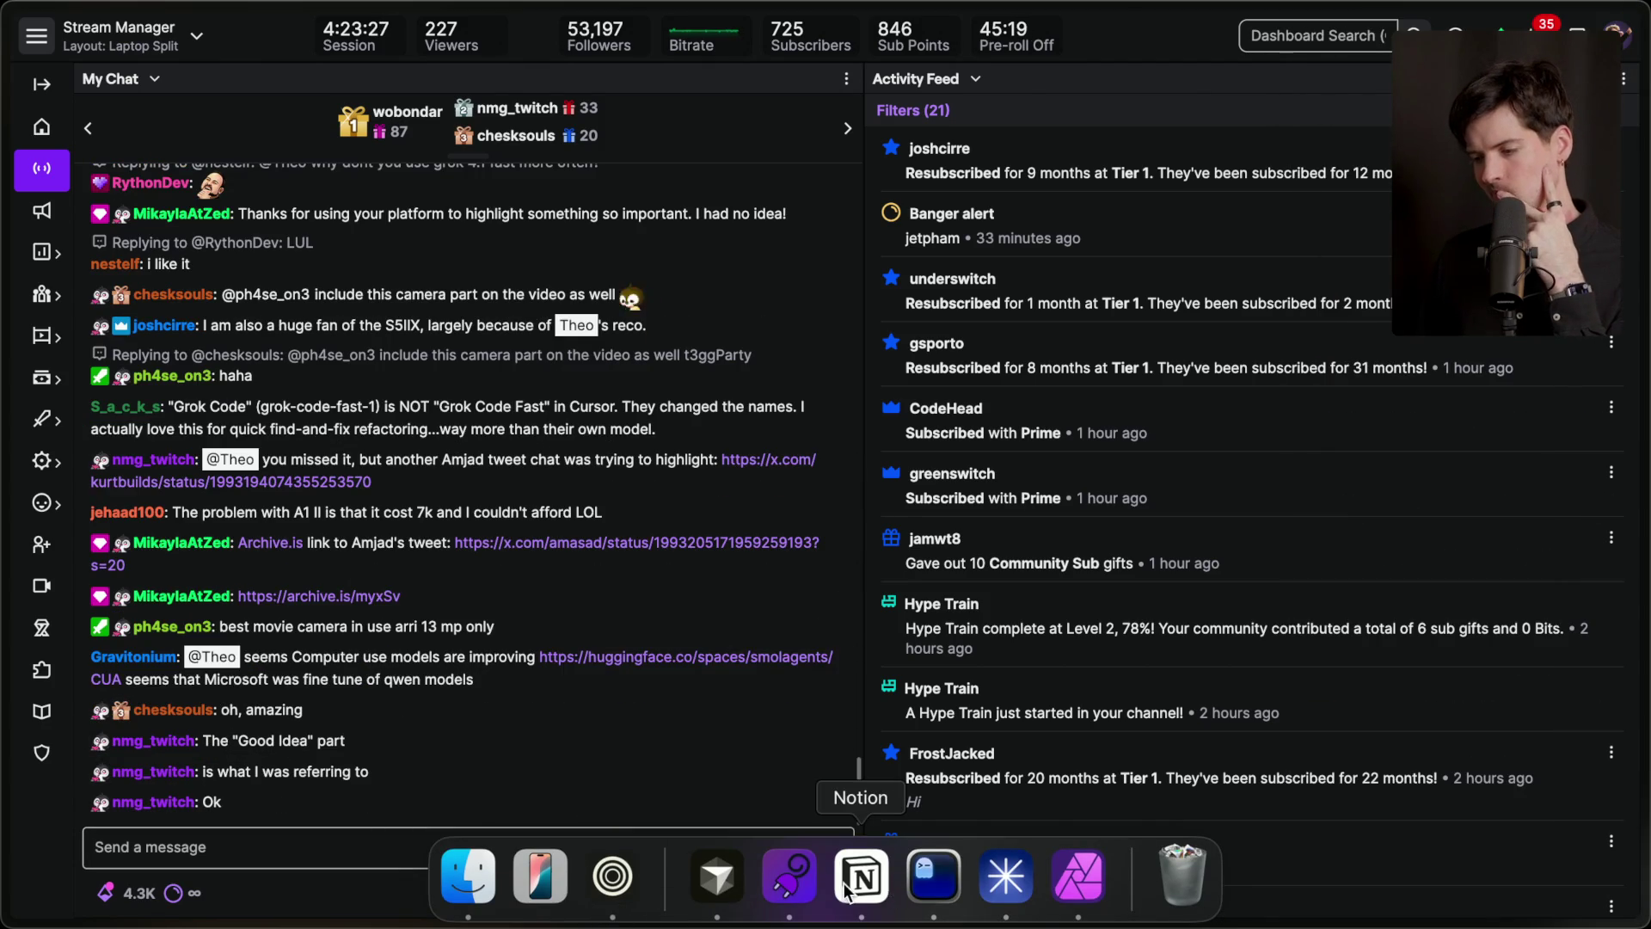
Review the To Stream column on Notion's Content Planning board and add a new card at its top.
left_click(854, 888)
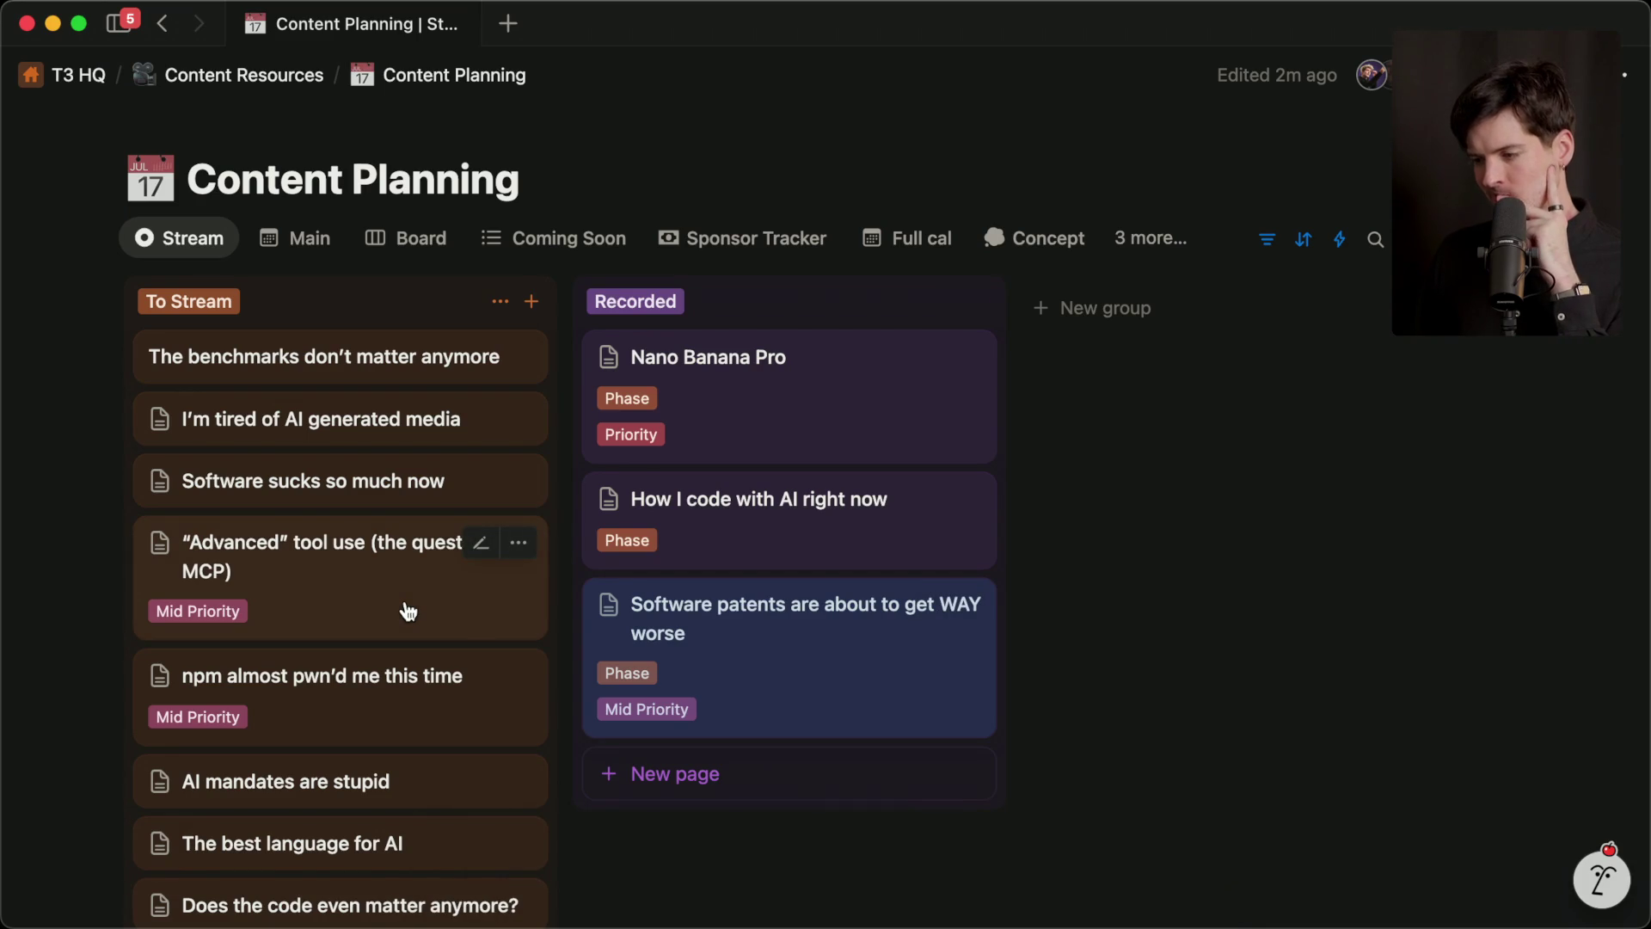
scroll(409, 610, "down", 3)
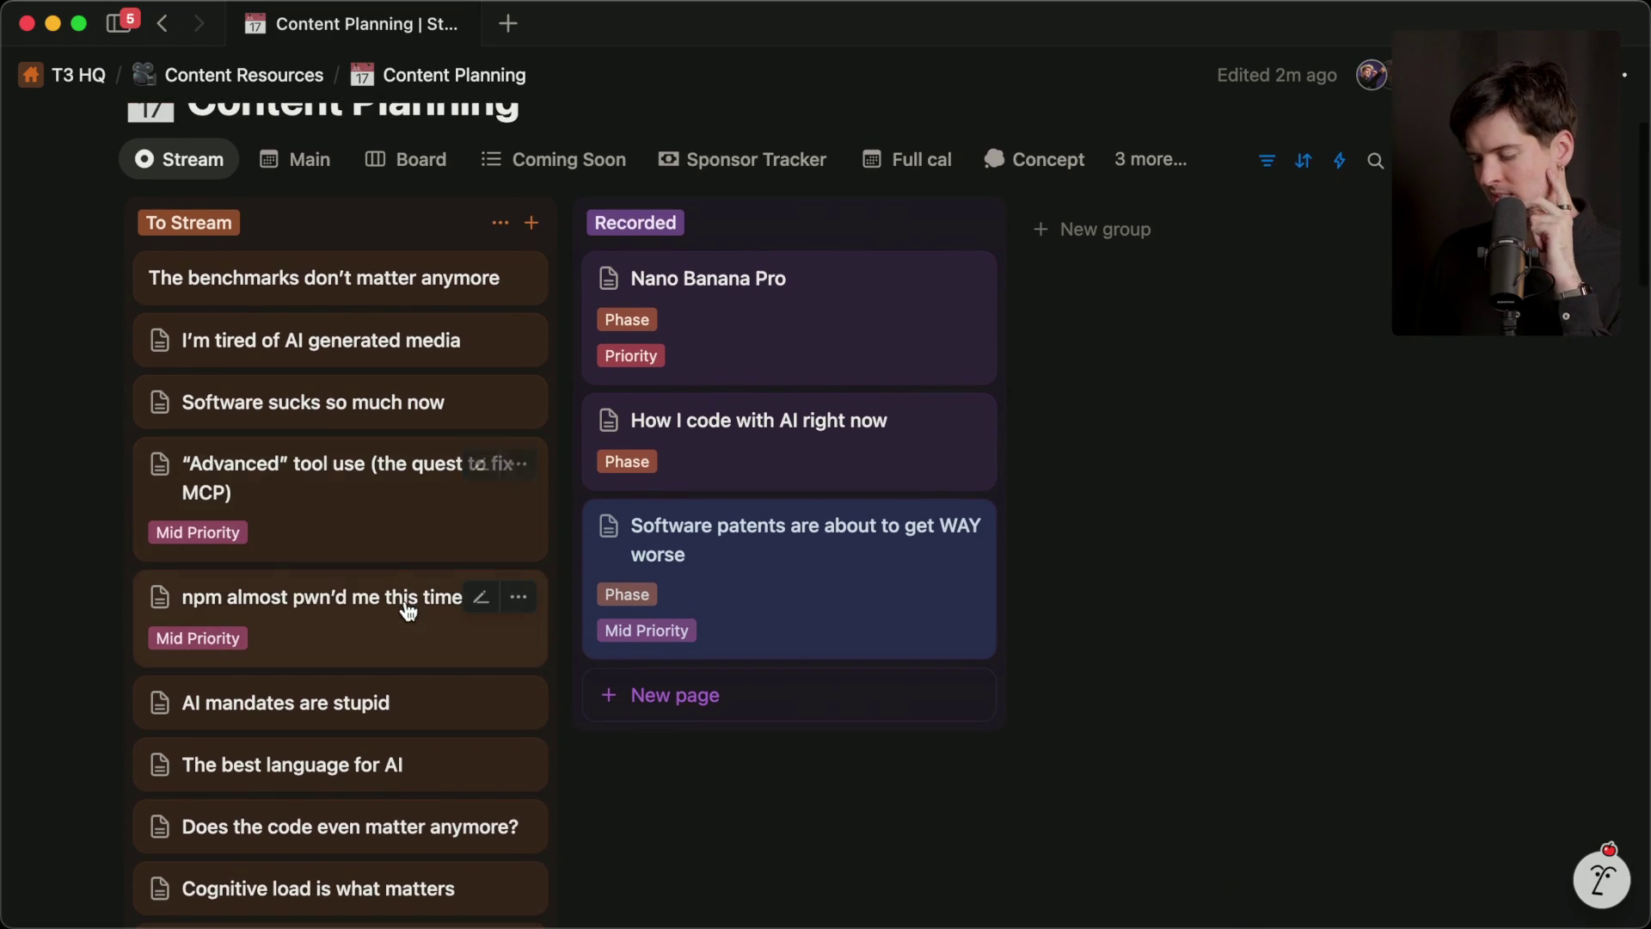
scroll(408, 611, "down", 2)
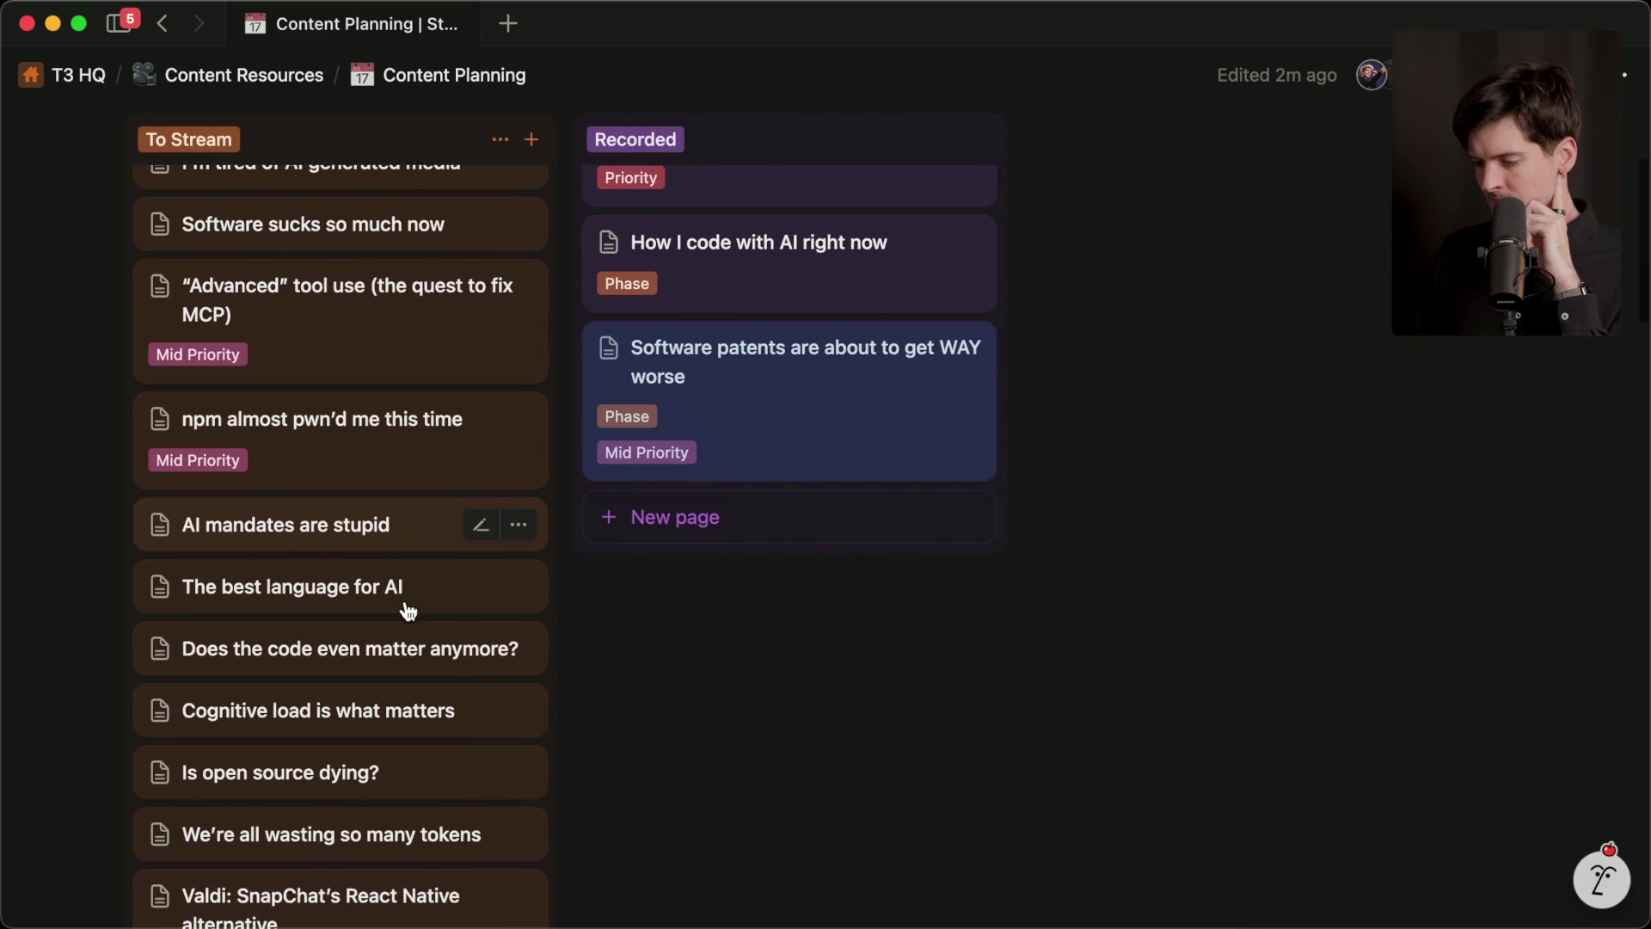
scroll(408, 611, "down", 2)
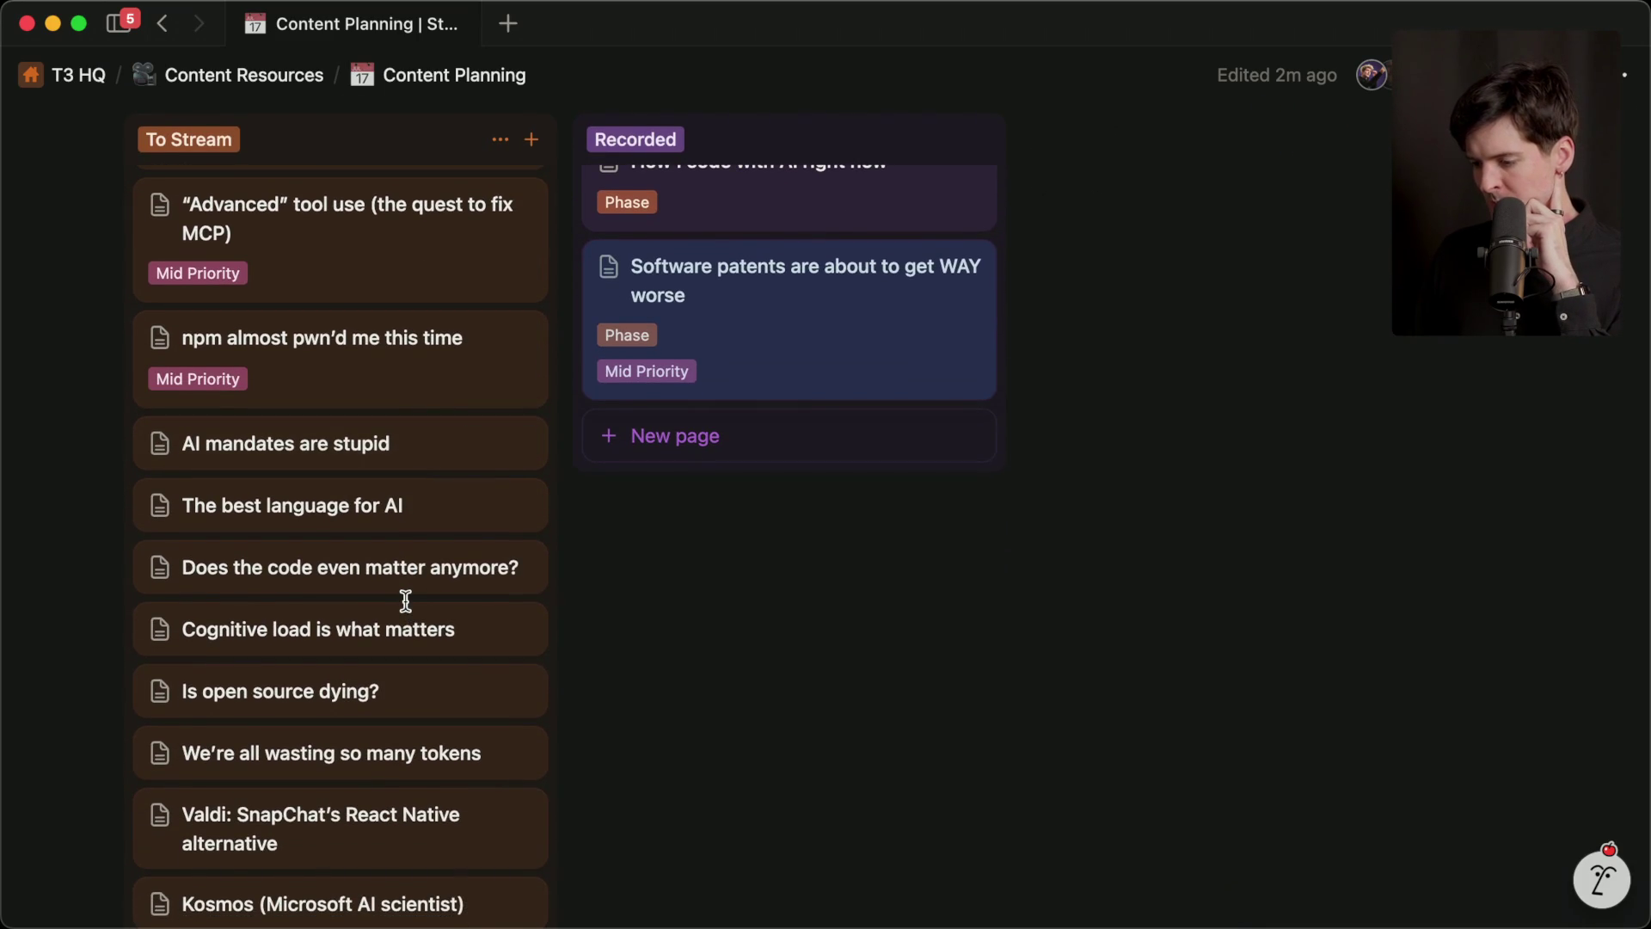
scroll(406, 600, "up", 7)
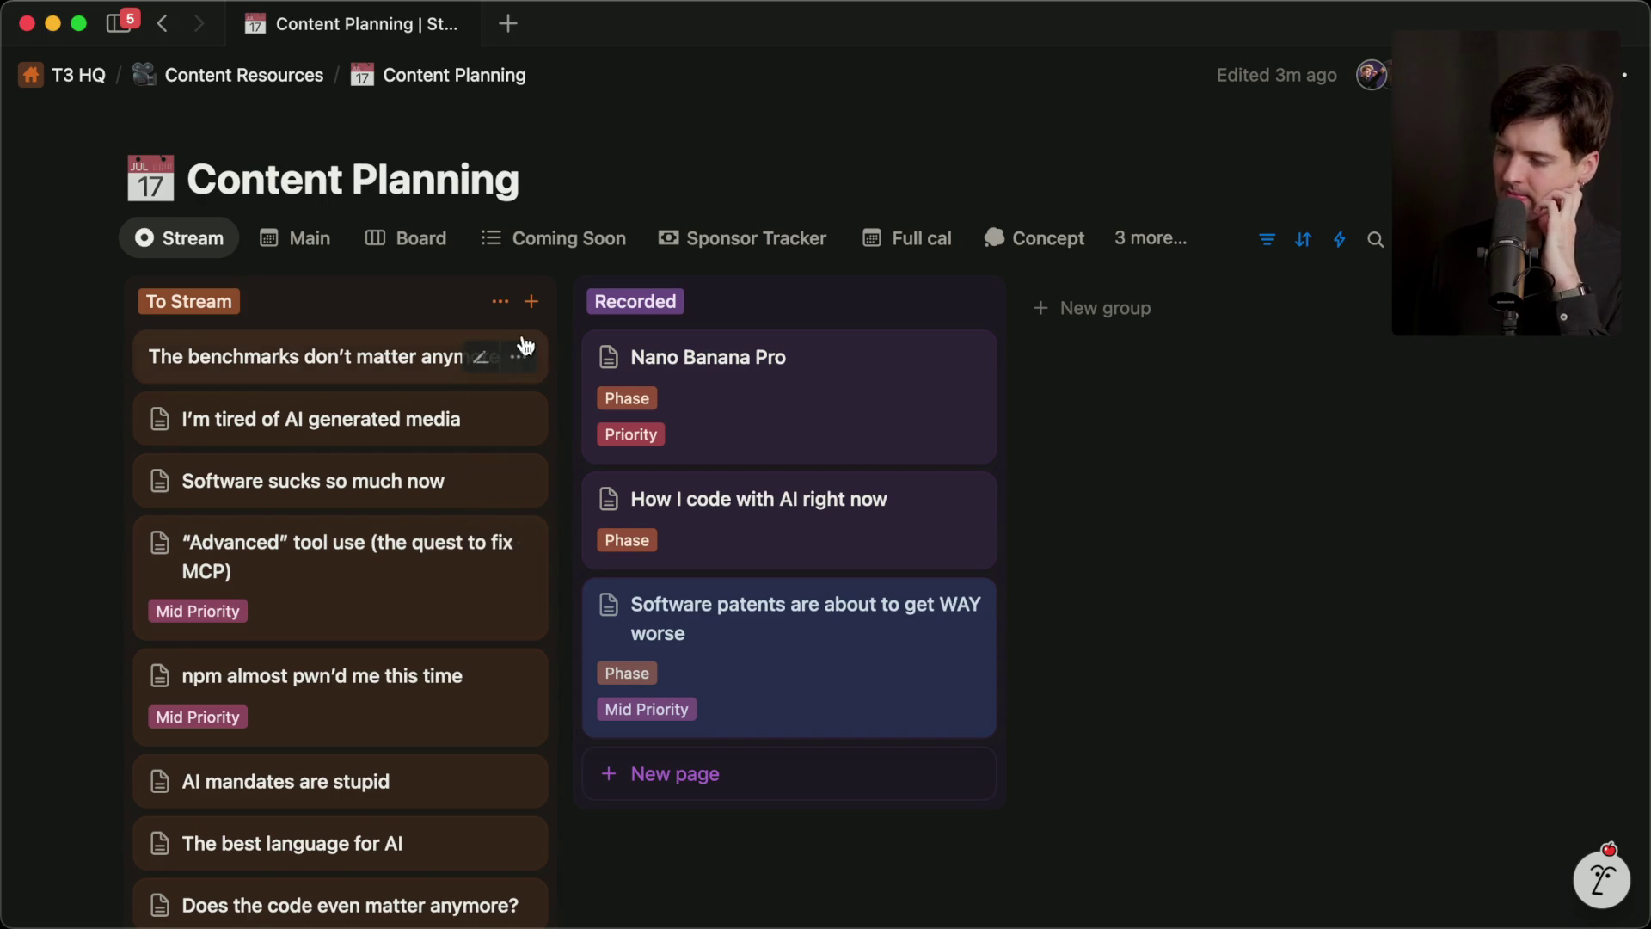
left_click(531, 301)
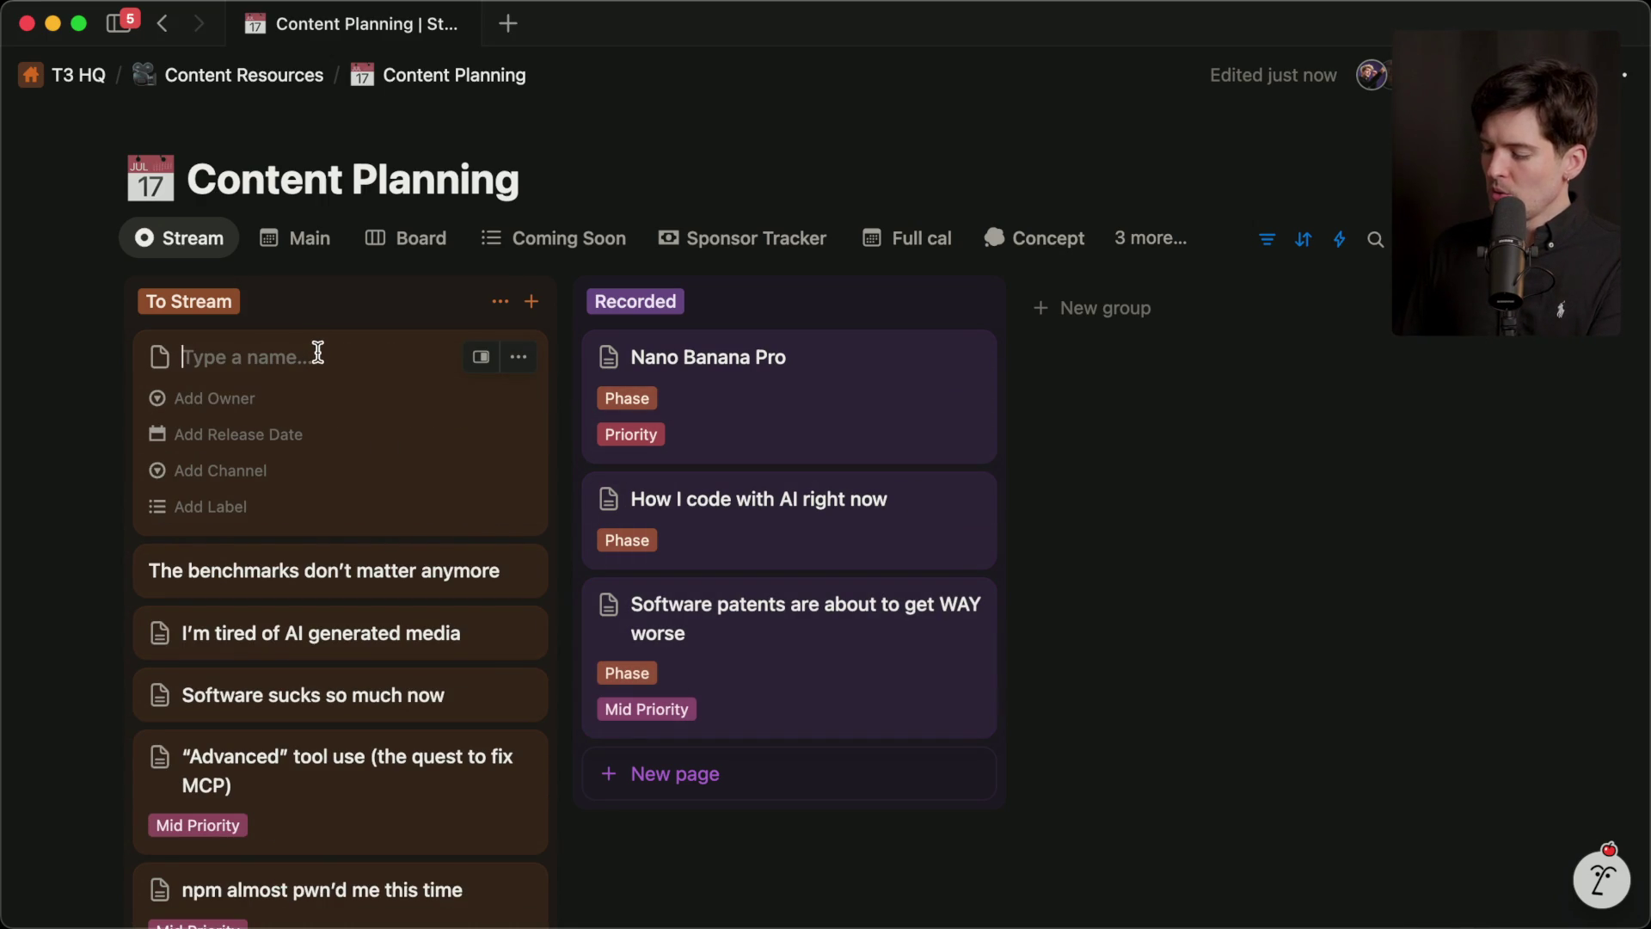
Title the new card 'gpt-5.1 vs gemini 3 pro vs opus 4.5' and move the npm card to the top.
type("G")
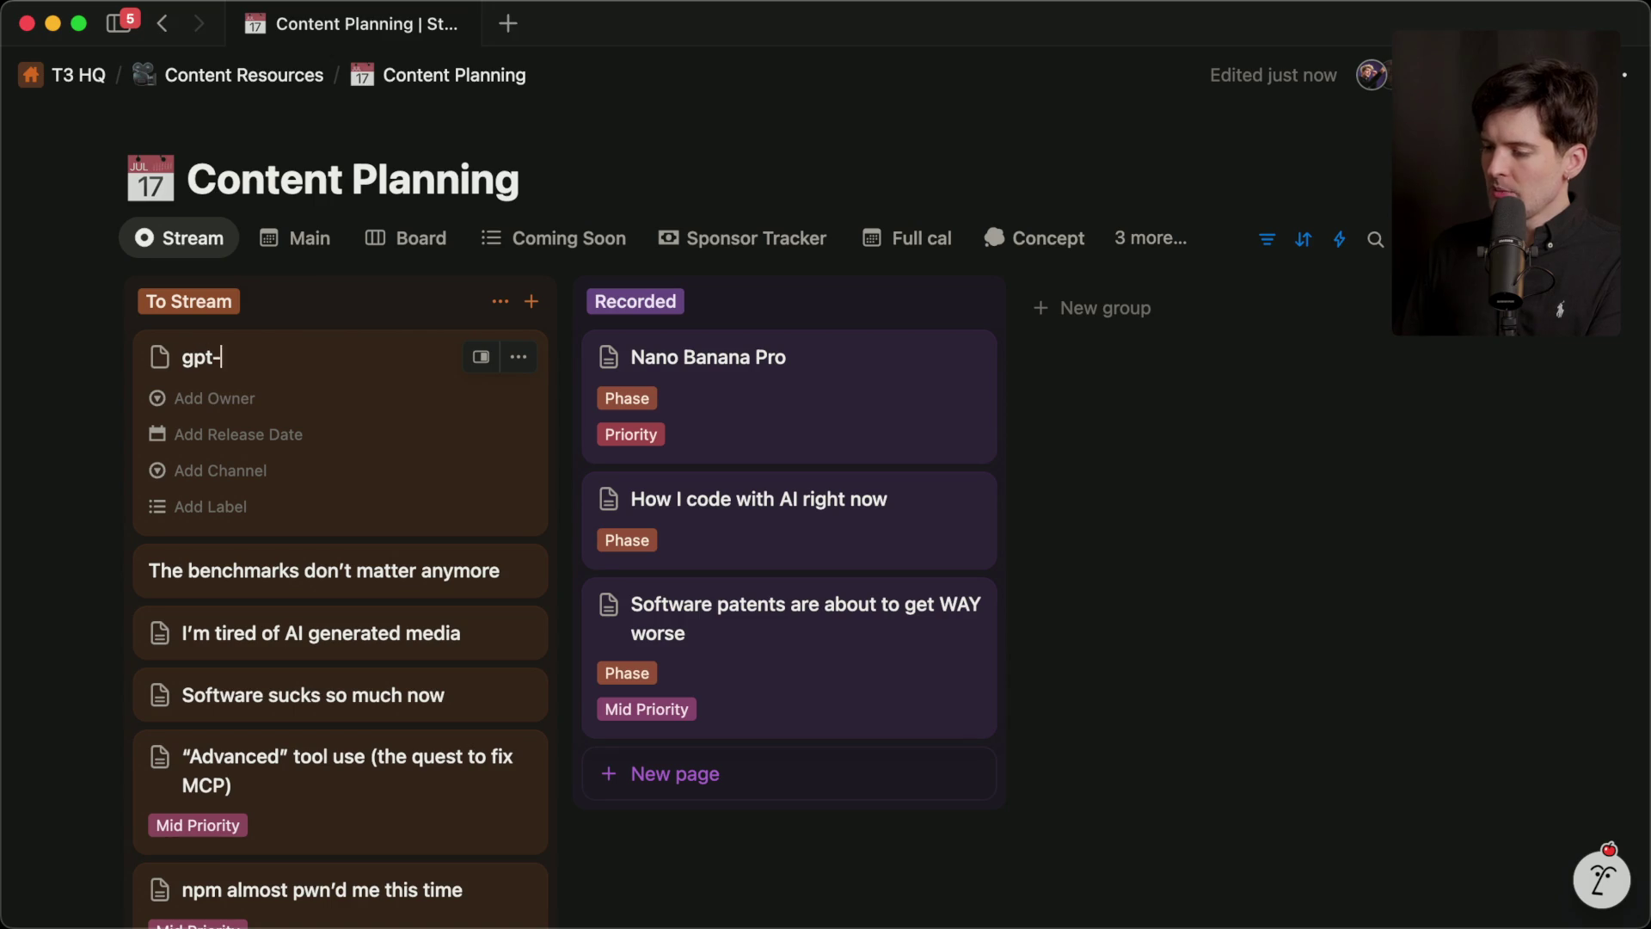
type("gemin")
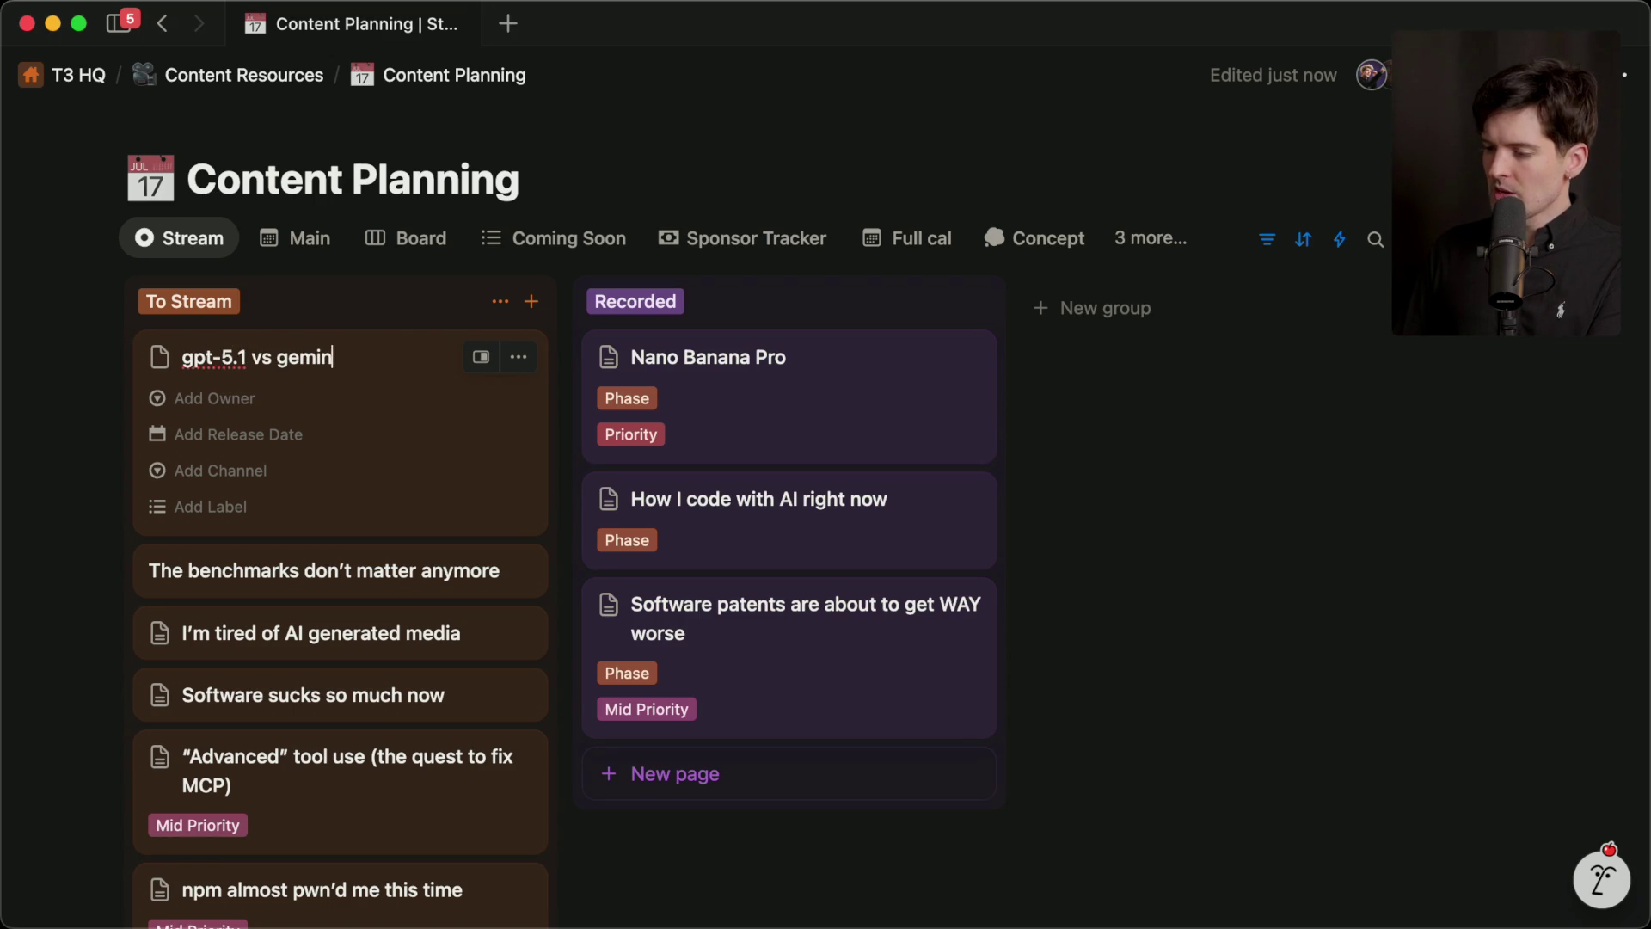
type("i 3 pro vs opus")
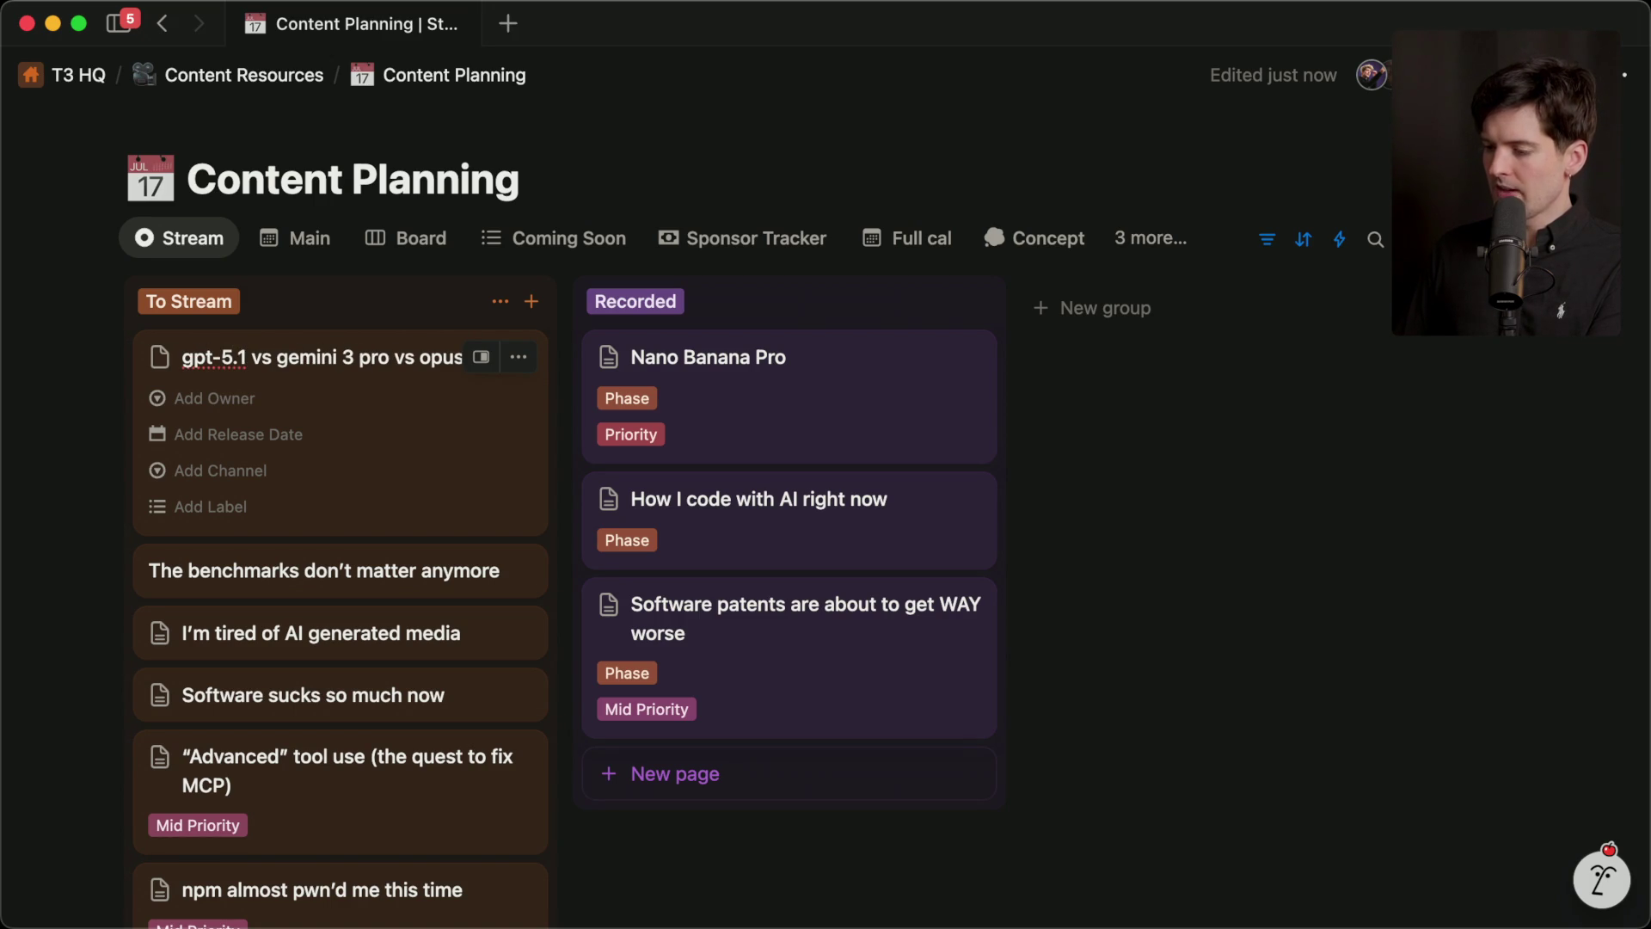
type(" 4.5")
key("Return")
key("Escape")
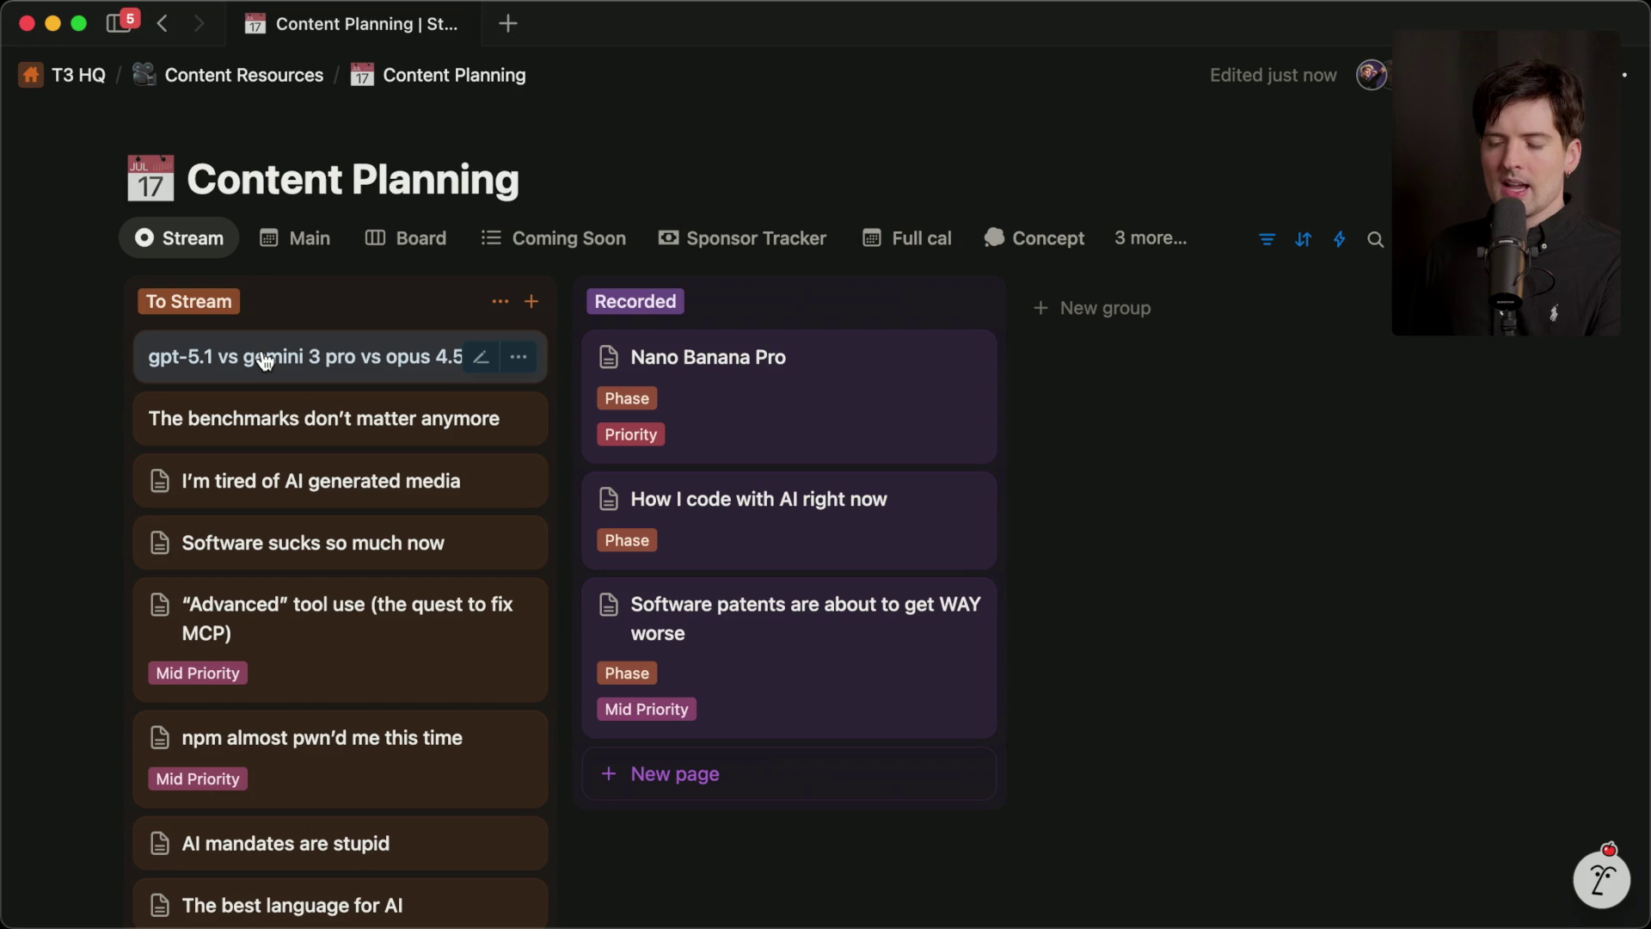
left_click_drag(240, 733, 268, 352)
Place Advanced tool use above gpt-5.1 and move Software patents above How I code with AI.
mouse_move(275, 774)
left_mouse_down()
mouse_move(258, 637)
mouse_move(317, 429)
left_mouse_up()
left_click_drag(760, 685, 768, 503)
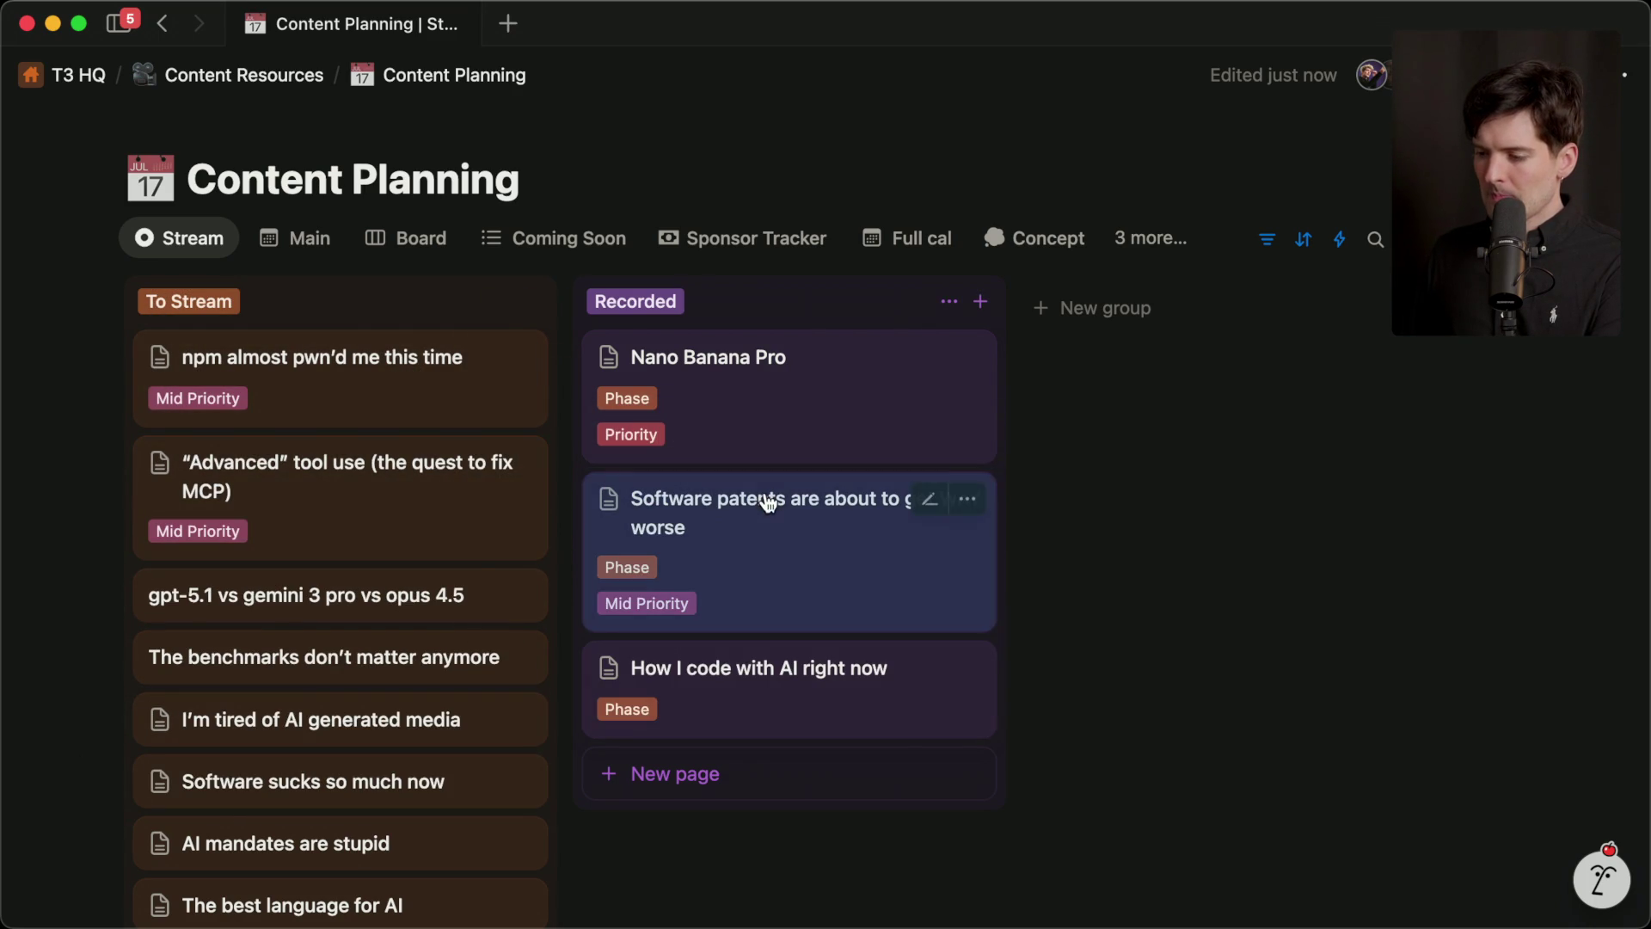
left_click(740, 434, "shift")
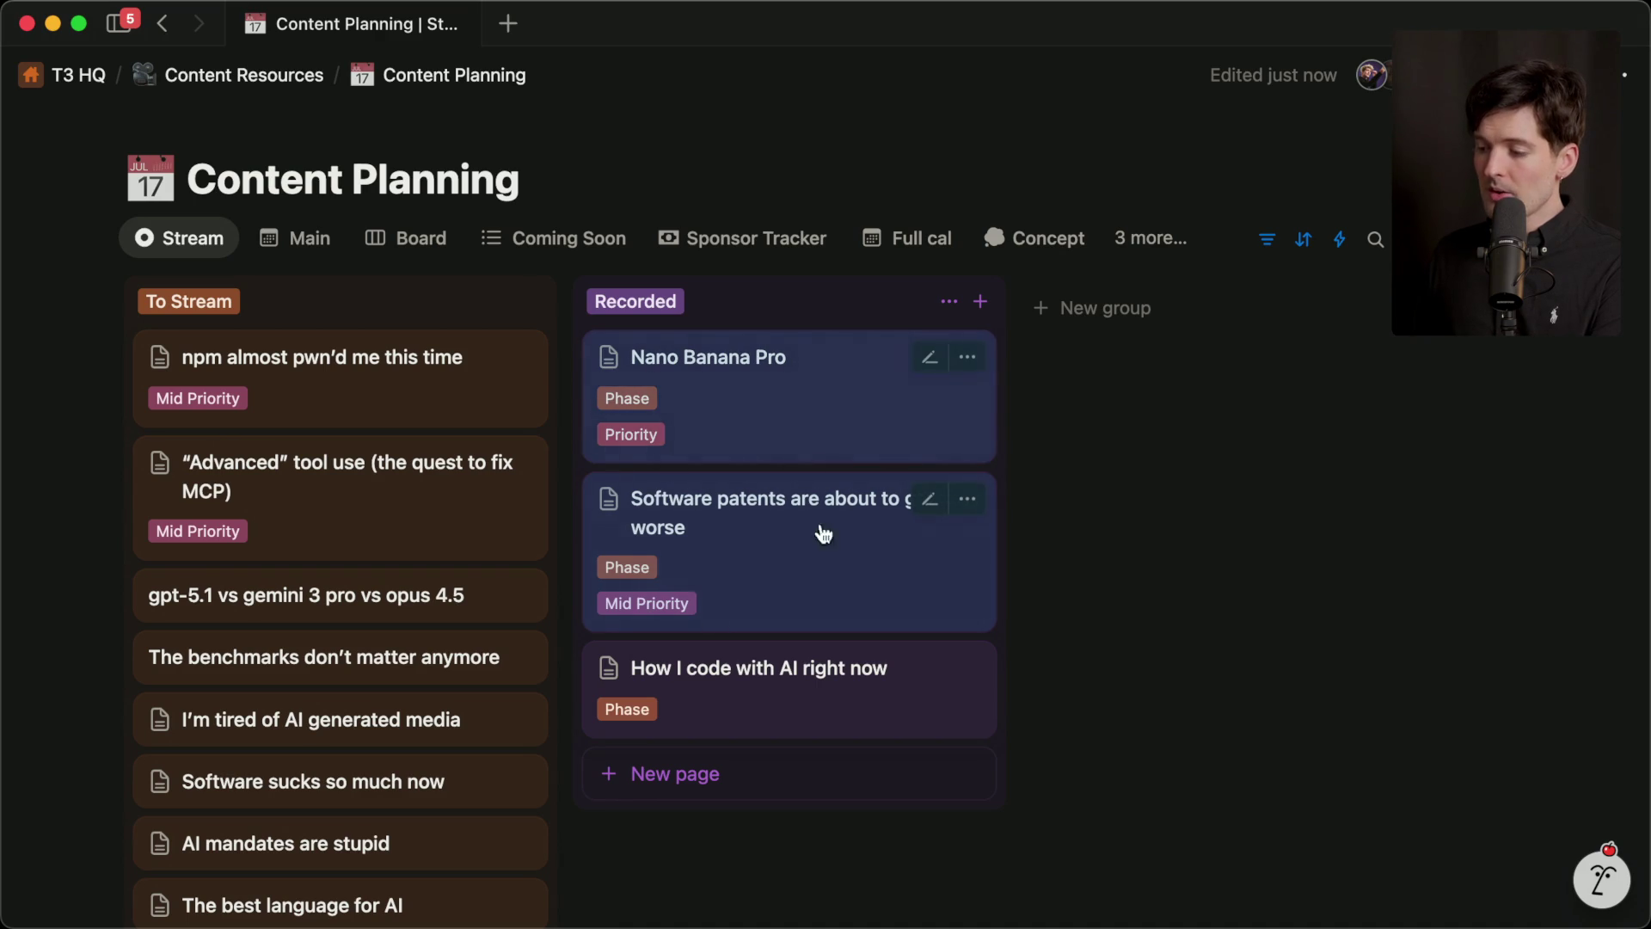
left_click(1077, 559)
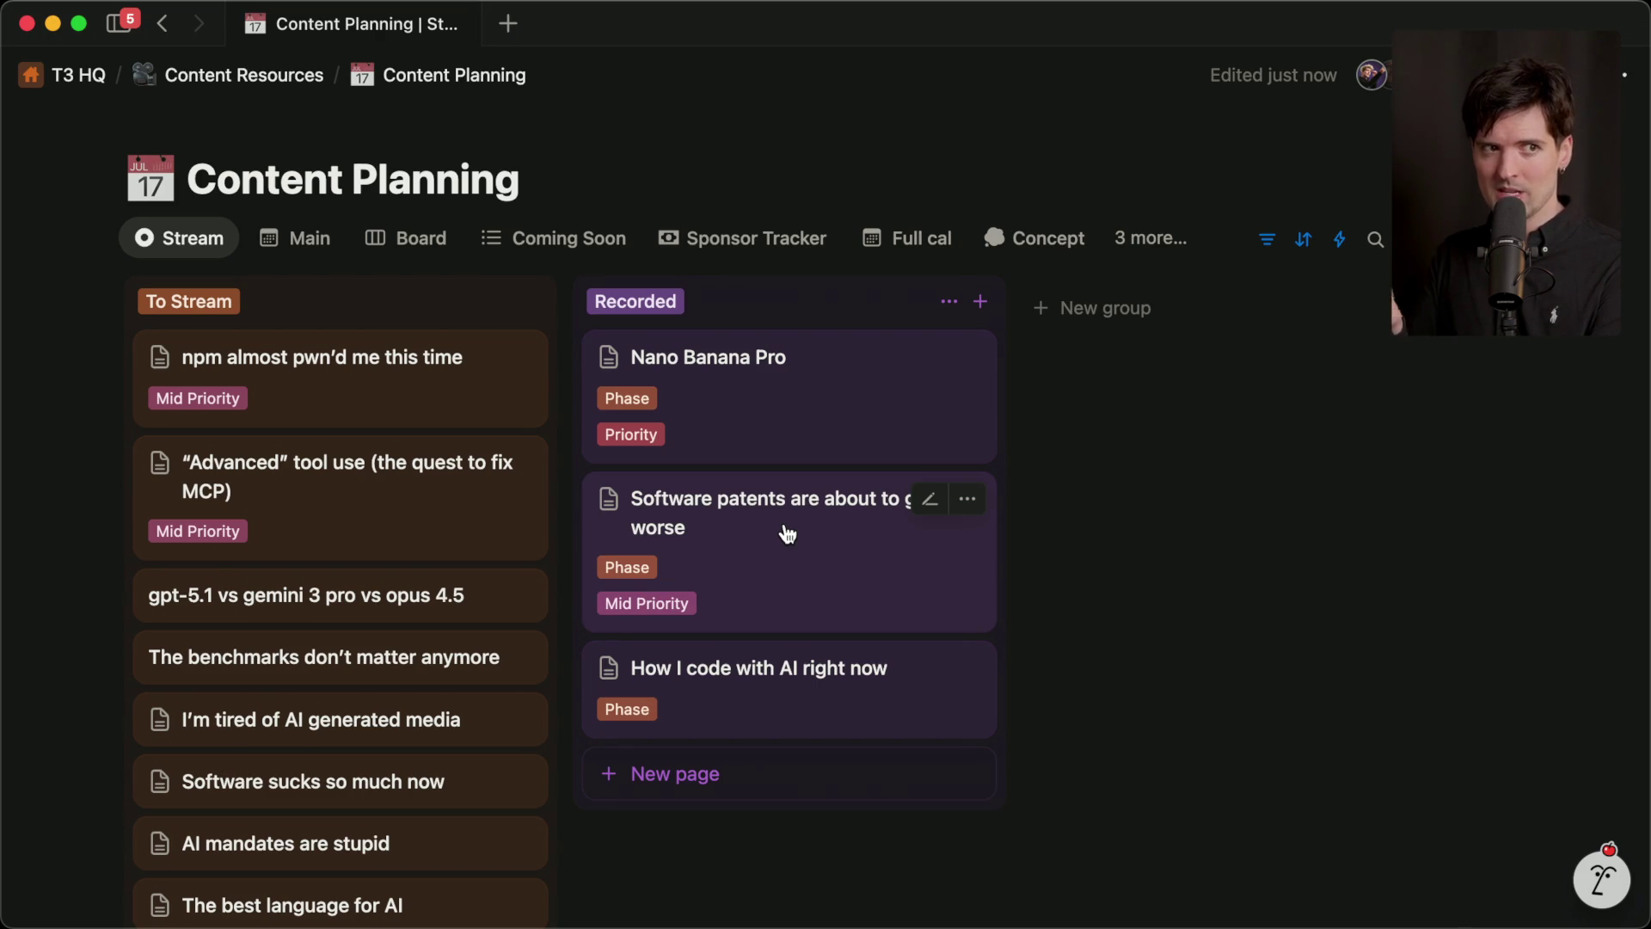
Set the gpt-5.1 vs gemini 3 pro vs opus 4.5 card's Label to Mid Priority.
left_click(320, 599)
left_click(921, 589)
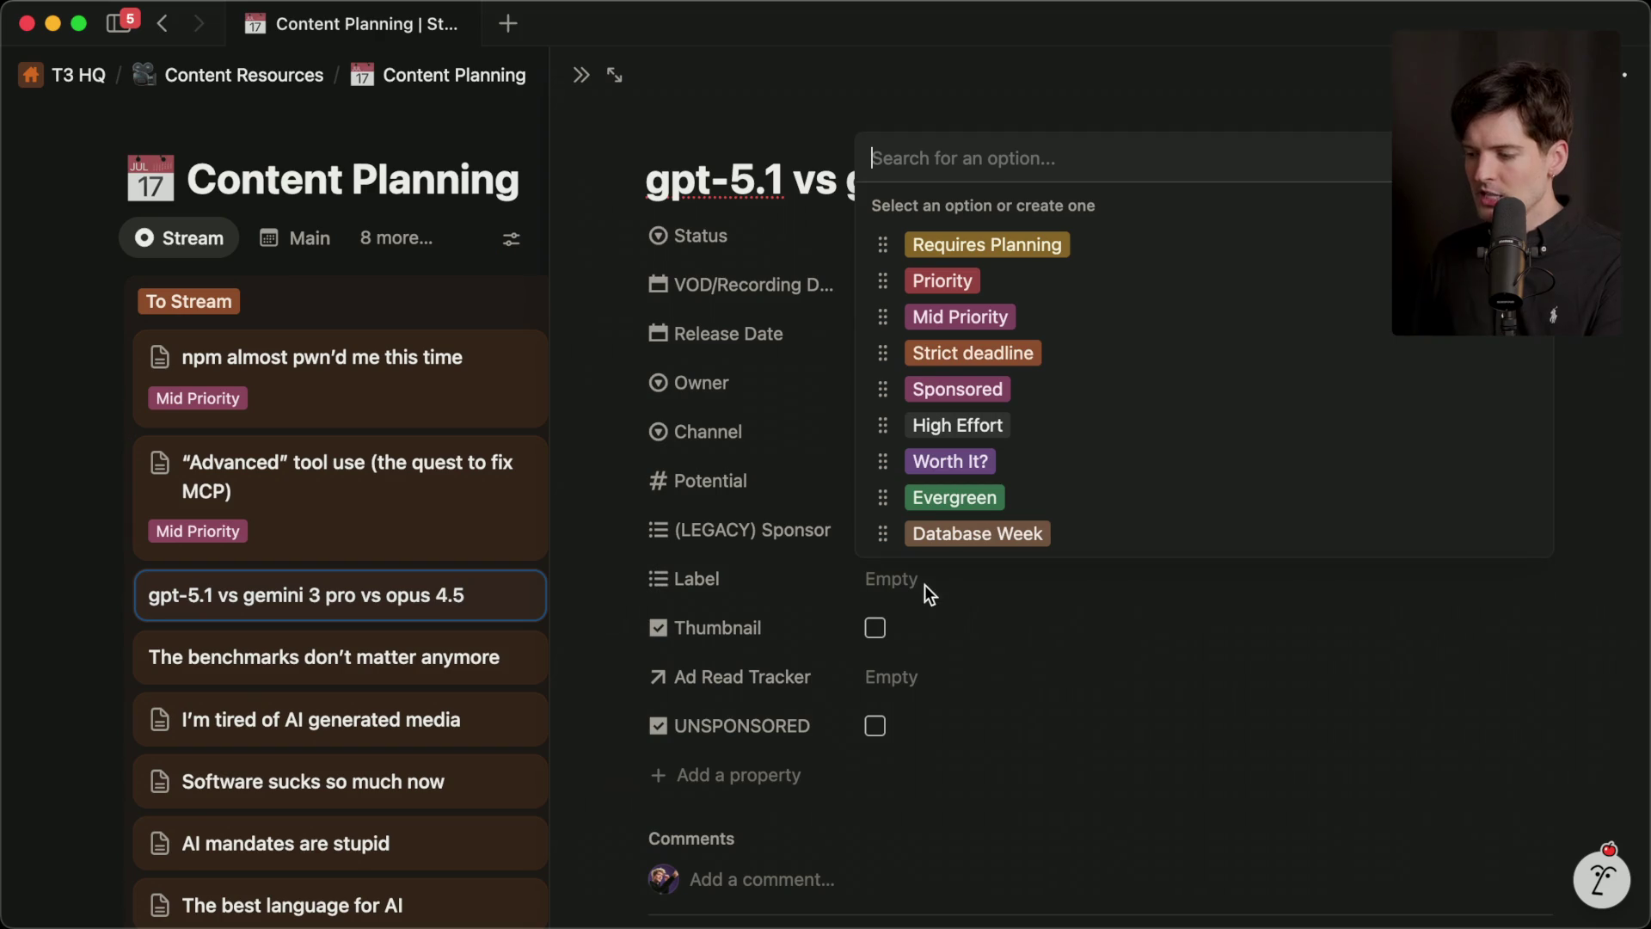
left_click(962, 317)
key("Escape")
key("Escape")
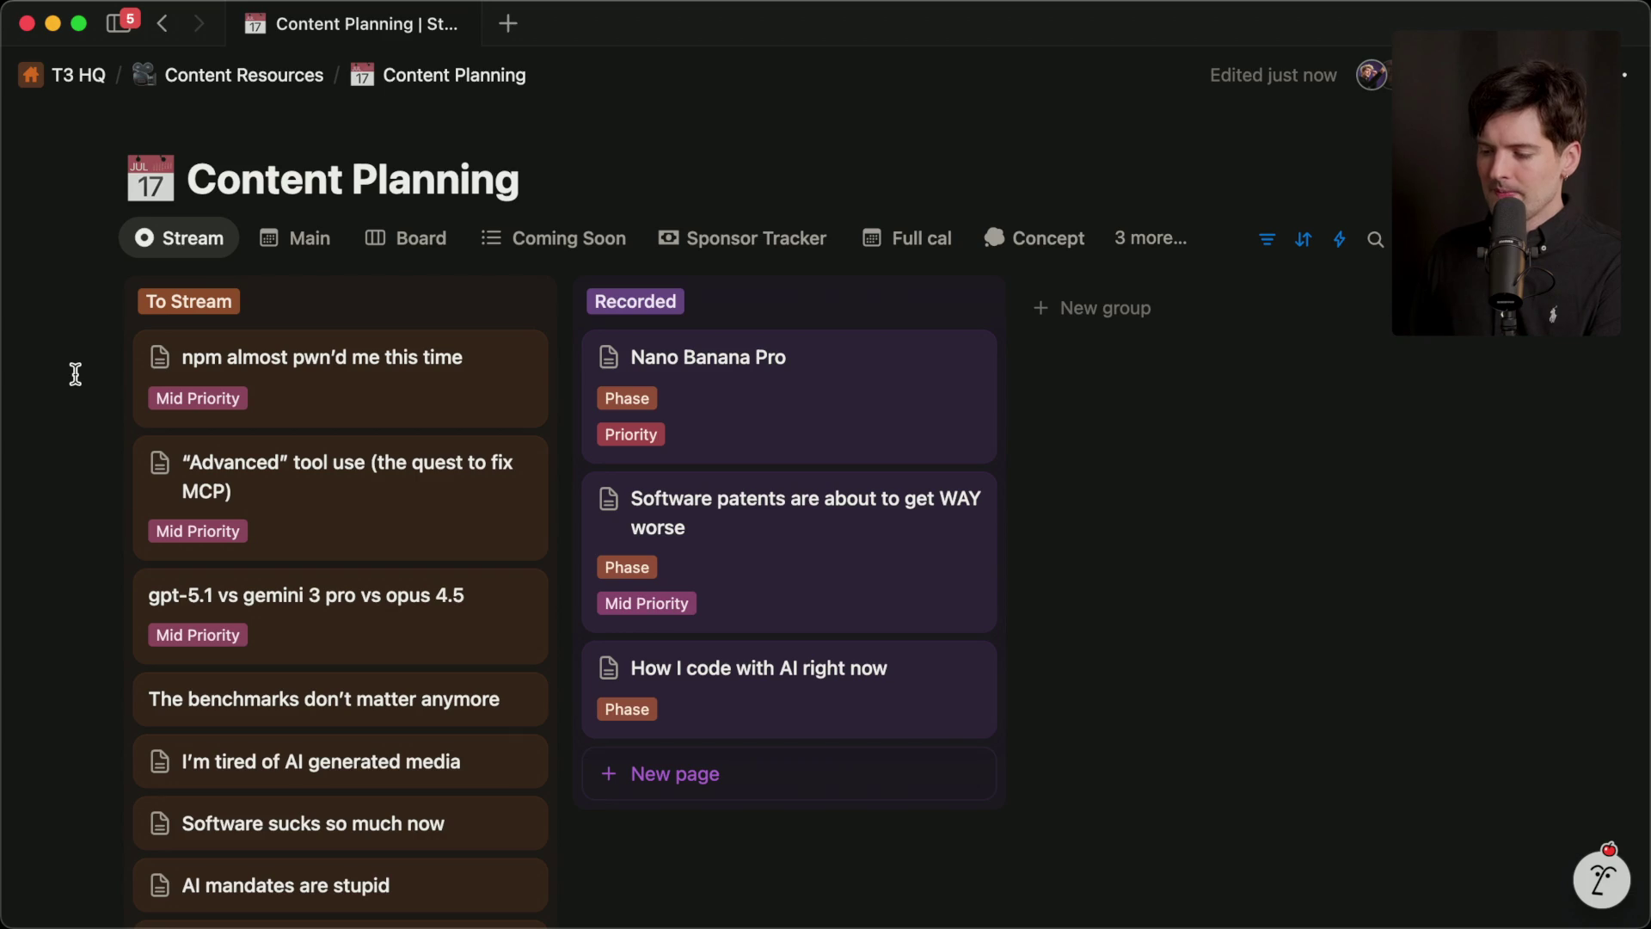
Check the To Stream column, then switch to the Twitch Stream Manager window.
scroll(76, 374, "down", 3)
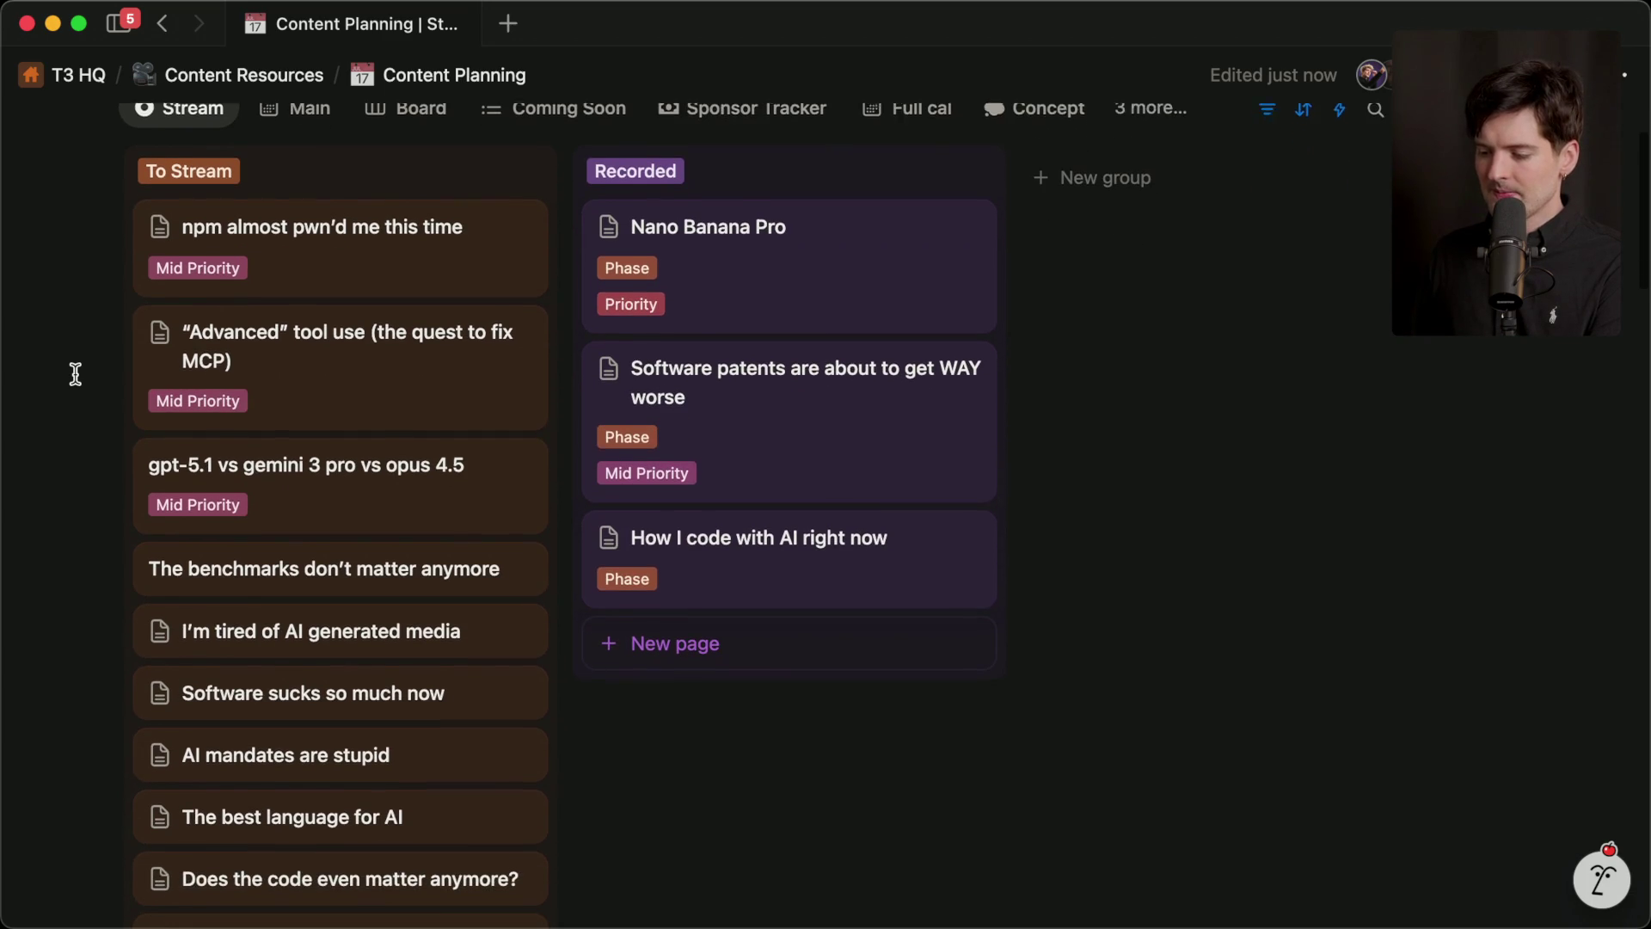
scroll(75, 374, "up", 2)
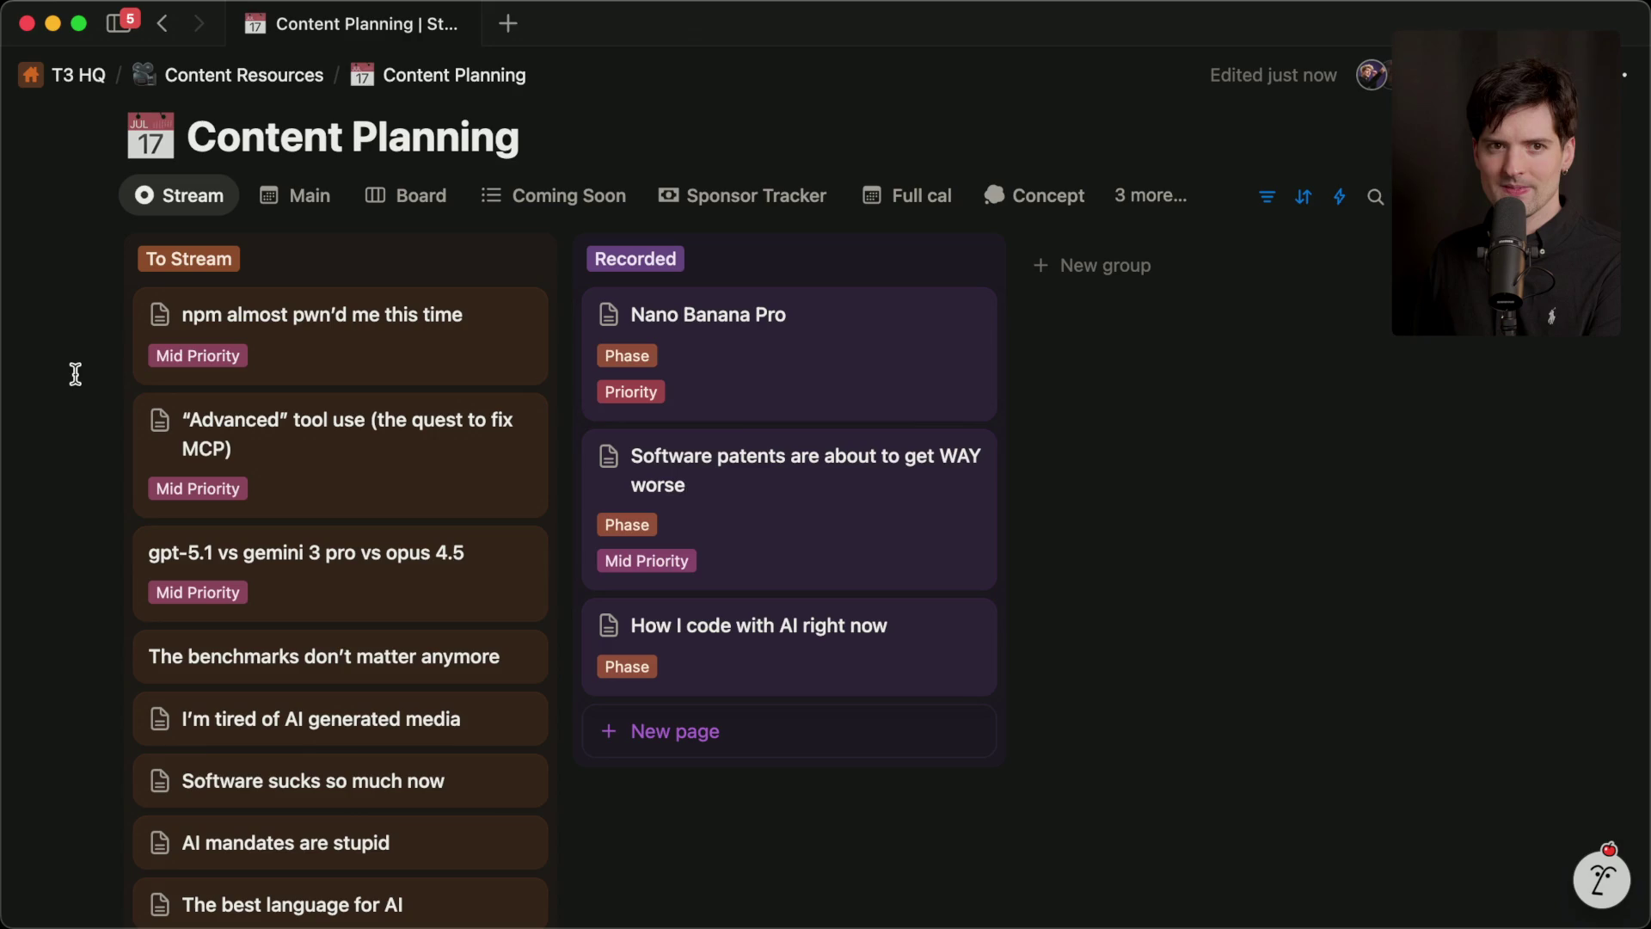
key("super+Tab")
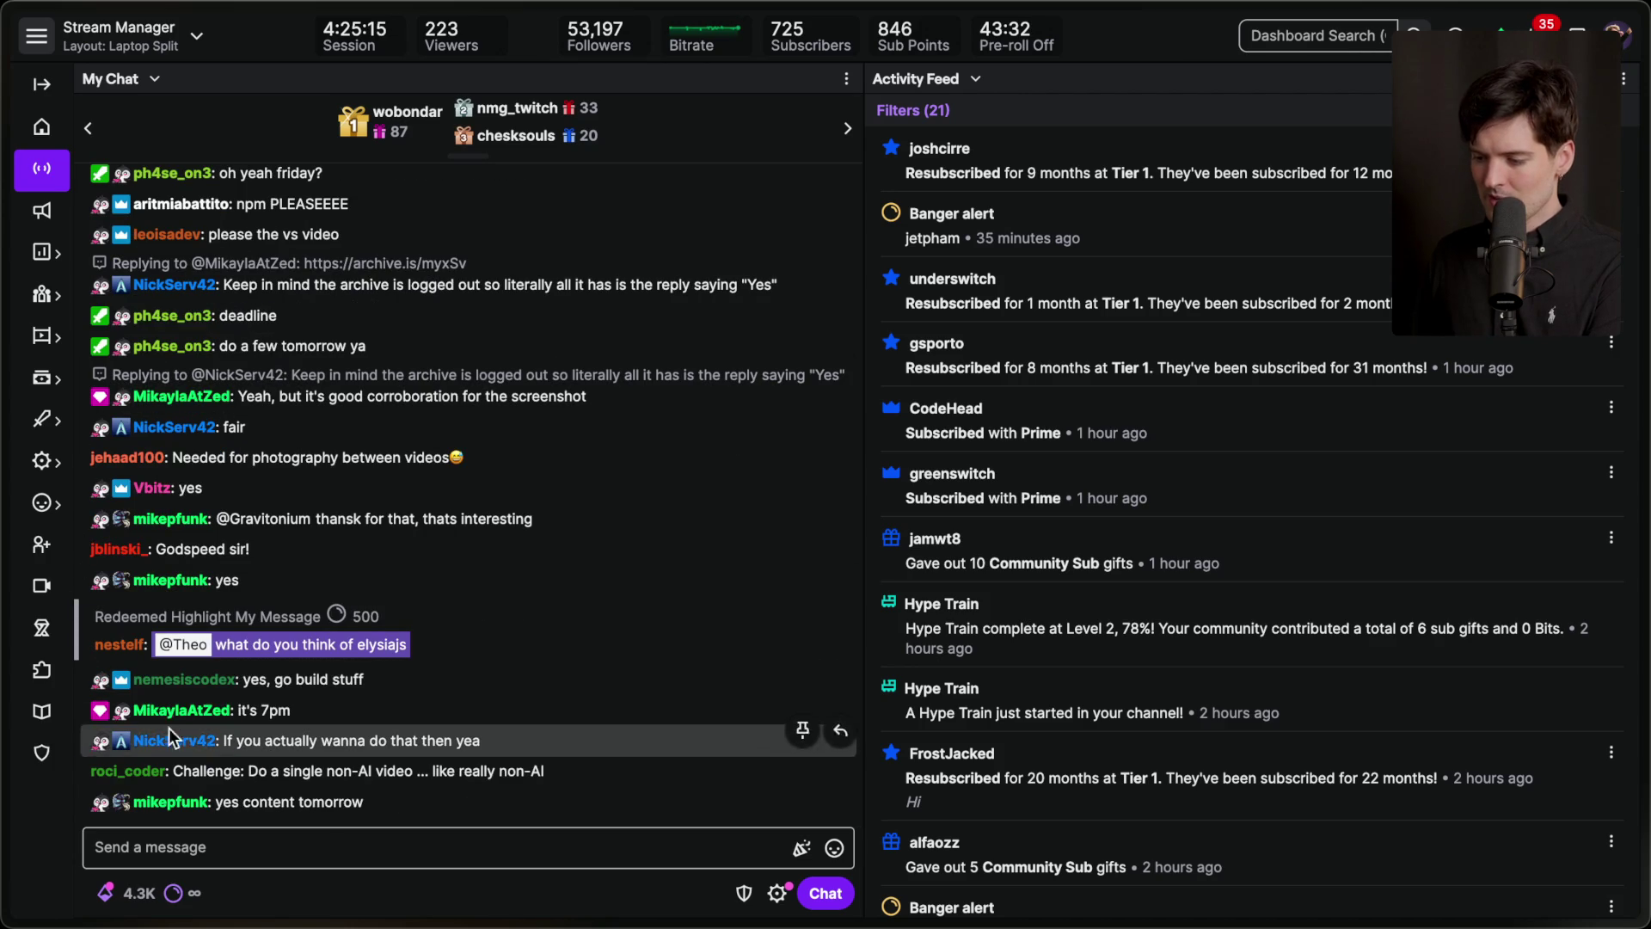
key("ctrl+t")
type("ytou")
key("BackSpace")
key("BackSpace")
key("BackSpace")
type("outube.com/@t3dotgg")
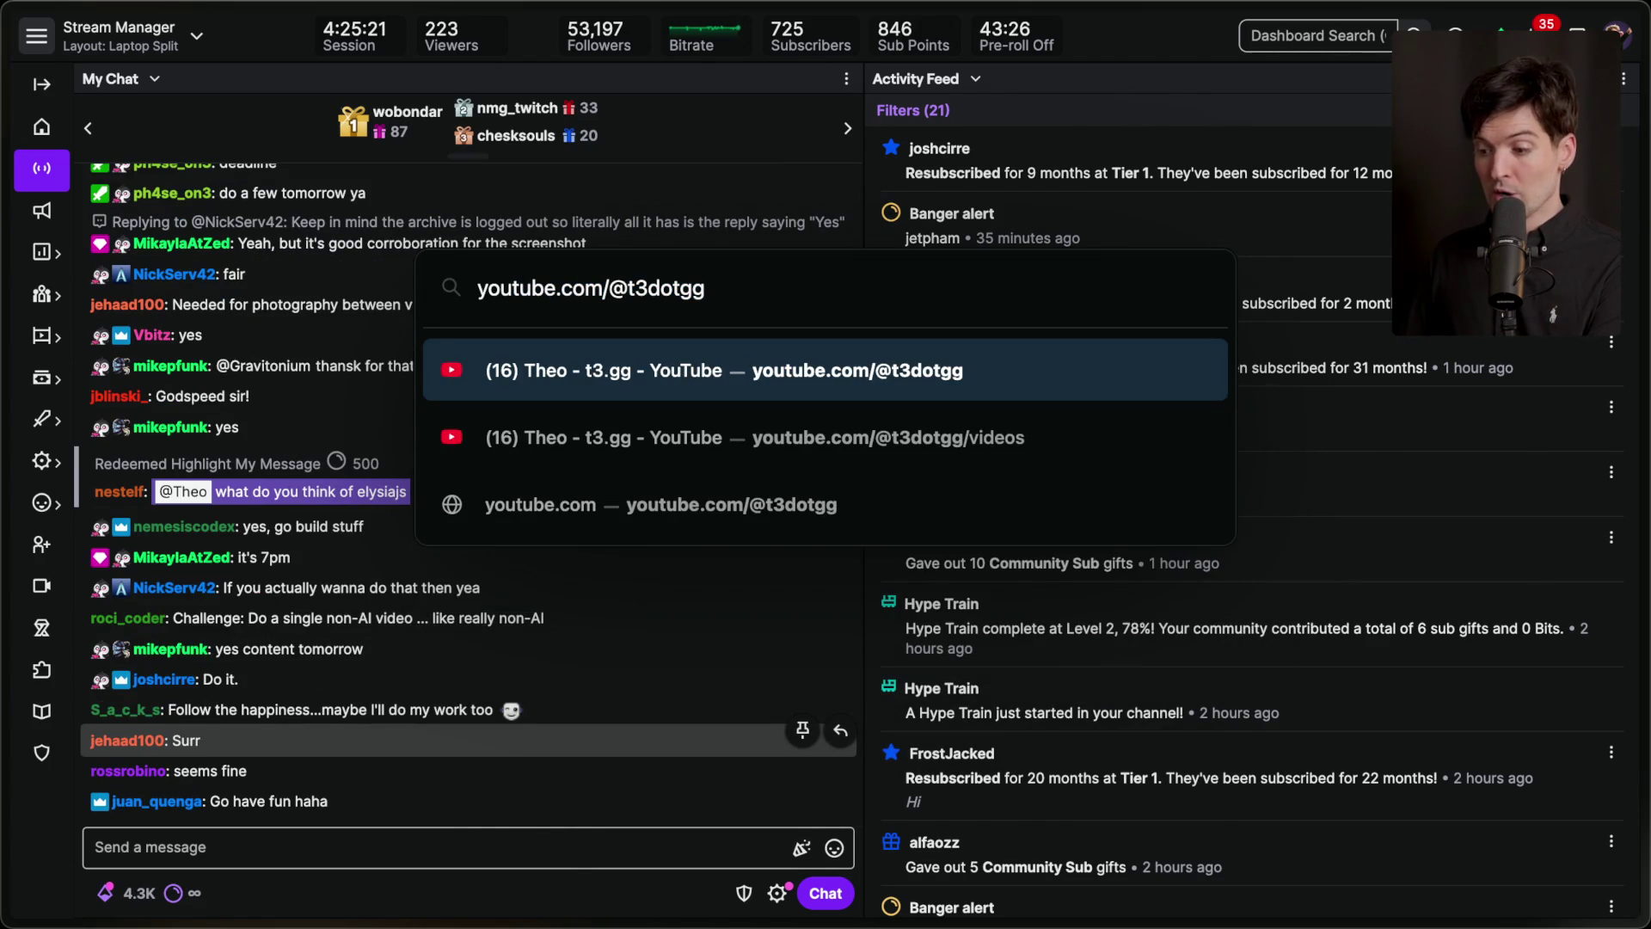
key("Return")
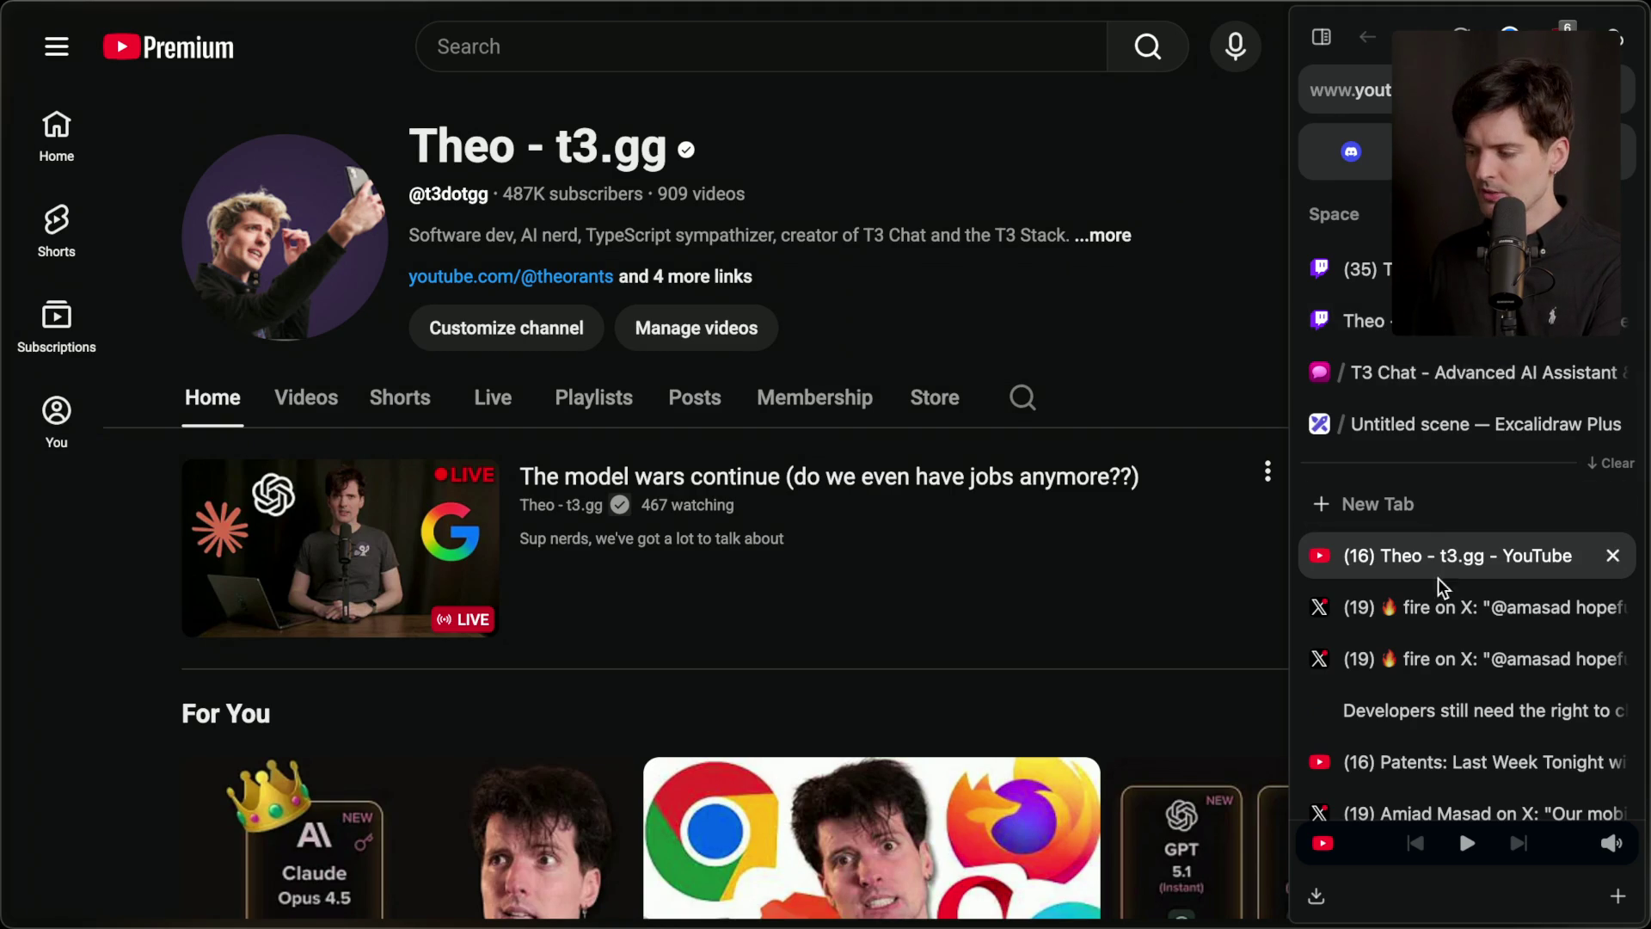
Switch the t3.gg channel to its Videos tab and clear an accidental text selection.
left_click(299, 406)
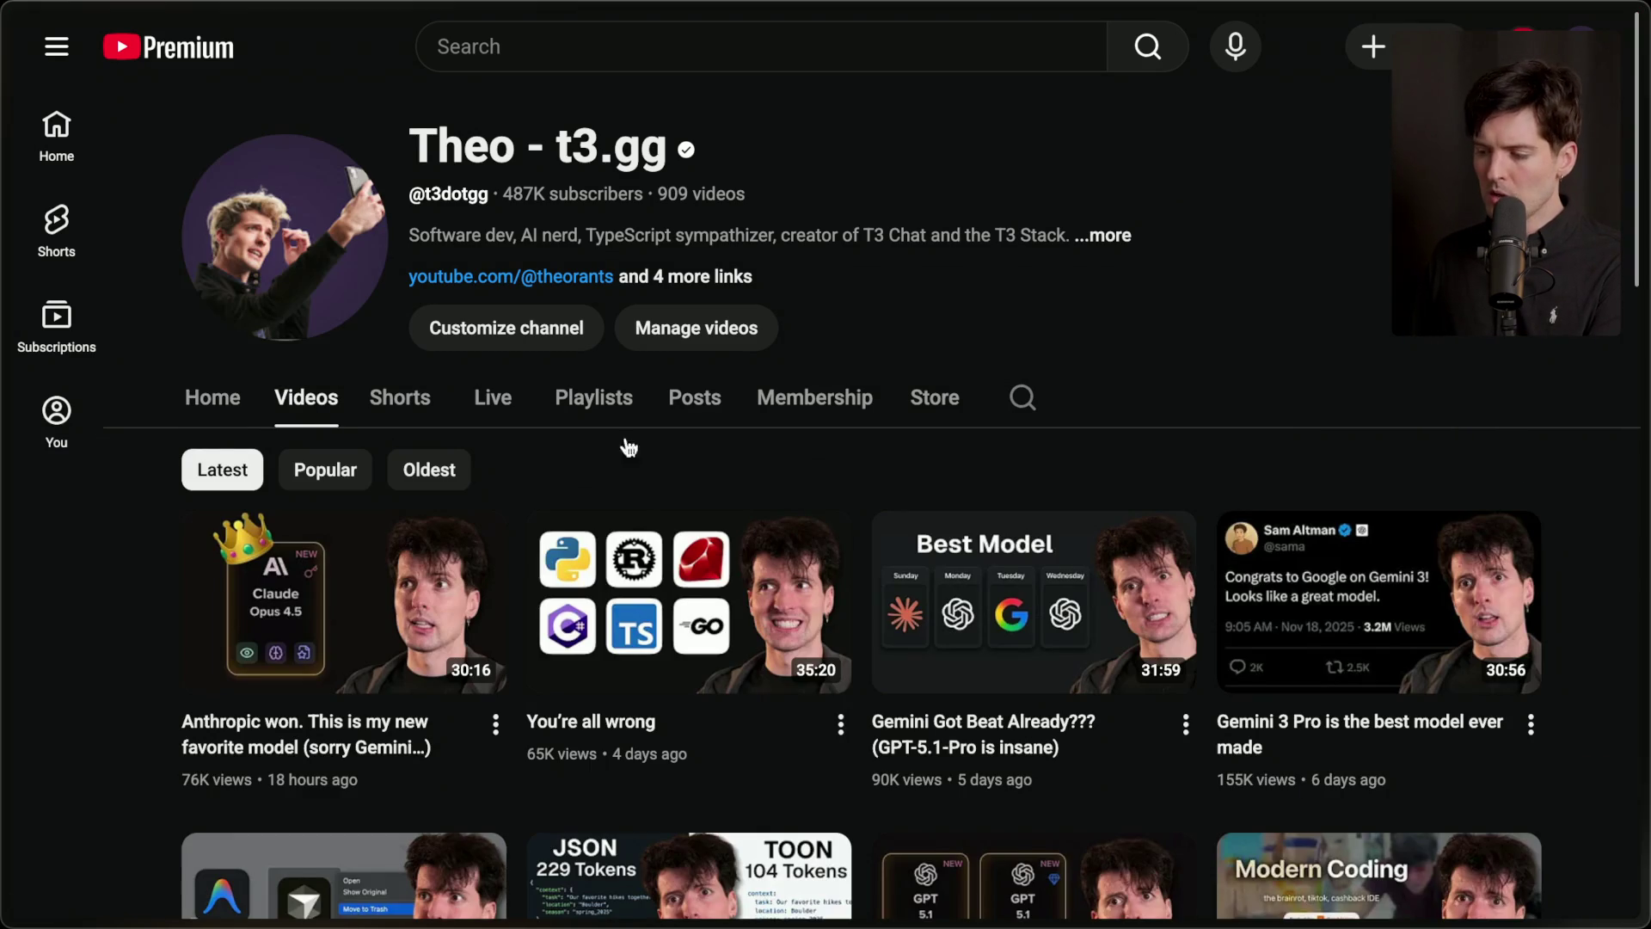
scroll(687, 471, "down", 2)
mouse_move(771, 600)
left_mouse_down()
mouse_move(602, 524)
mouse_move(509, 304)
mouse_move(540, 343)
left_mouse_up()
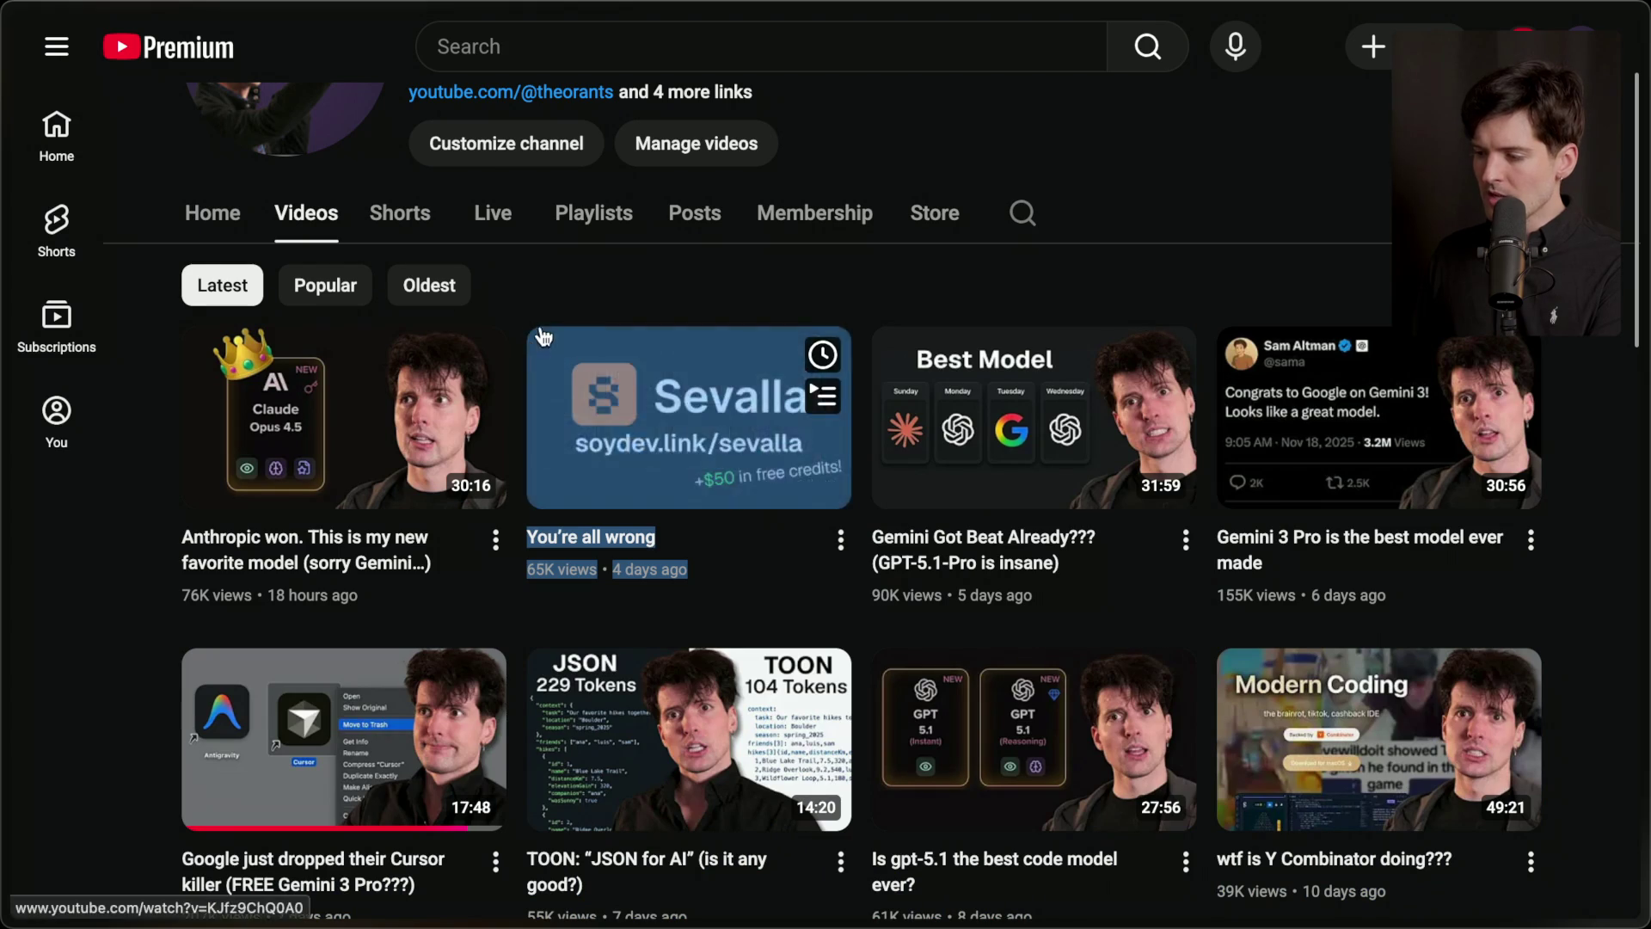
left_click(566, 287)
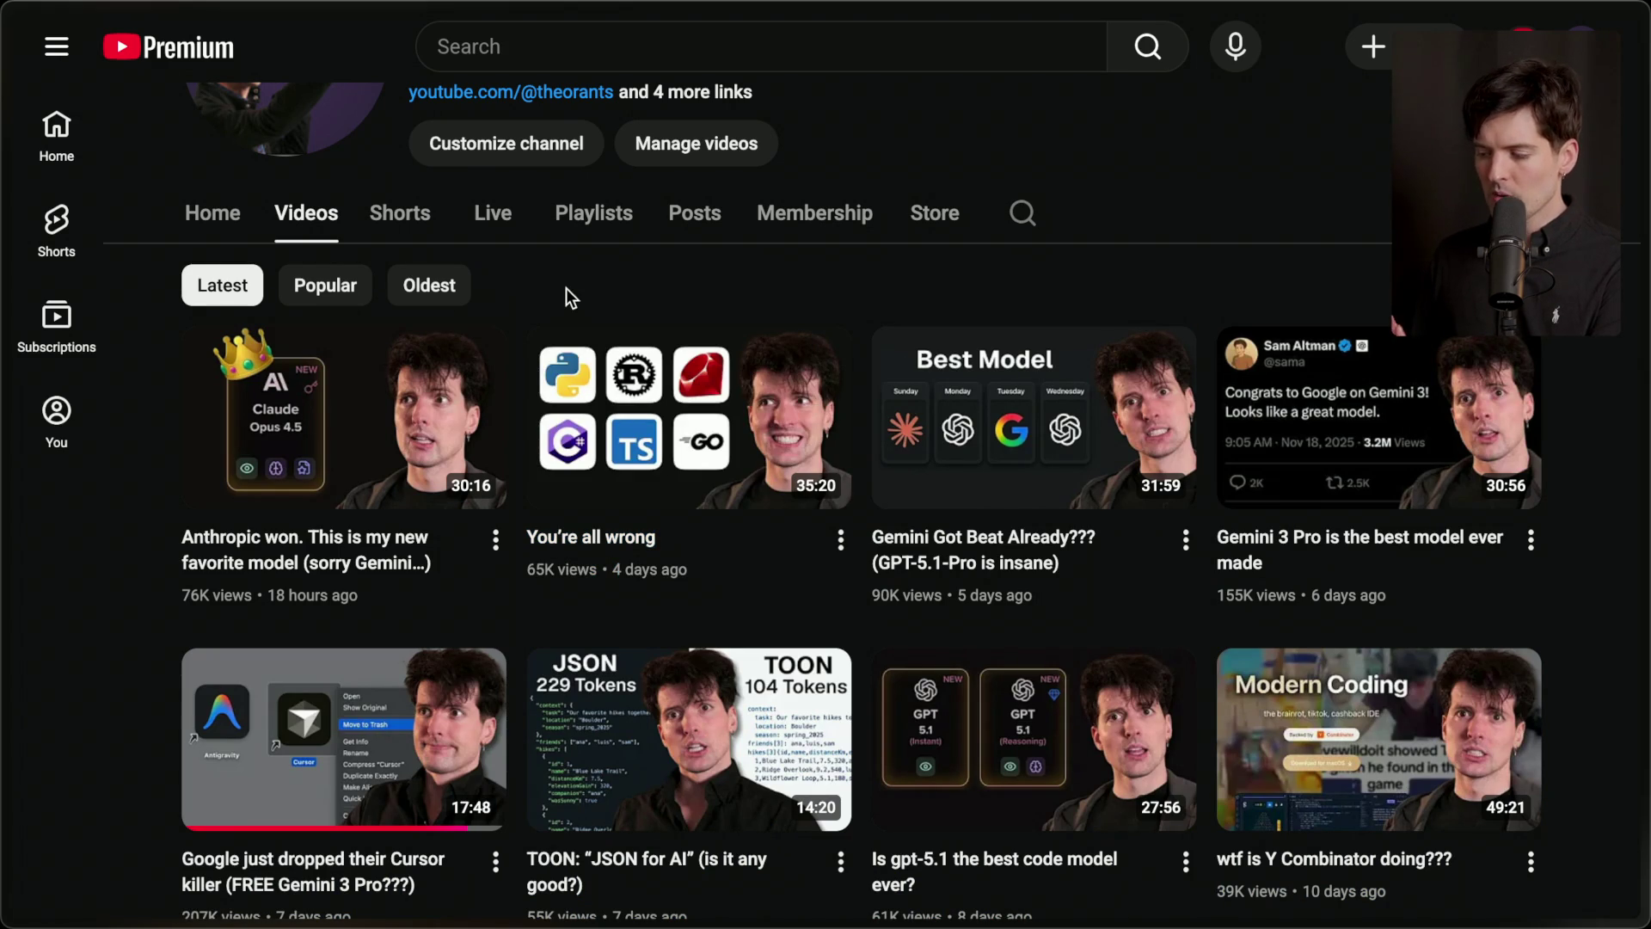
Scroll the video grid, open the React Server Components video, then return to the list.
scroll(566, 287, "down", 7)
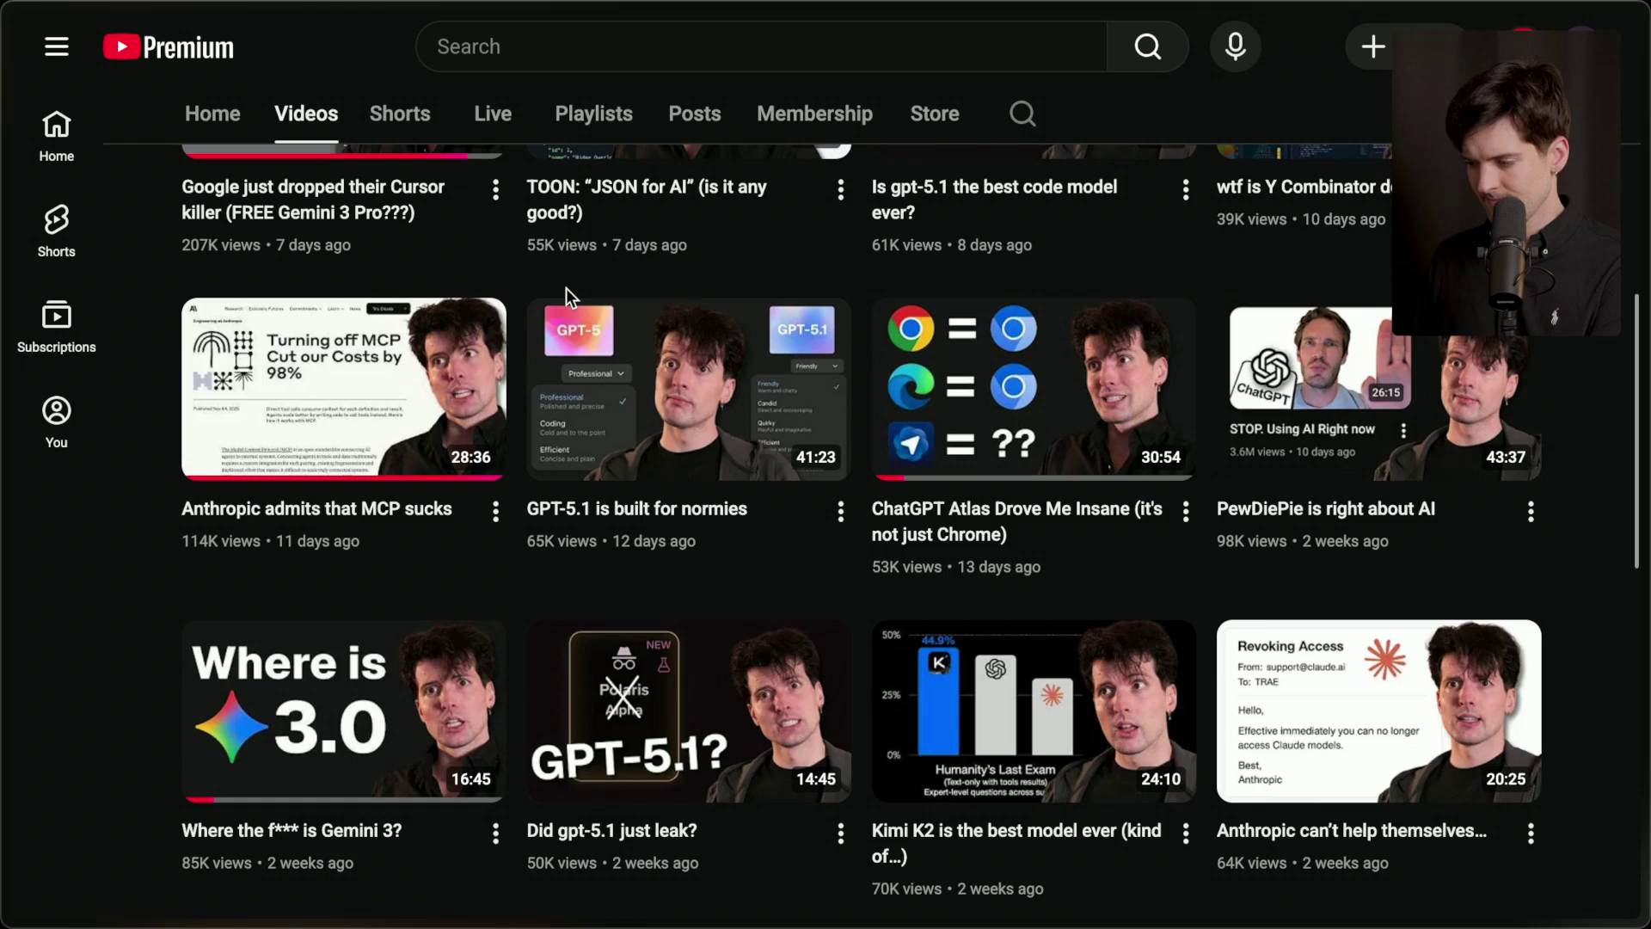
scroll(574, 314, "down", 3)
scroll(571, 310, "down", 2)
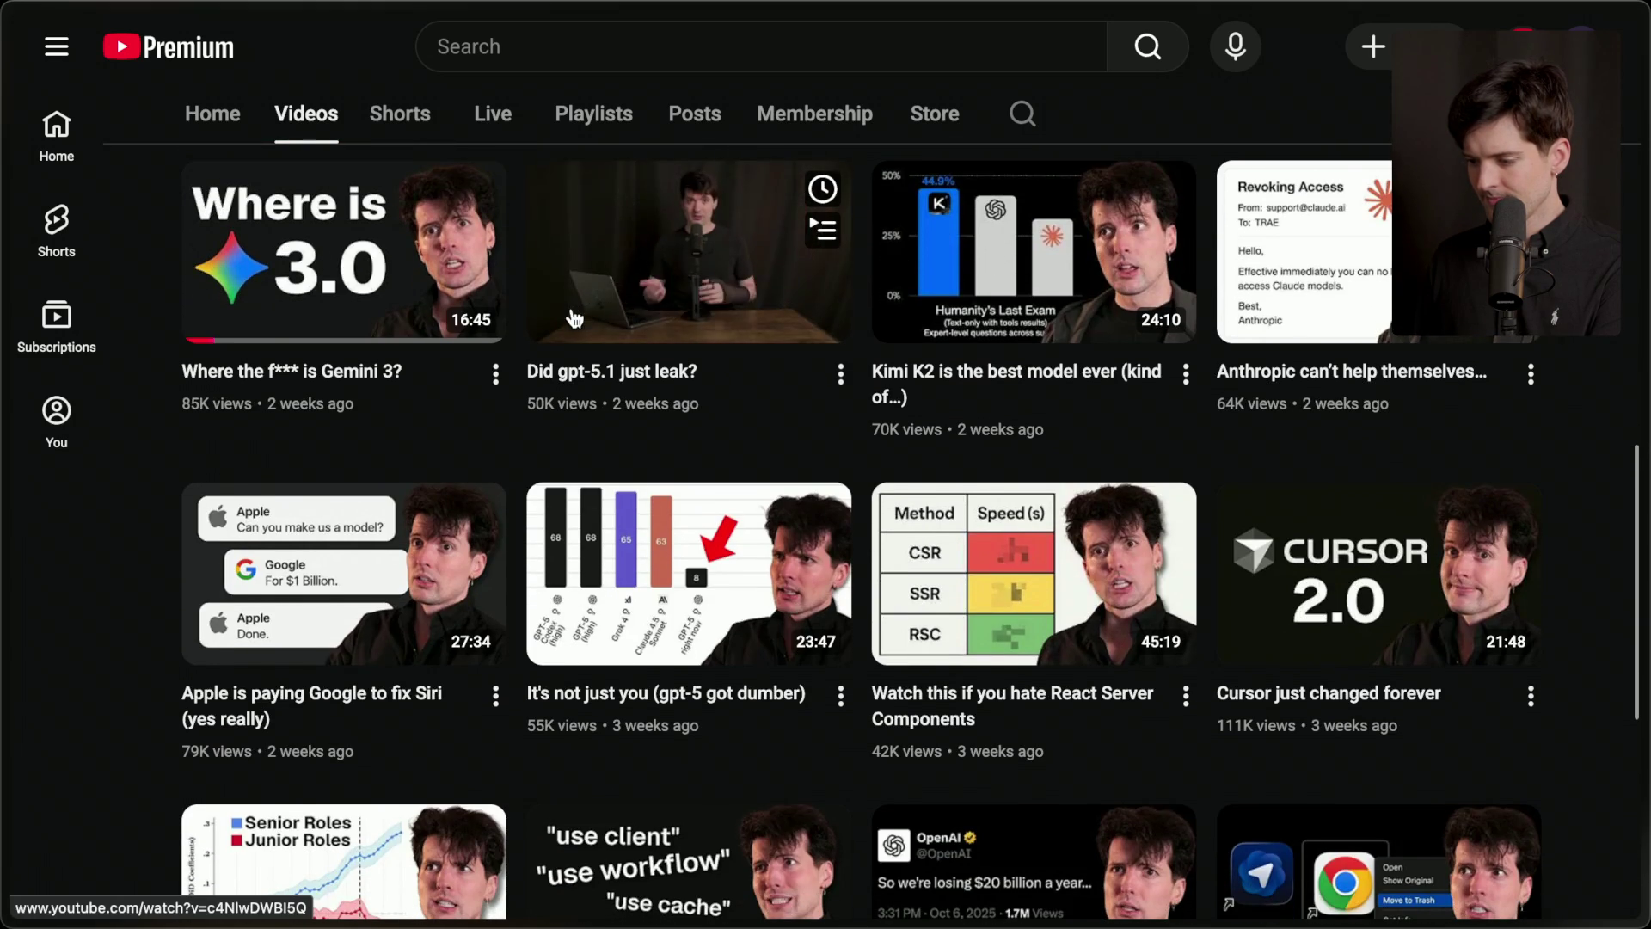
scroll(573, 314, "down", 2)
scroll(575, 314, "down", 2)
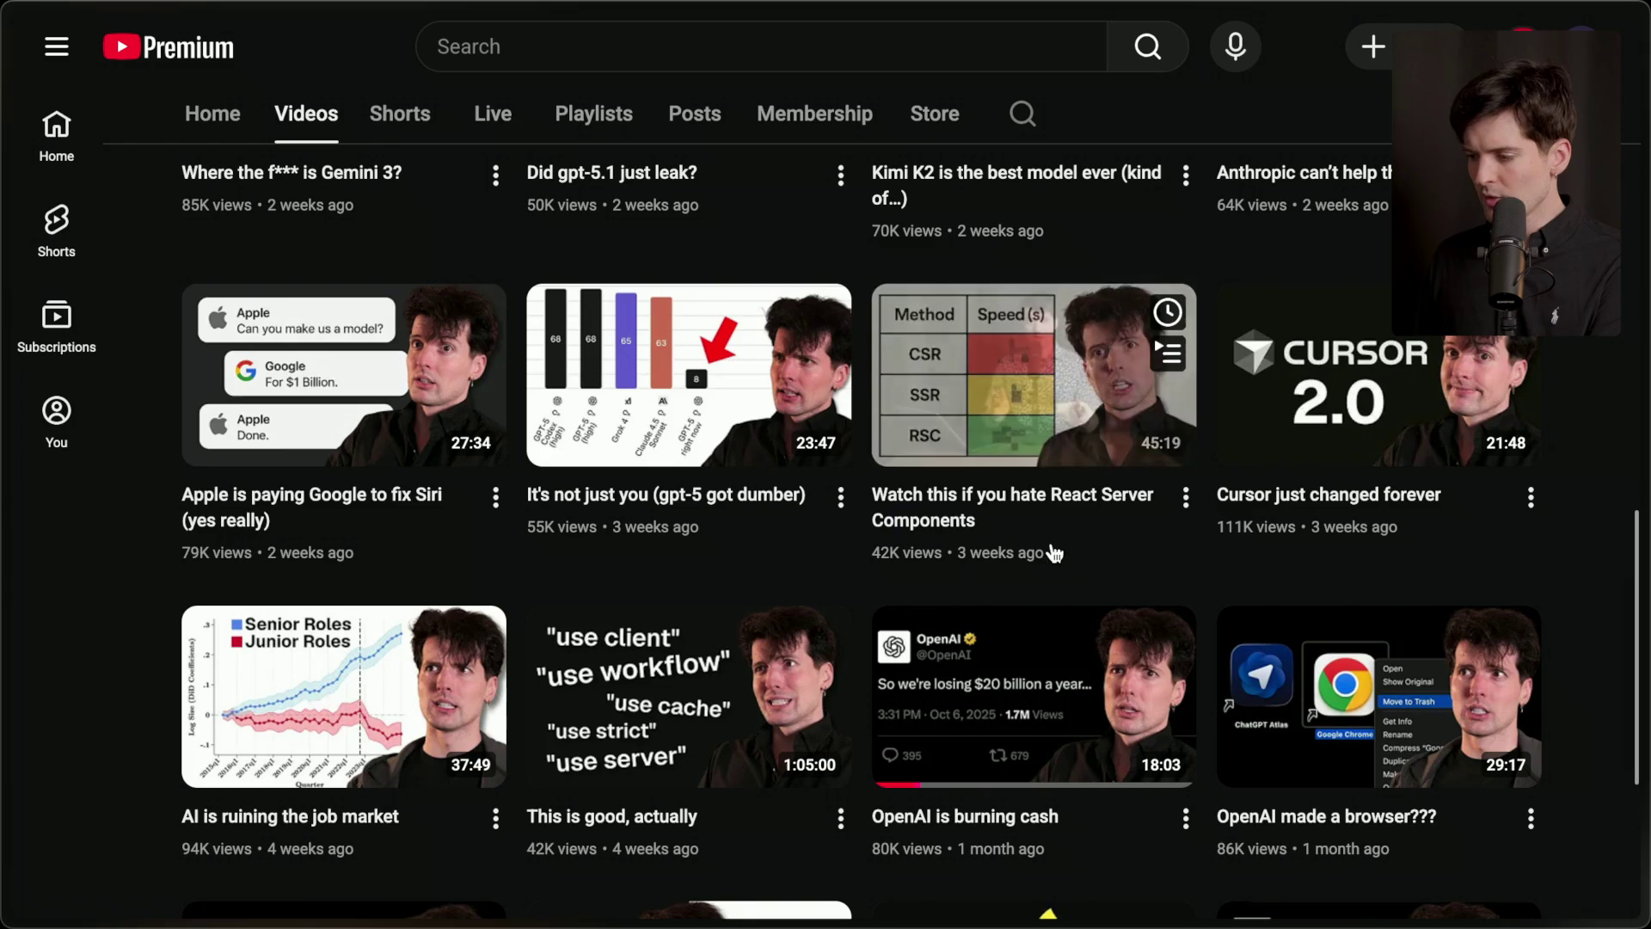
left_click_drag(1087, 559, 909, 486)
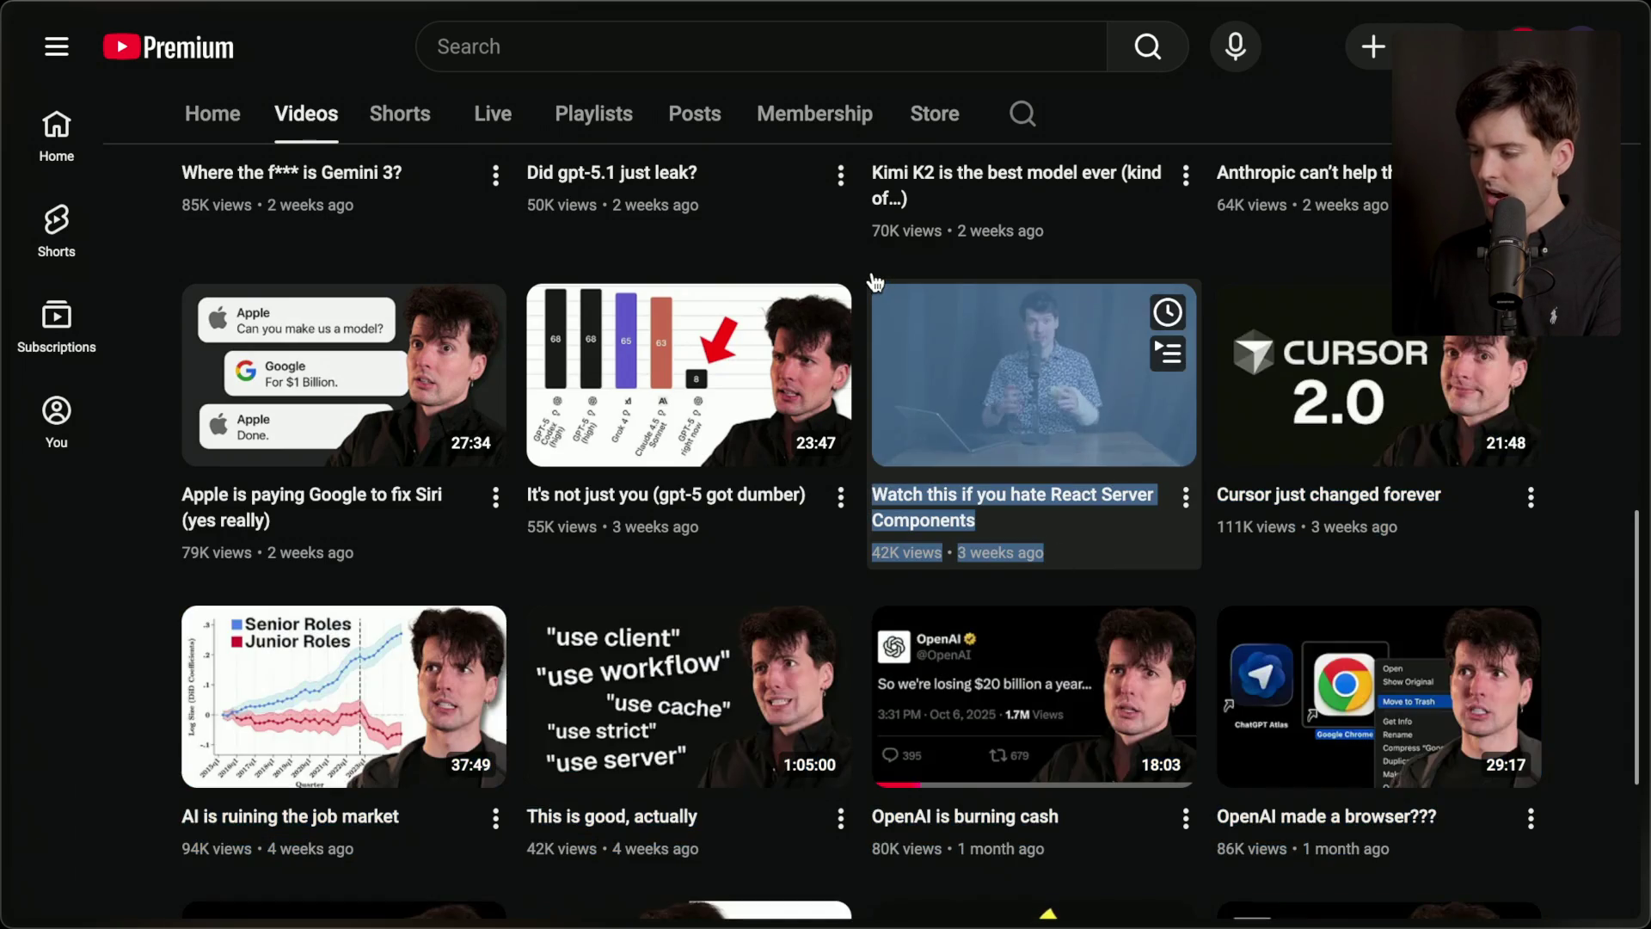
left_click(910, 485)
key("alt+Left")
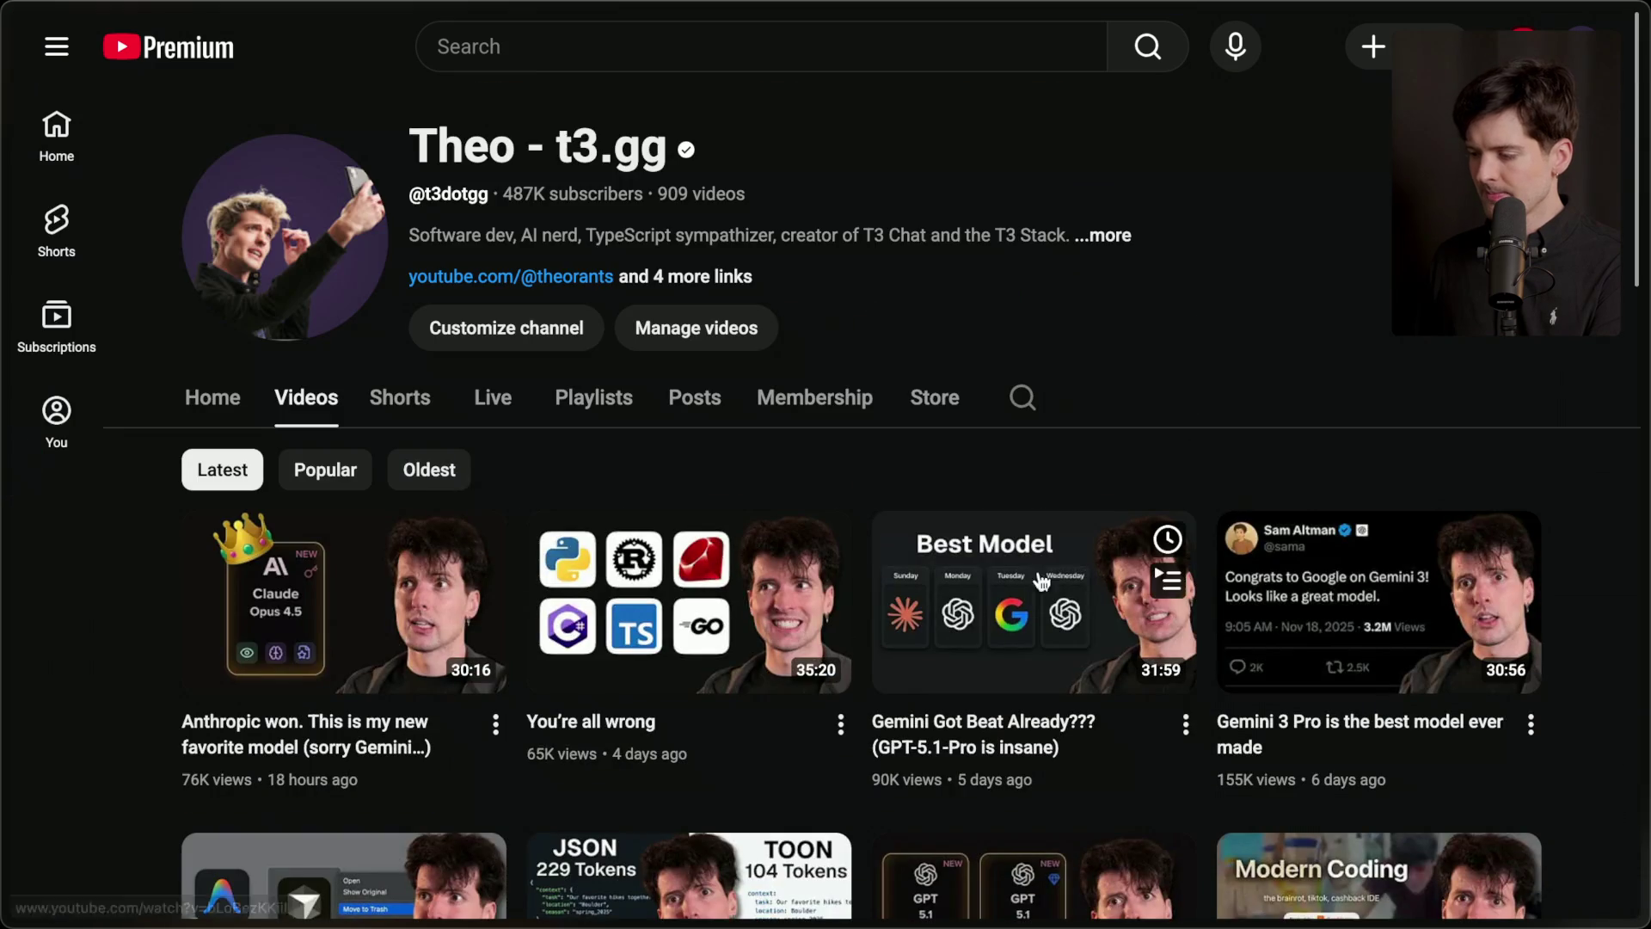
scroll(1016, 595, "down", 8)
scroll(1016, 595, "down", 4)
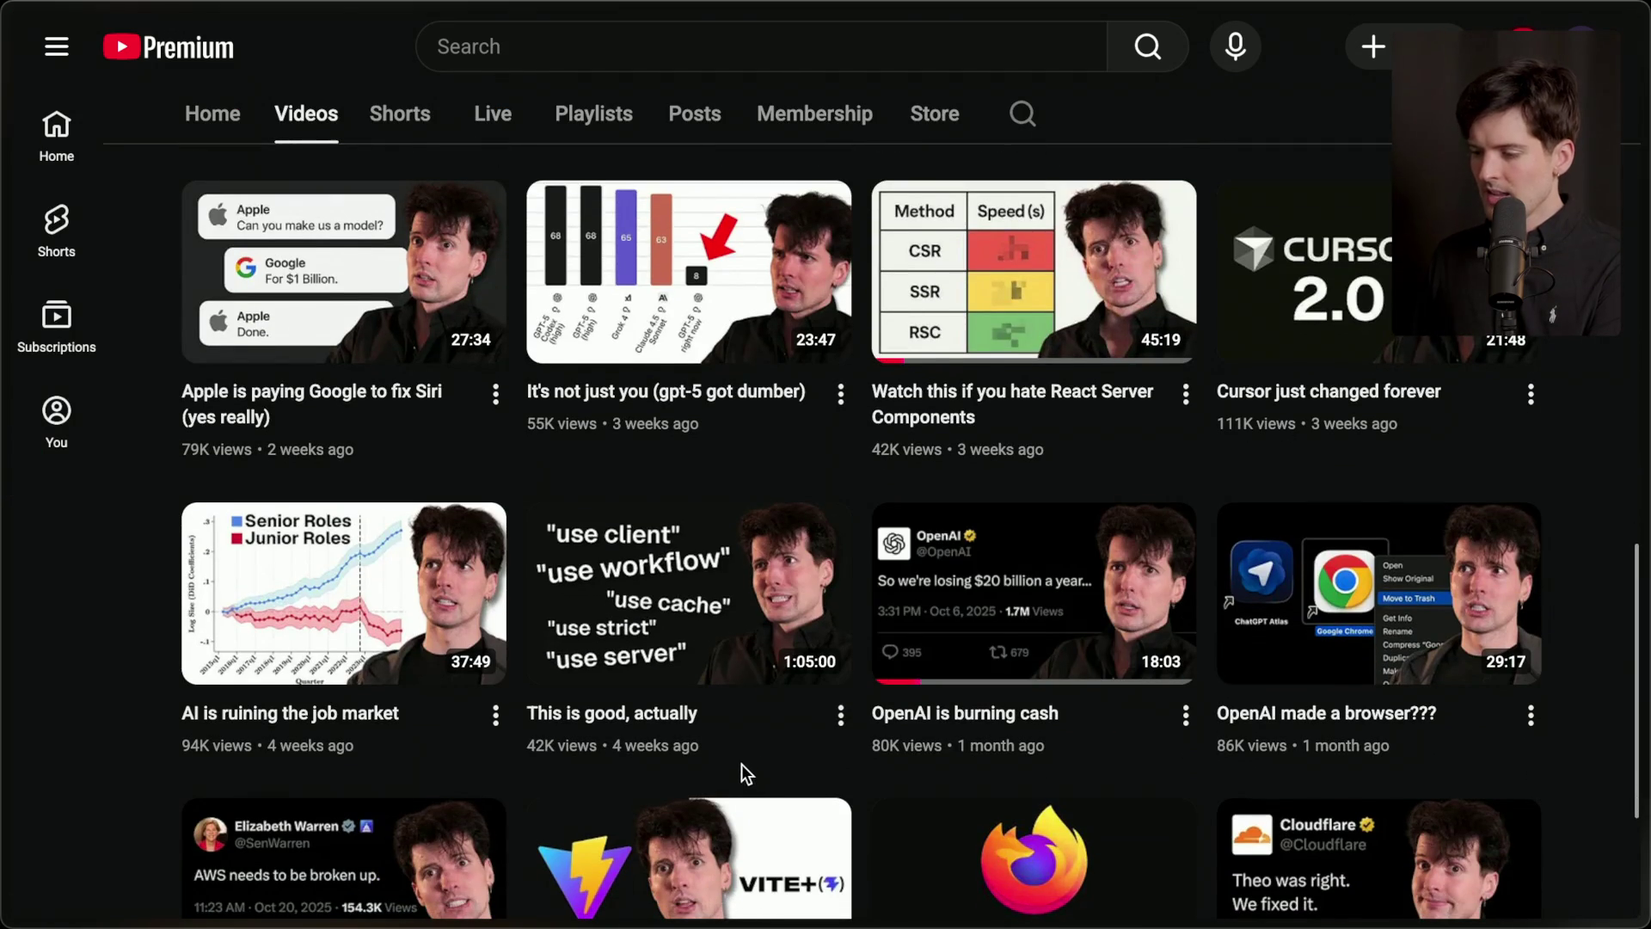
left_click_drag(748, 764, 524, 602)
left_click(141, 653)
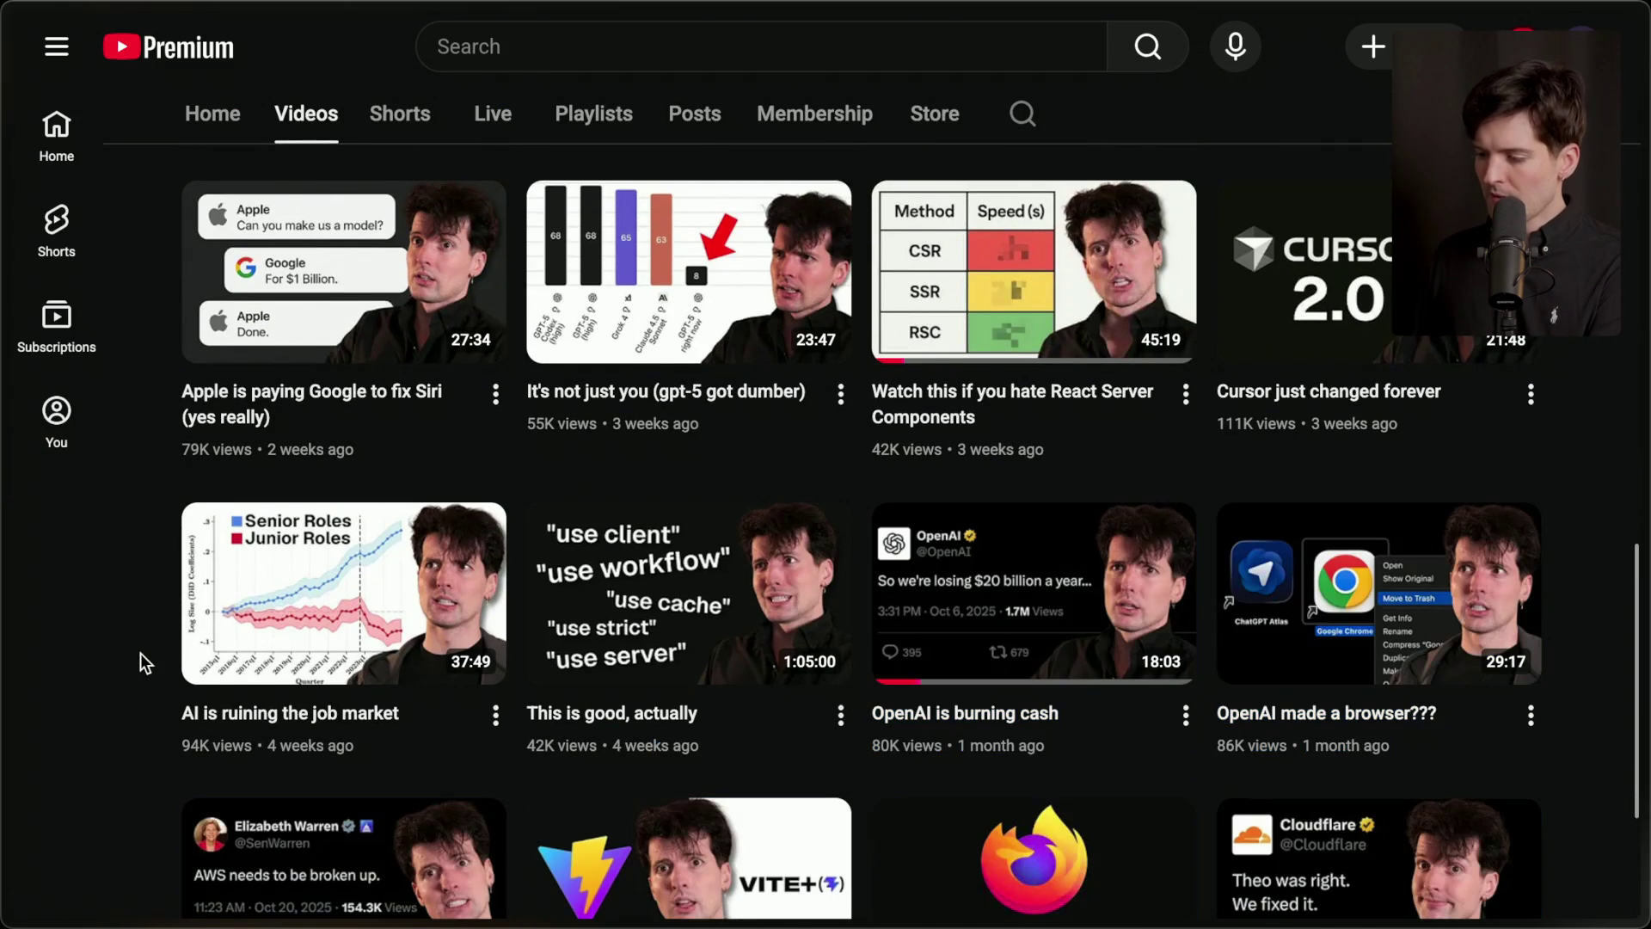
mouse_move(560, 755)
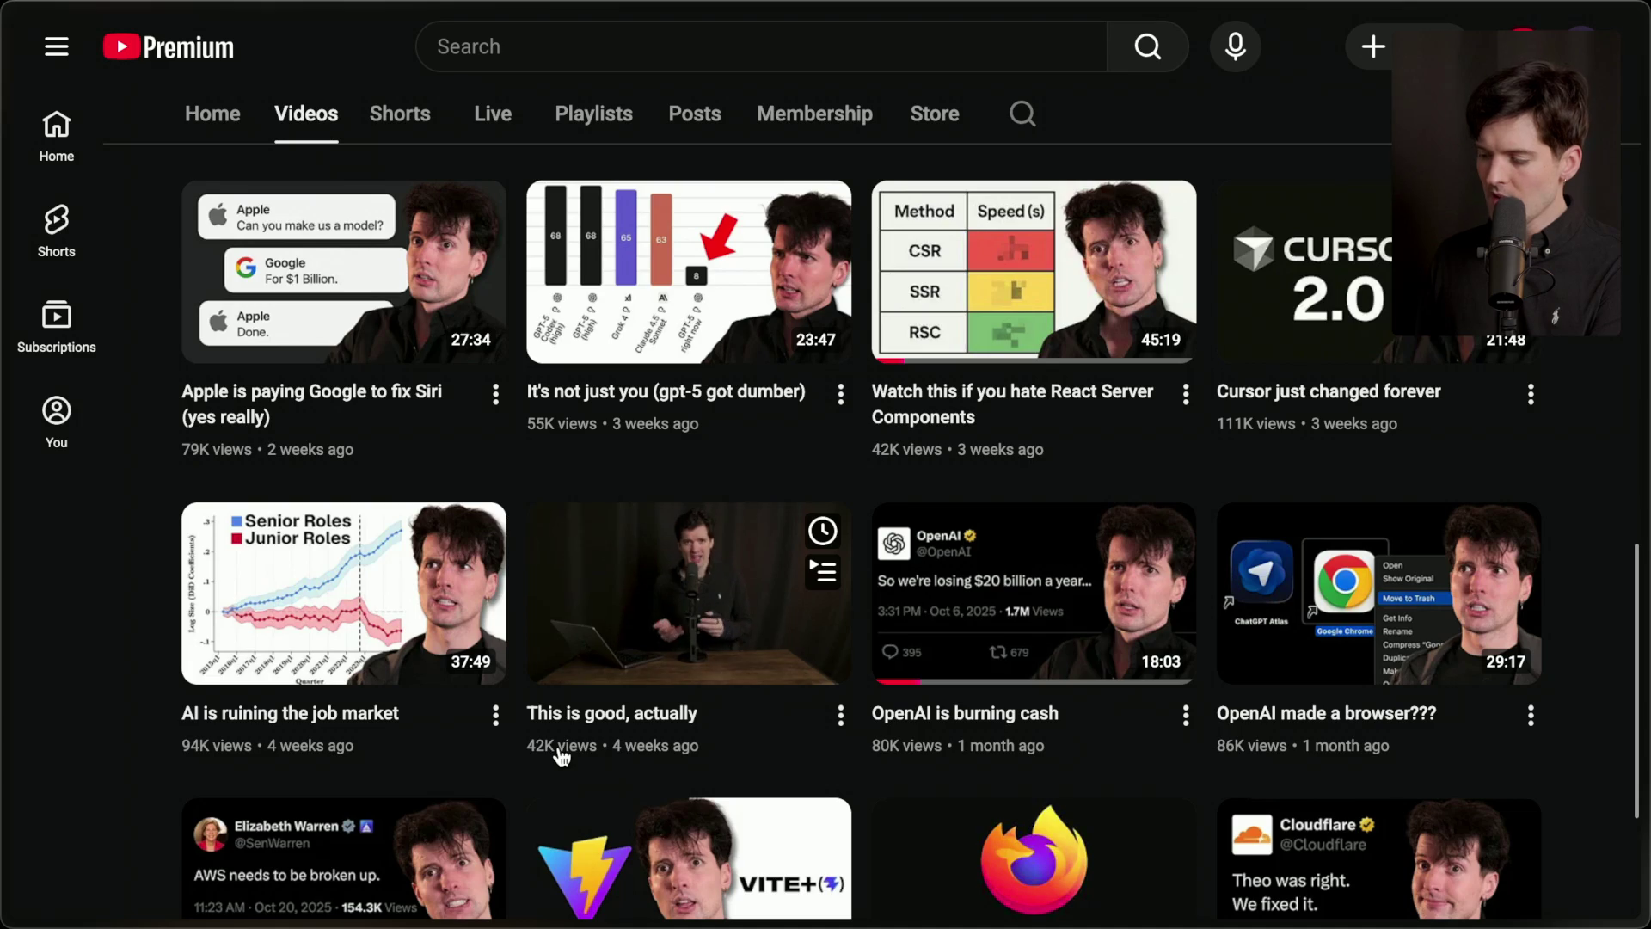
scroll(848, 779, "down", 3)
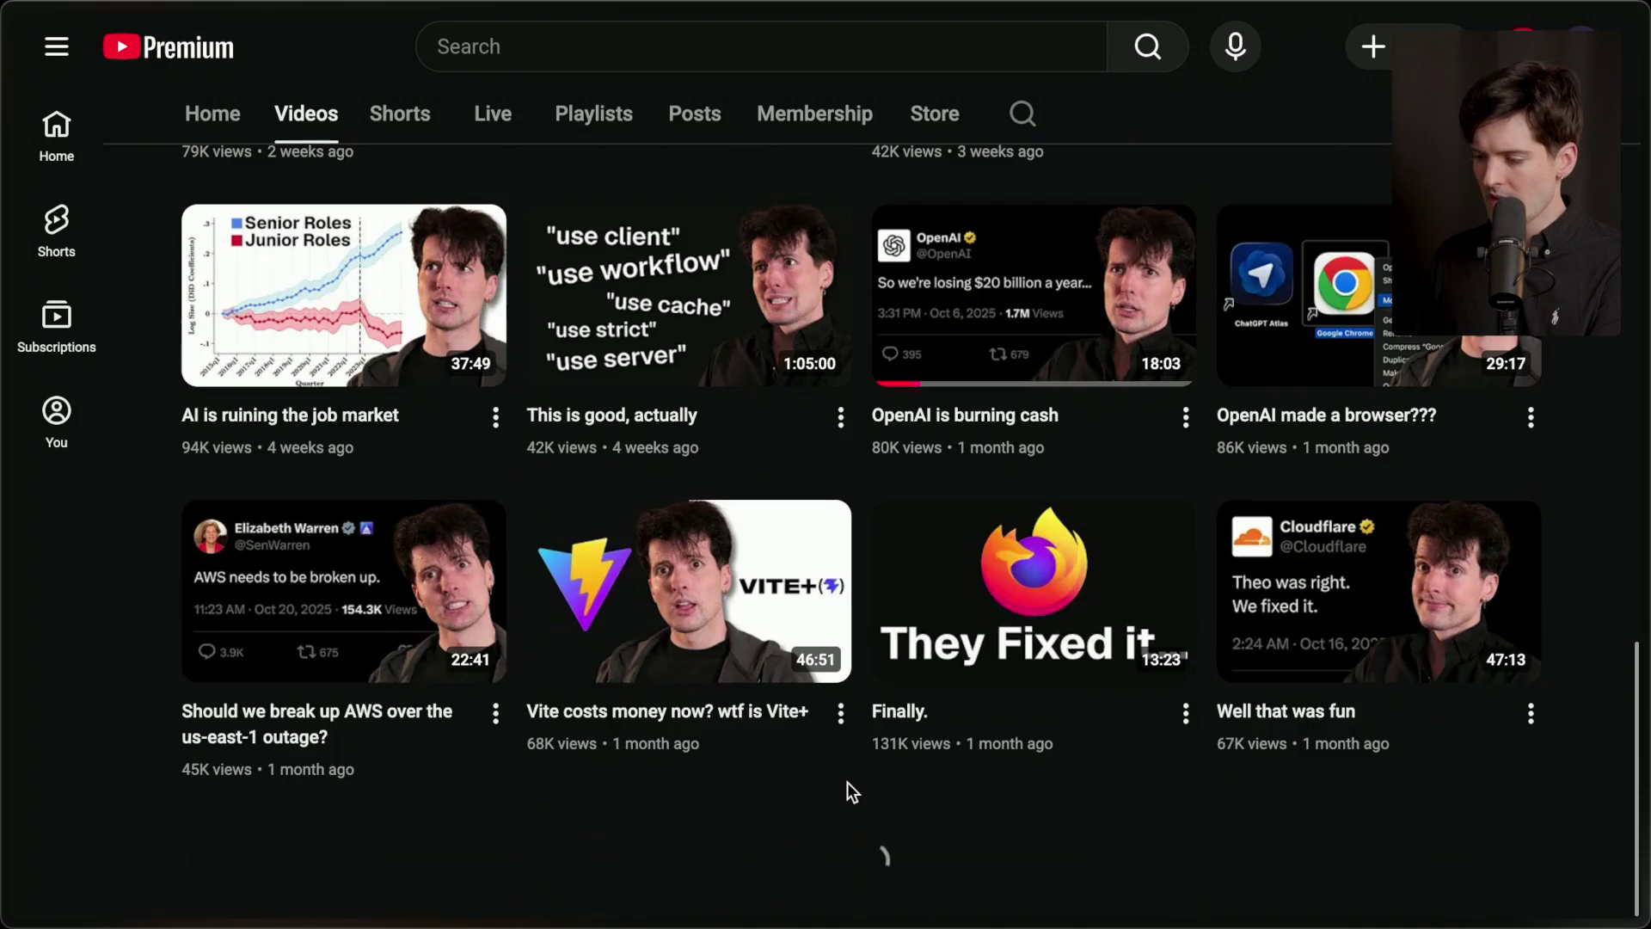
scroll(849, 787, "down", 1)
mouse_move(417, 666)
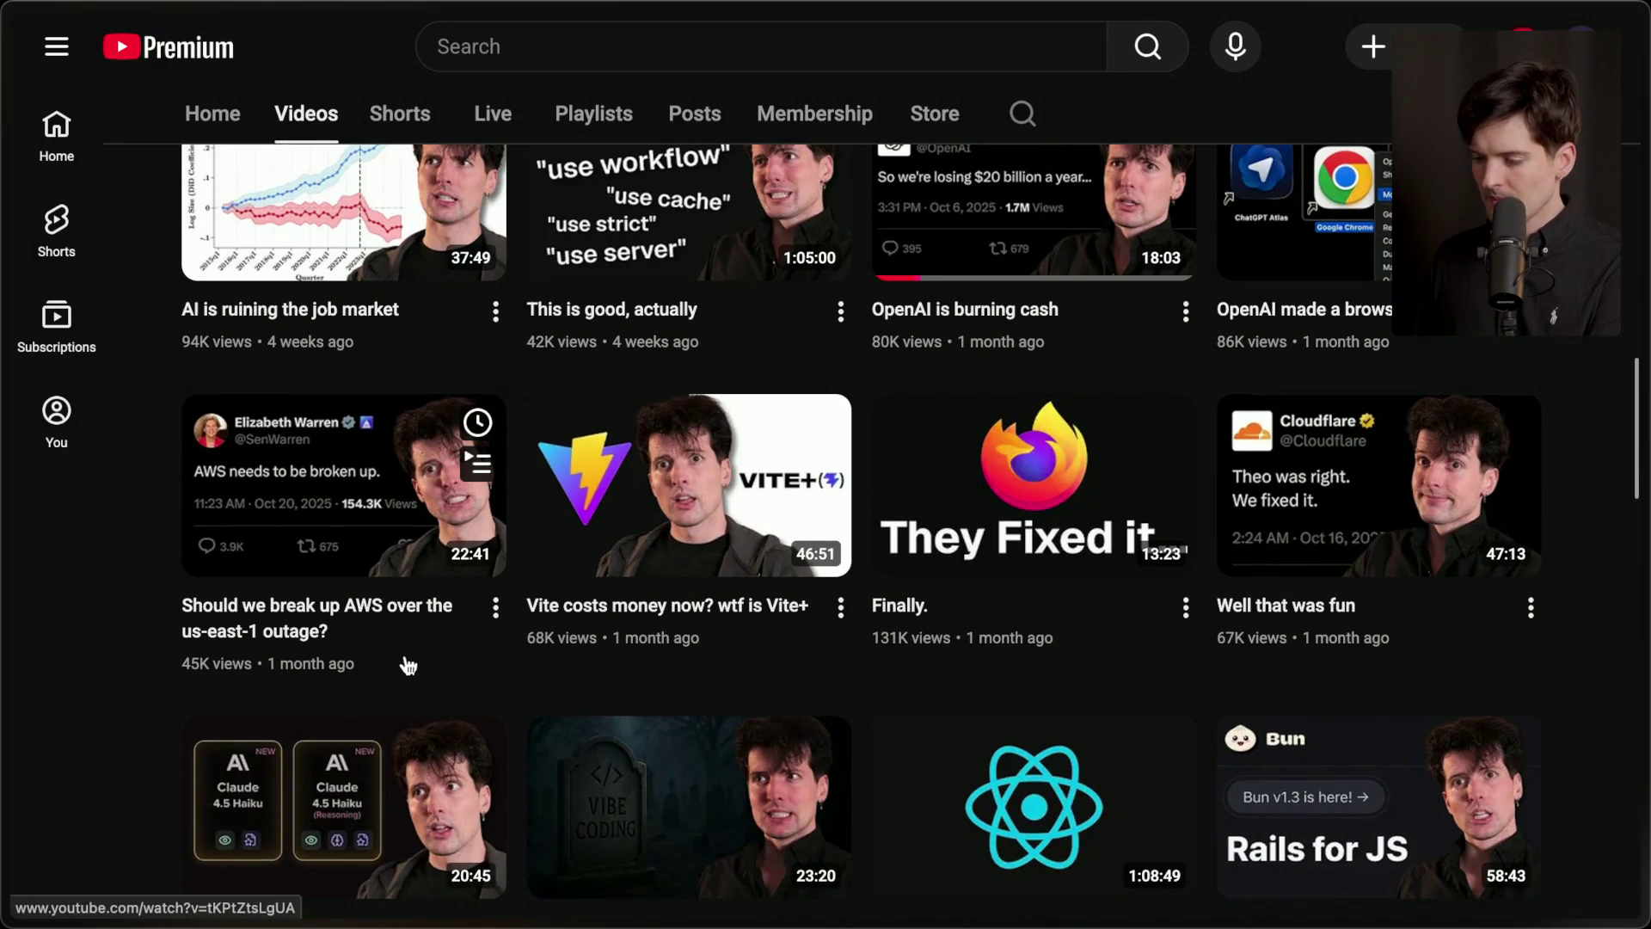
mouse_move(1078, 580)
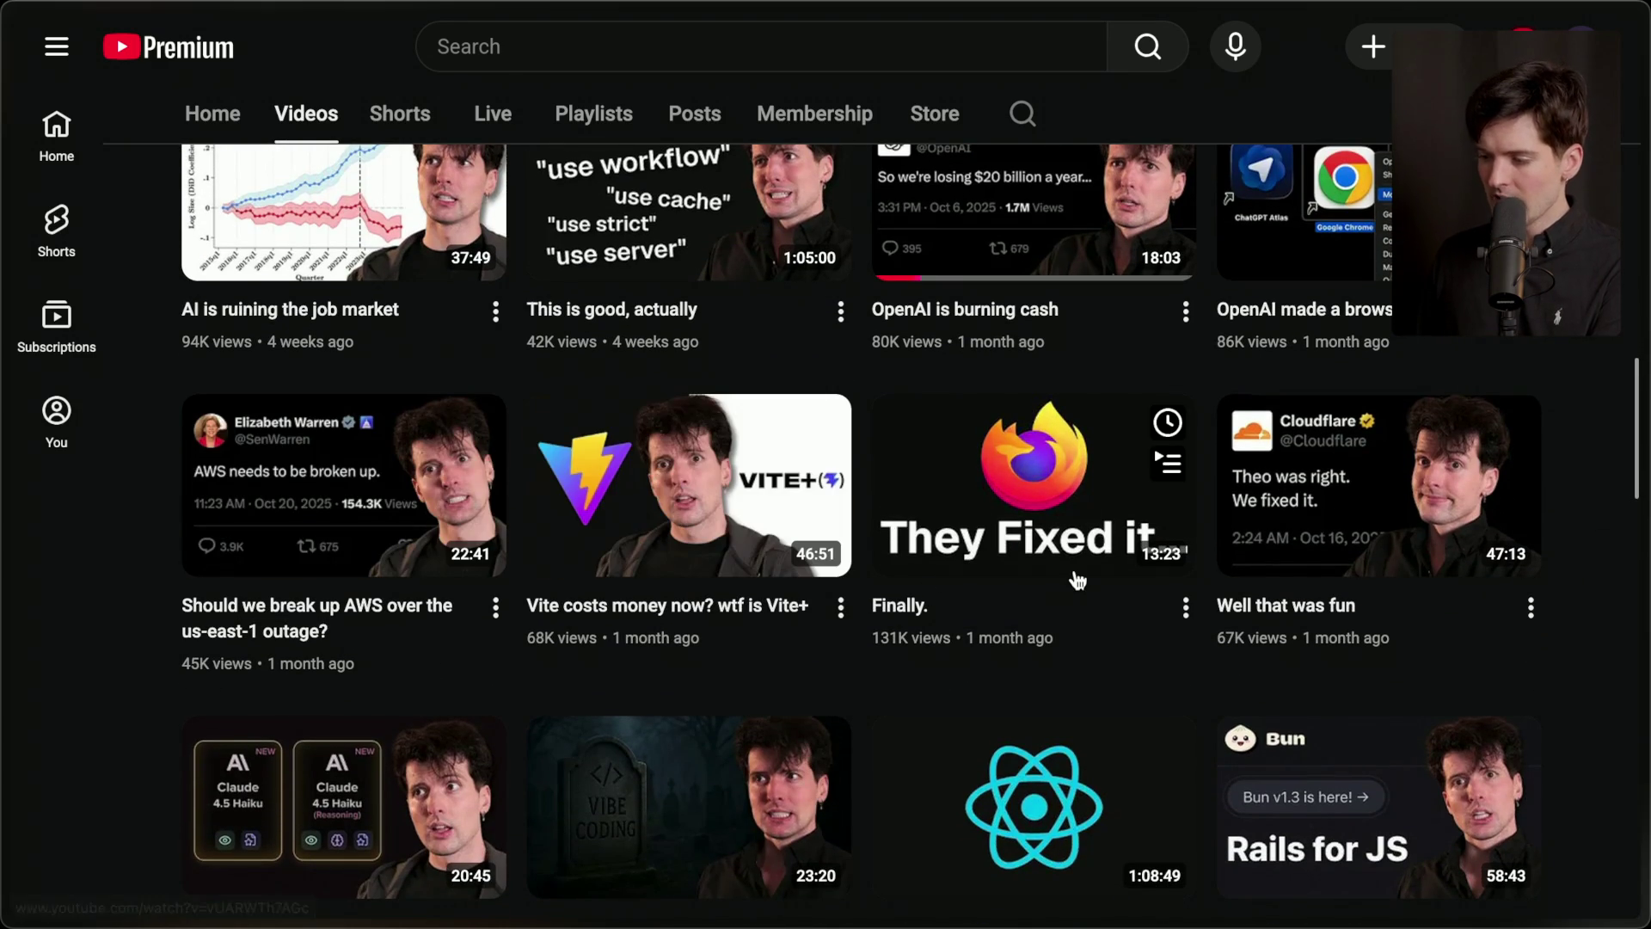
scroll(1347, 564, "down", 2)
mouse_move(1347, 563)
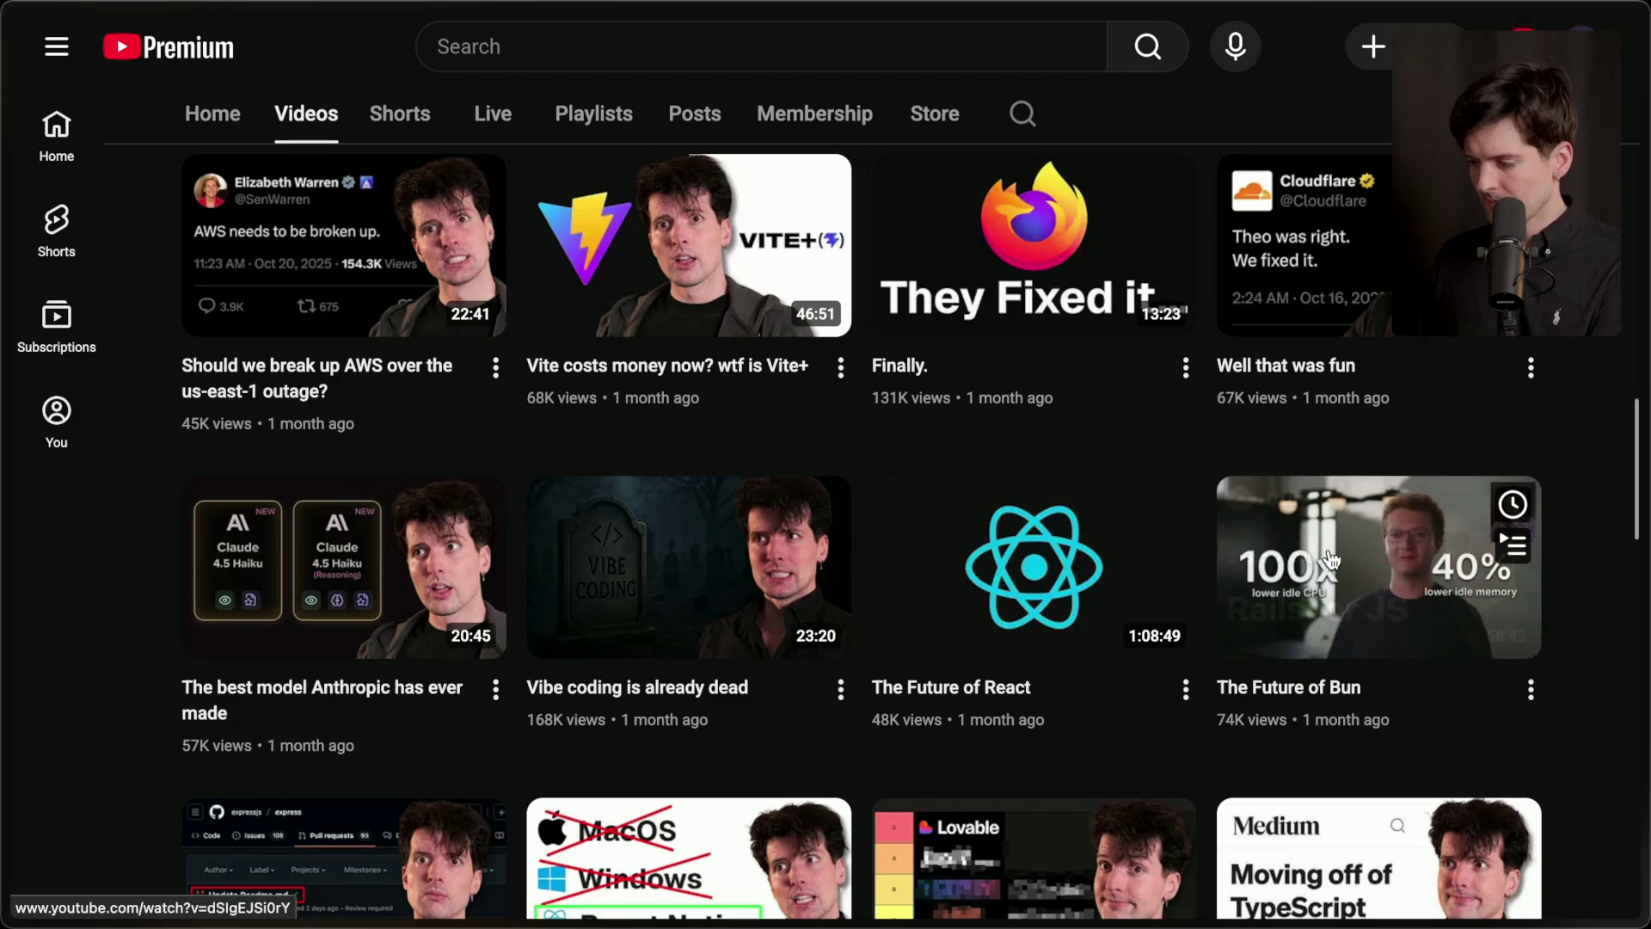
scroll(976, 594, "down", 2)
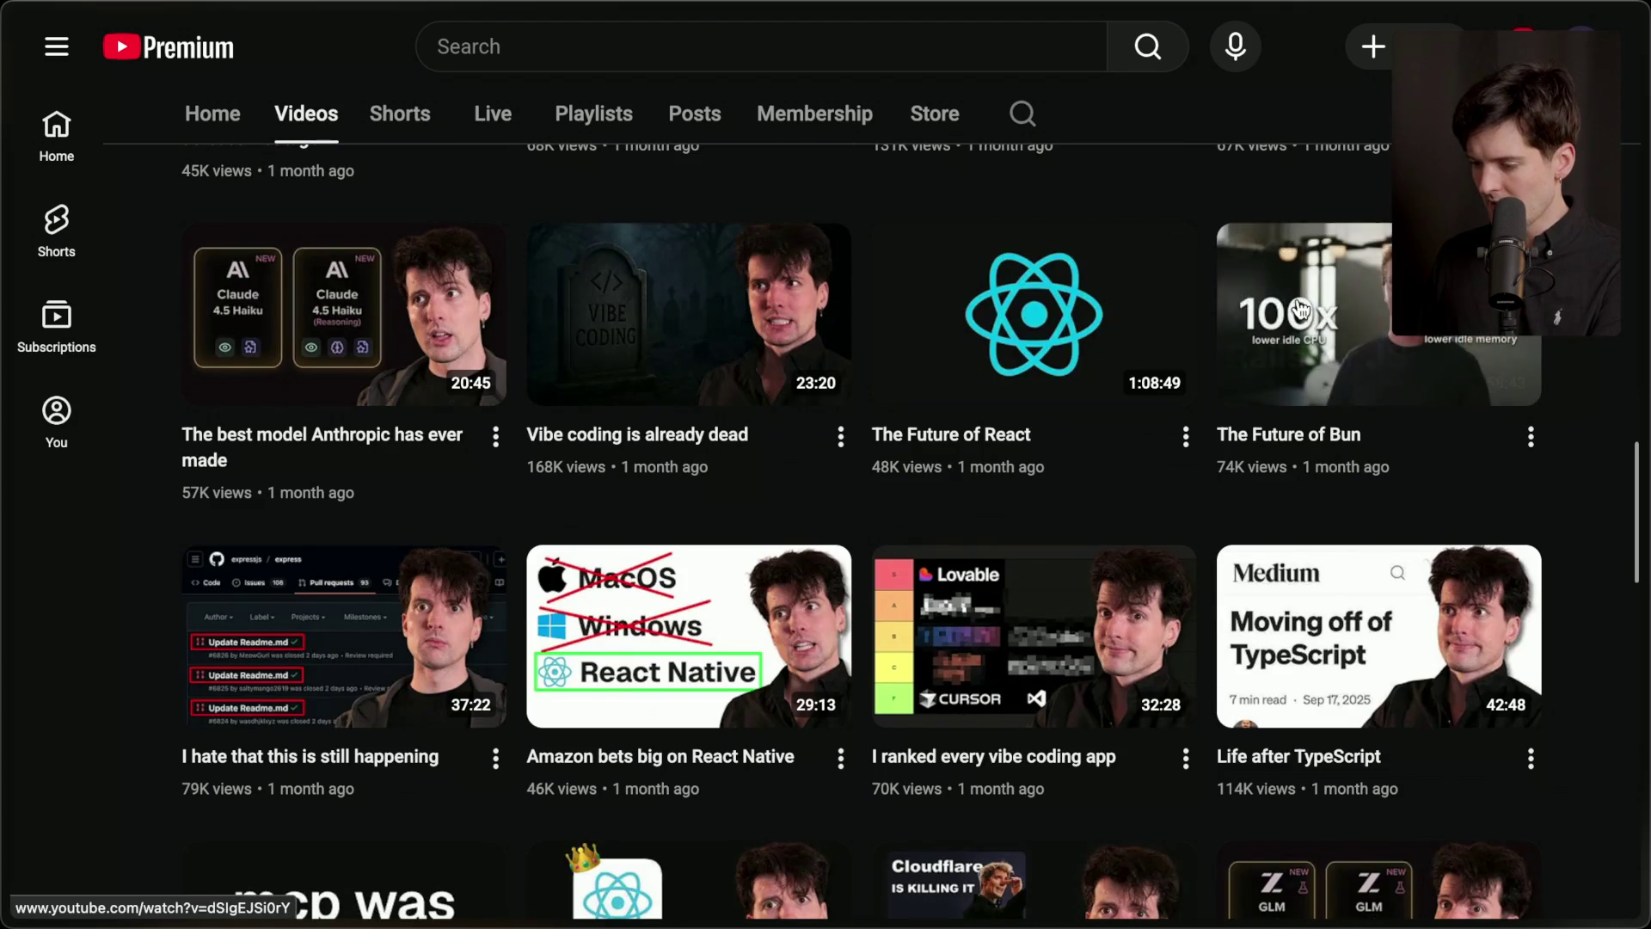
mouse_move(692, 615)
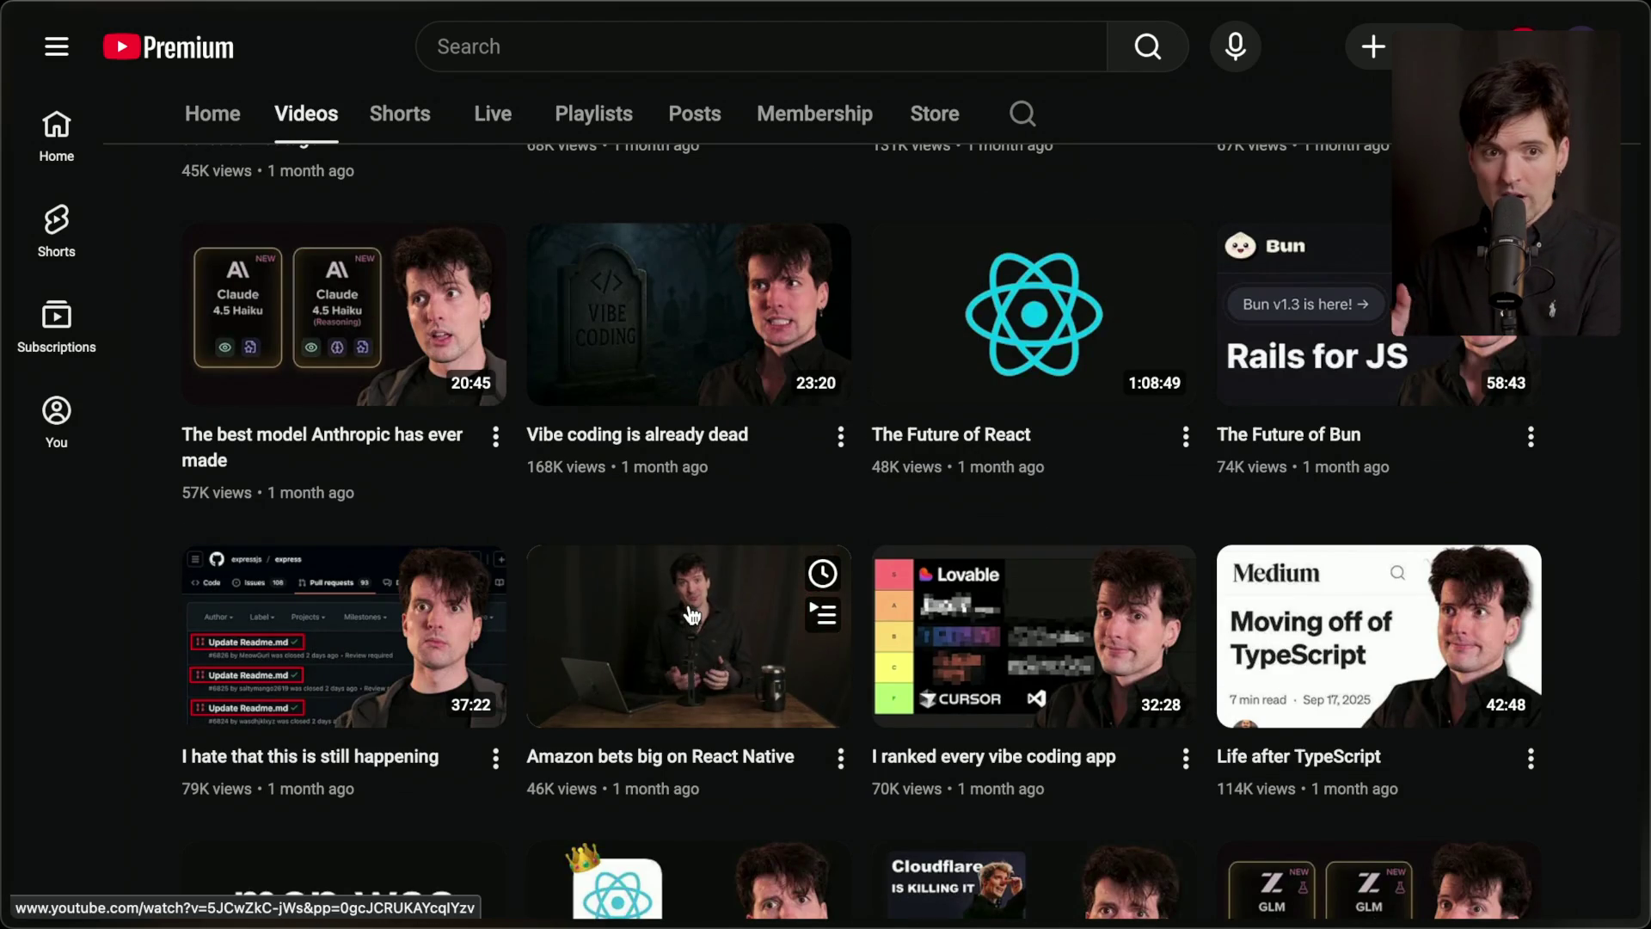
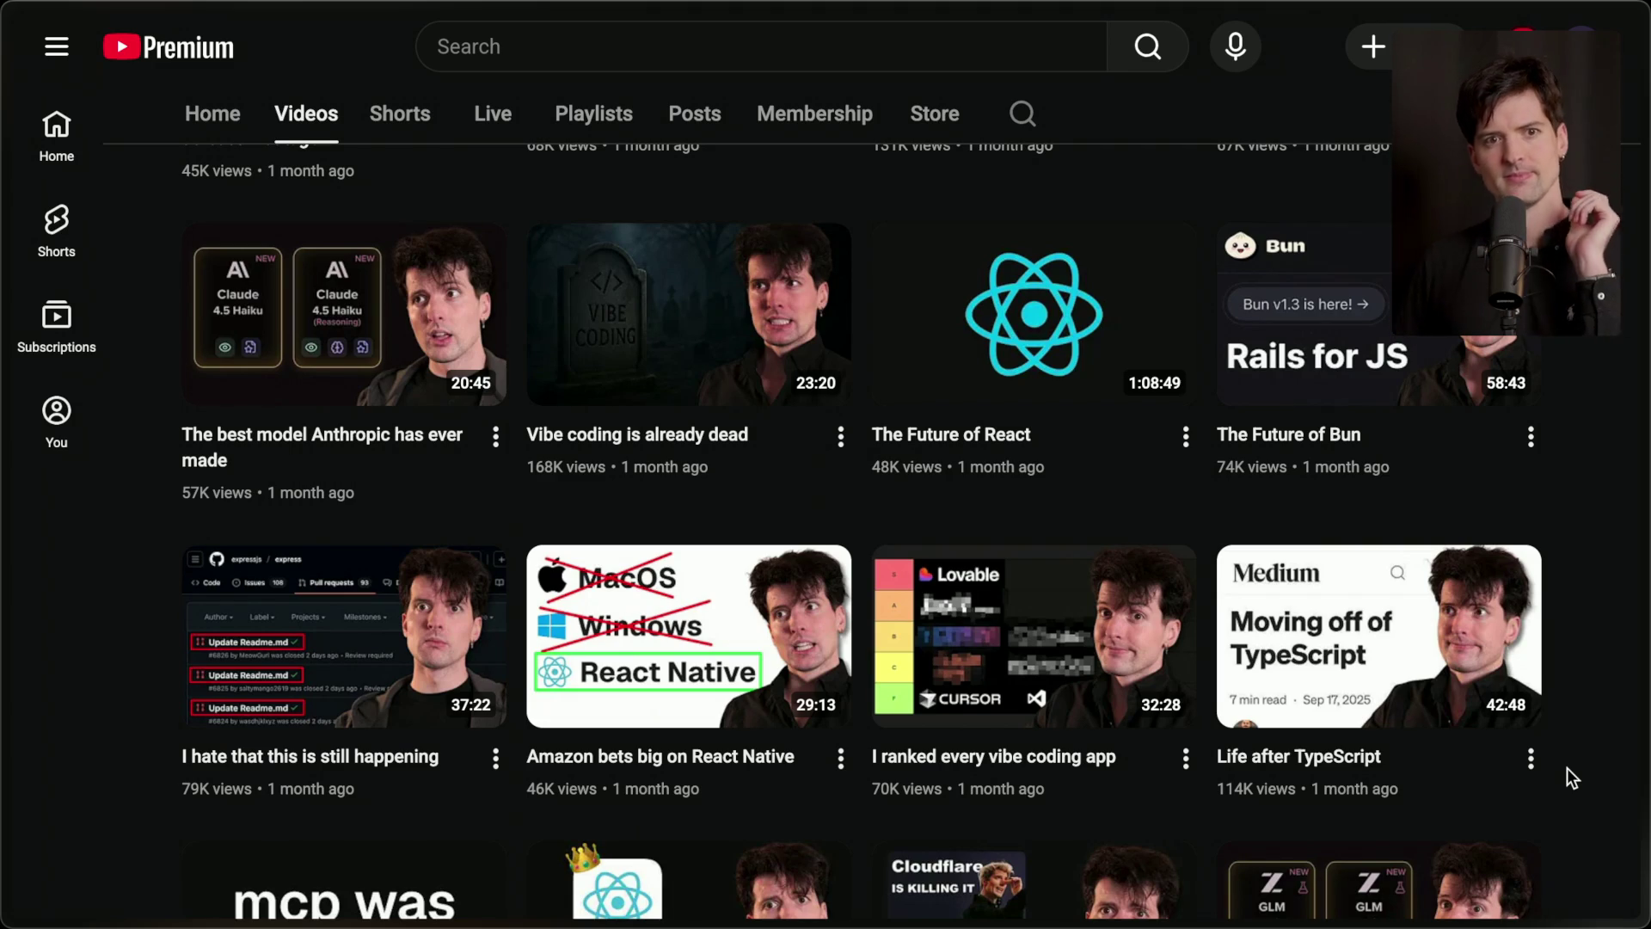
Leave the YouTube channel's Videos page and return to the Twitch Stream Manager dashboard tab.
scroll(1566, 767, "up", 15)
mouse_move(1644, 773)
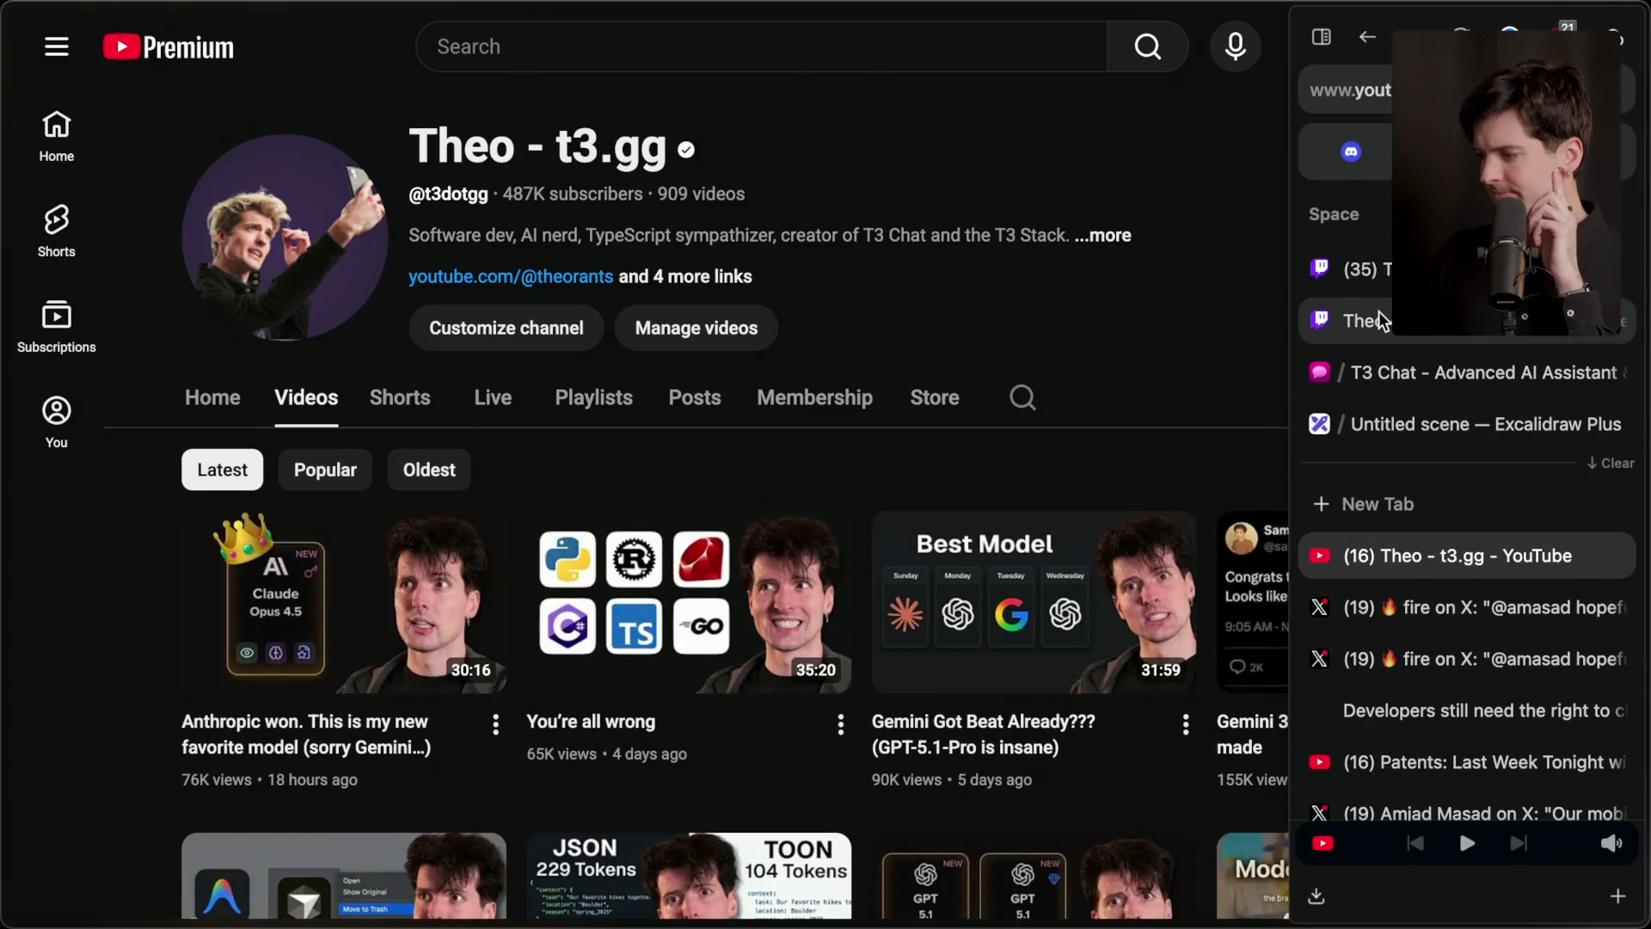
left_click(1380, 327)
left_click(1387, 277)
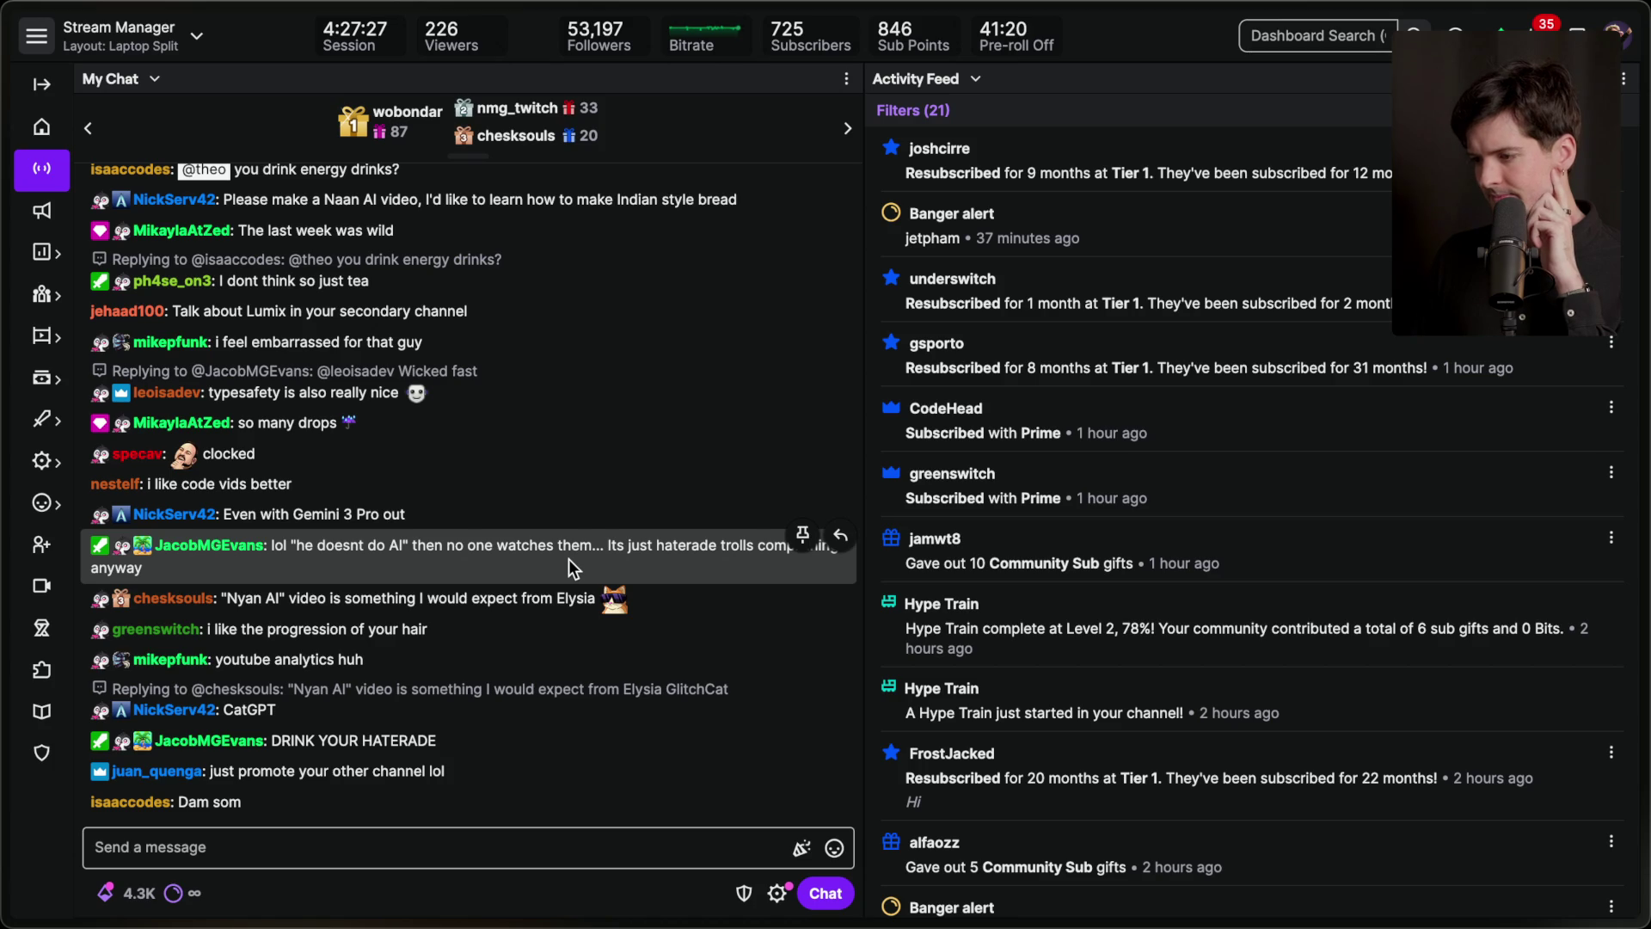
Scroll back through My Chat and select the highlighted chat message.
scroll(569, 559, "up", 5)
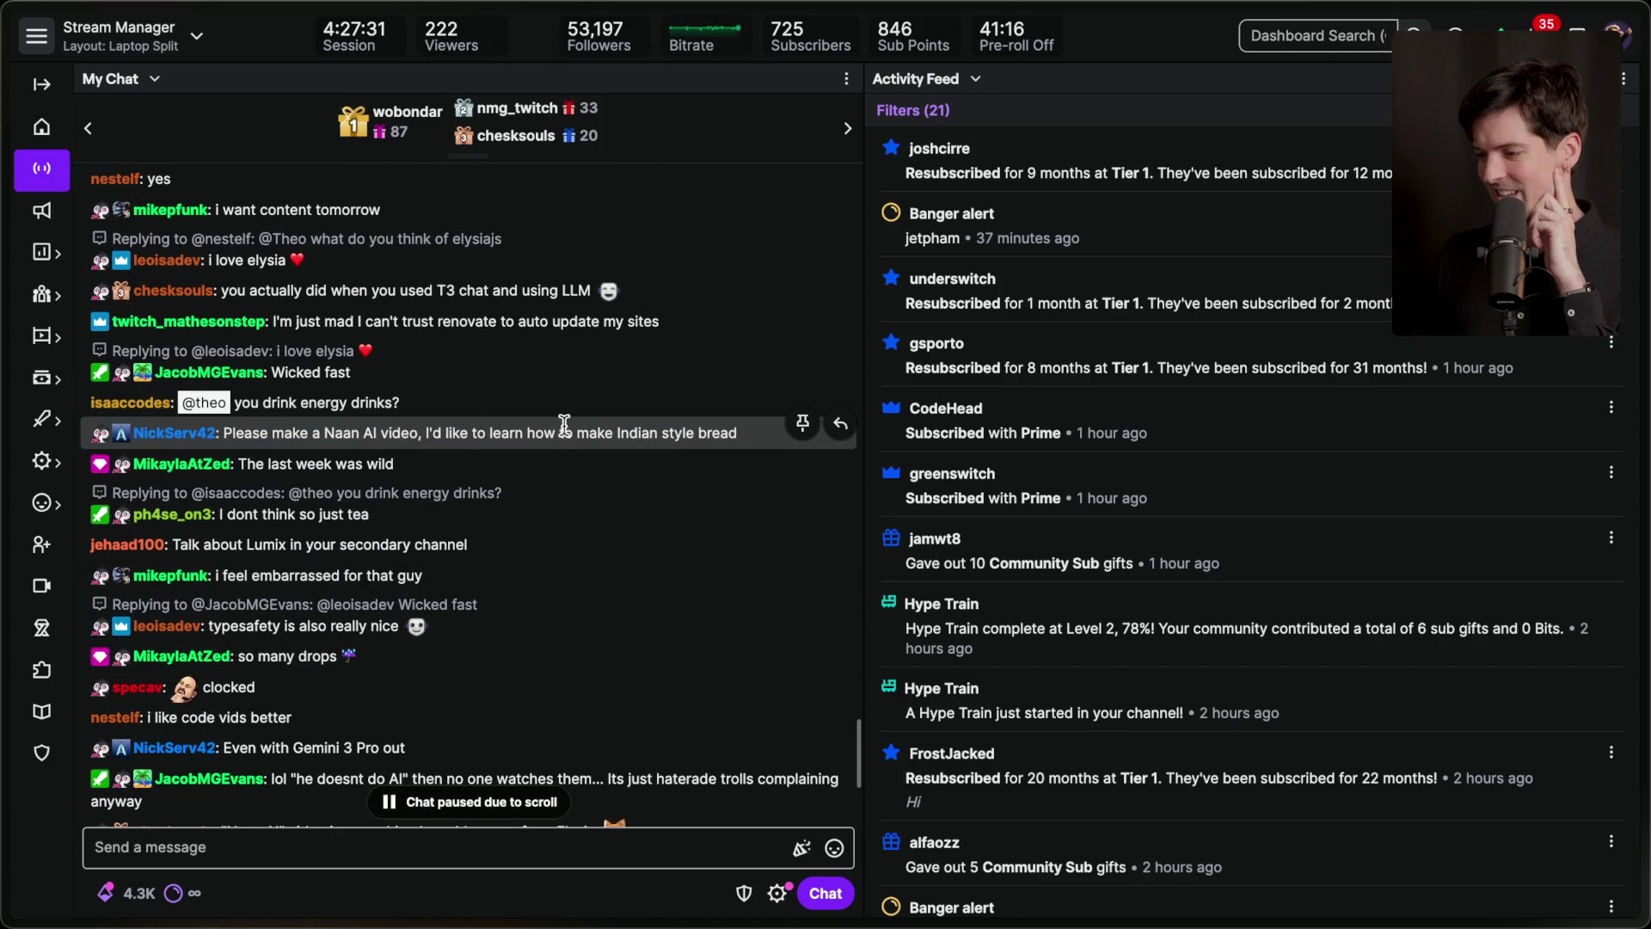
scroll(560, 432, "down", 5)
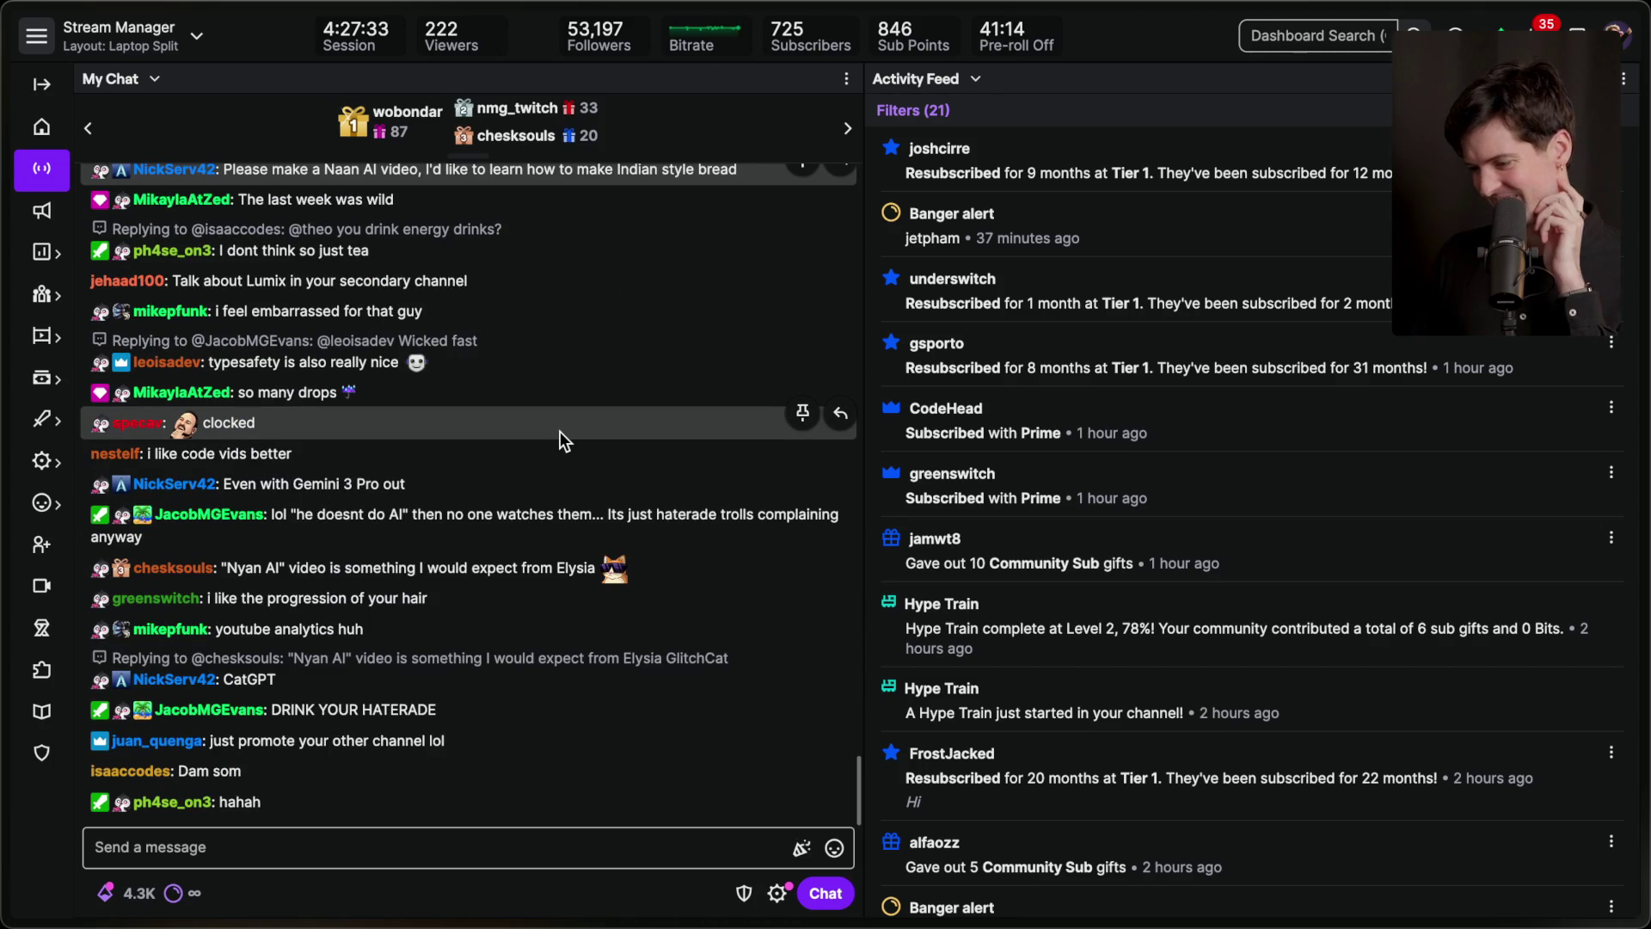
scroll(560, 431, "up", 12)
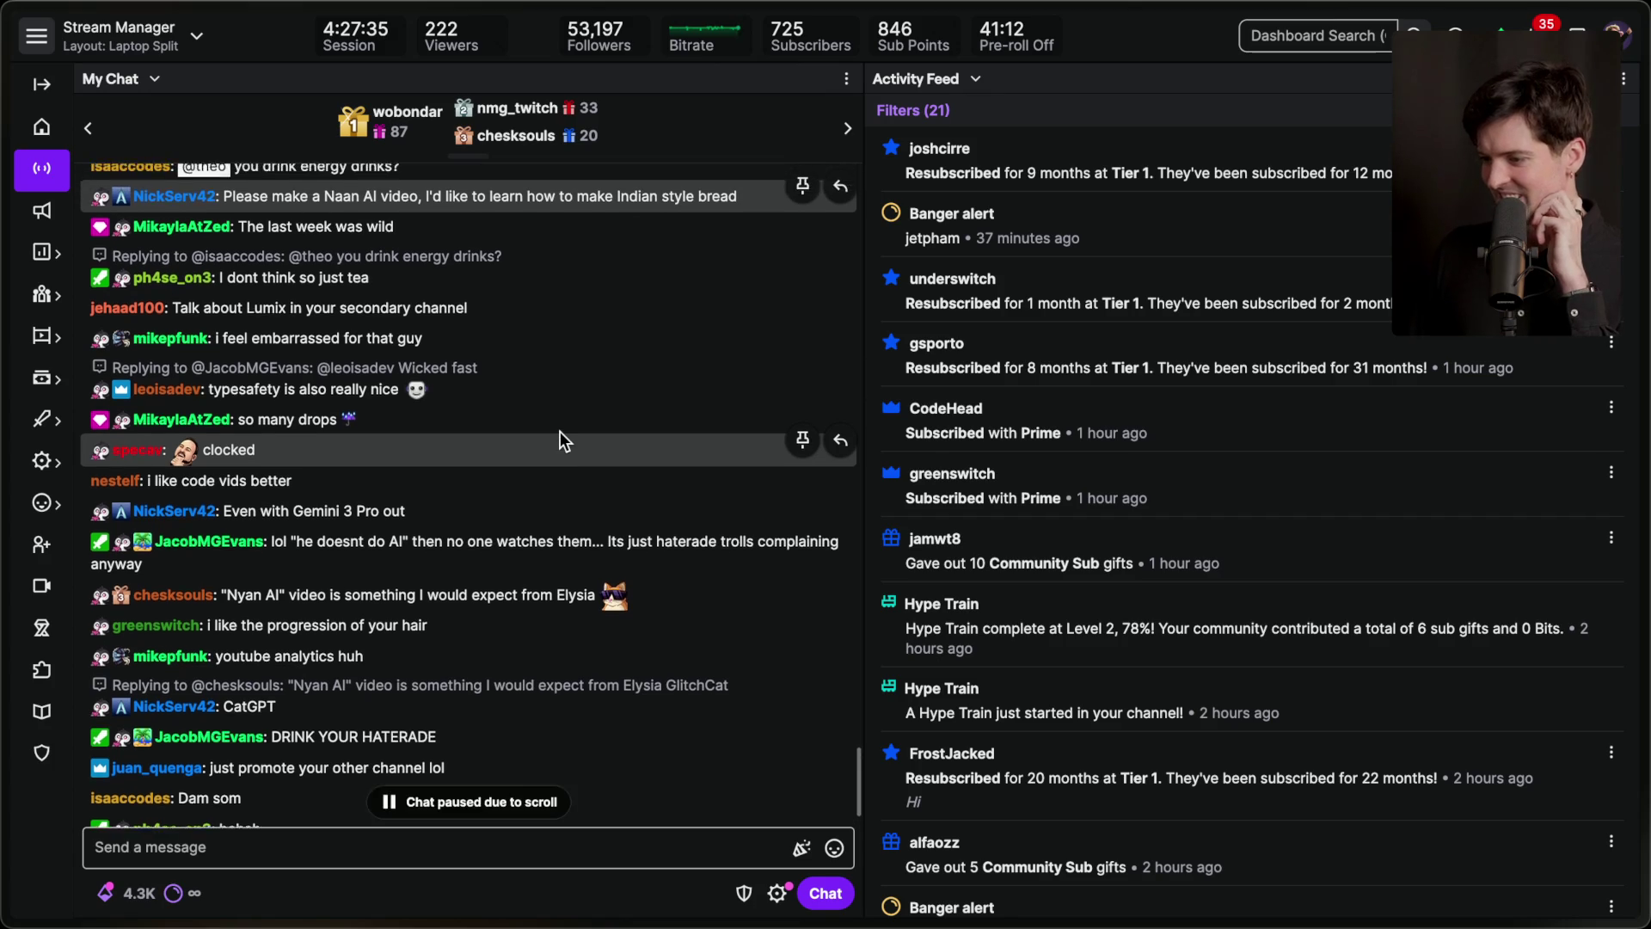
scroll(560, 431, "up", 6)
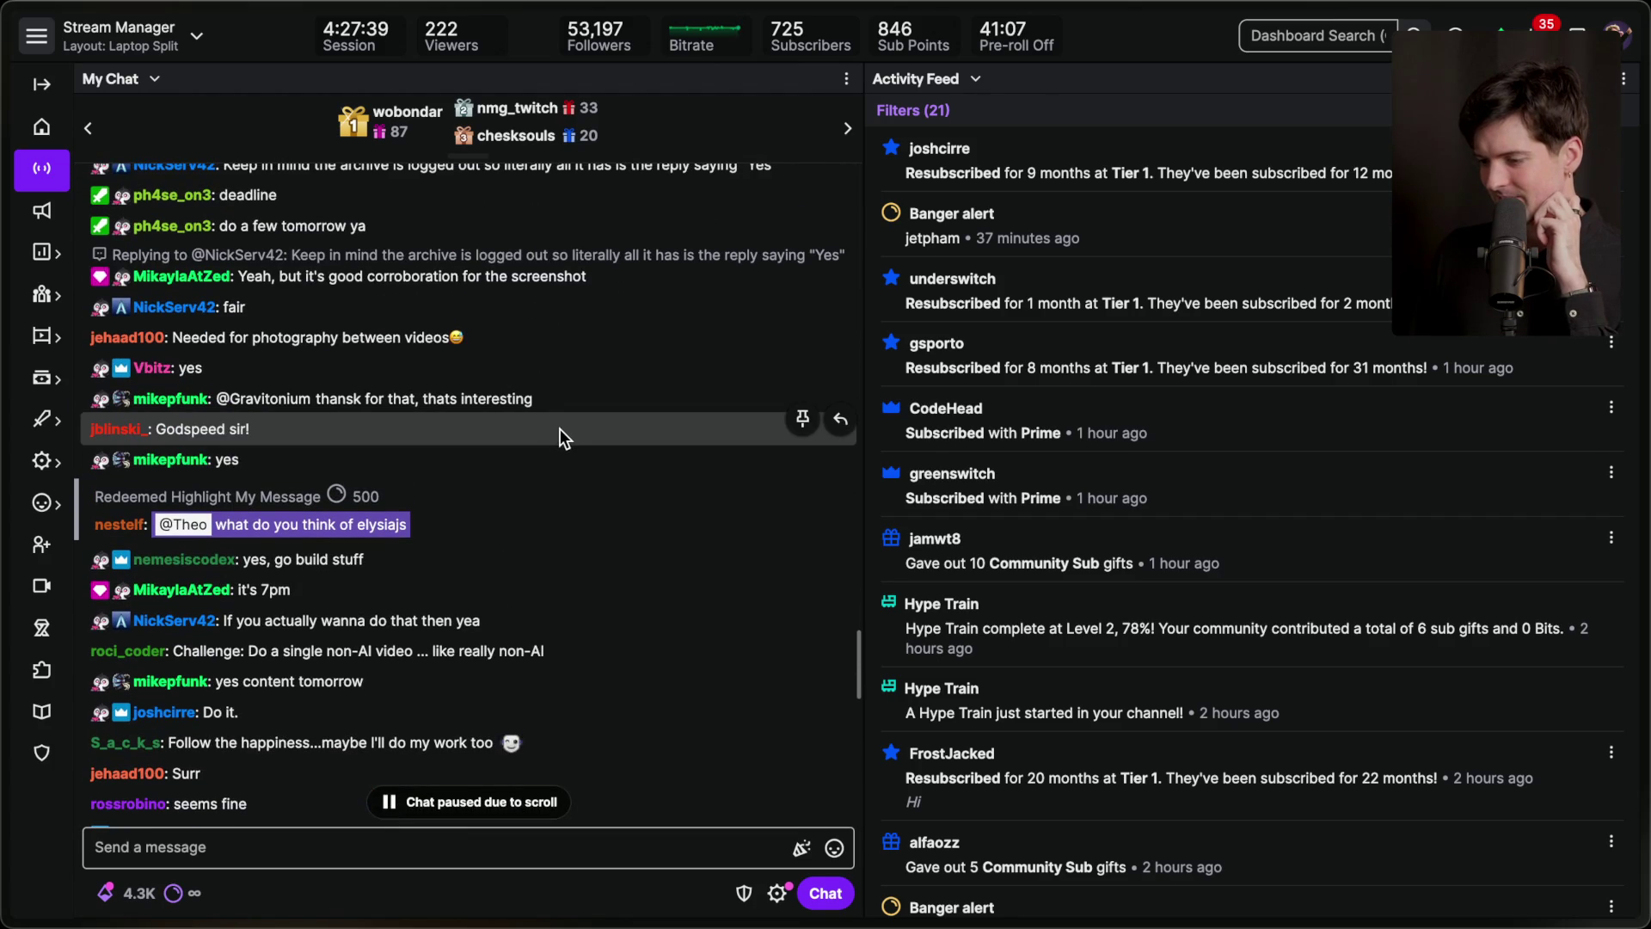
triple_click(451, 523)
left_click(483, 526)
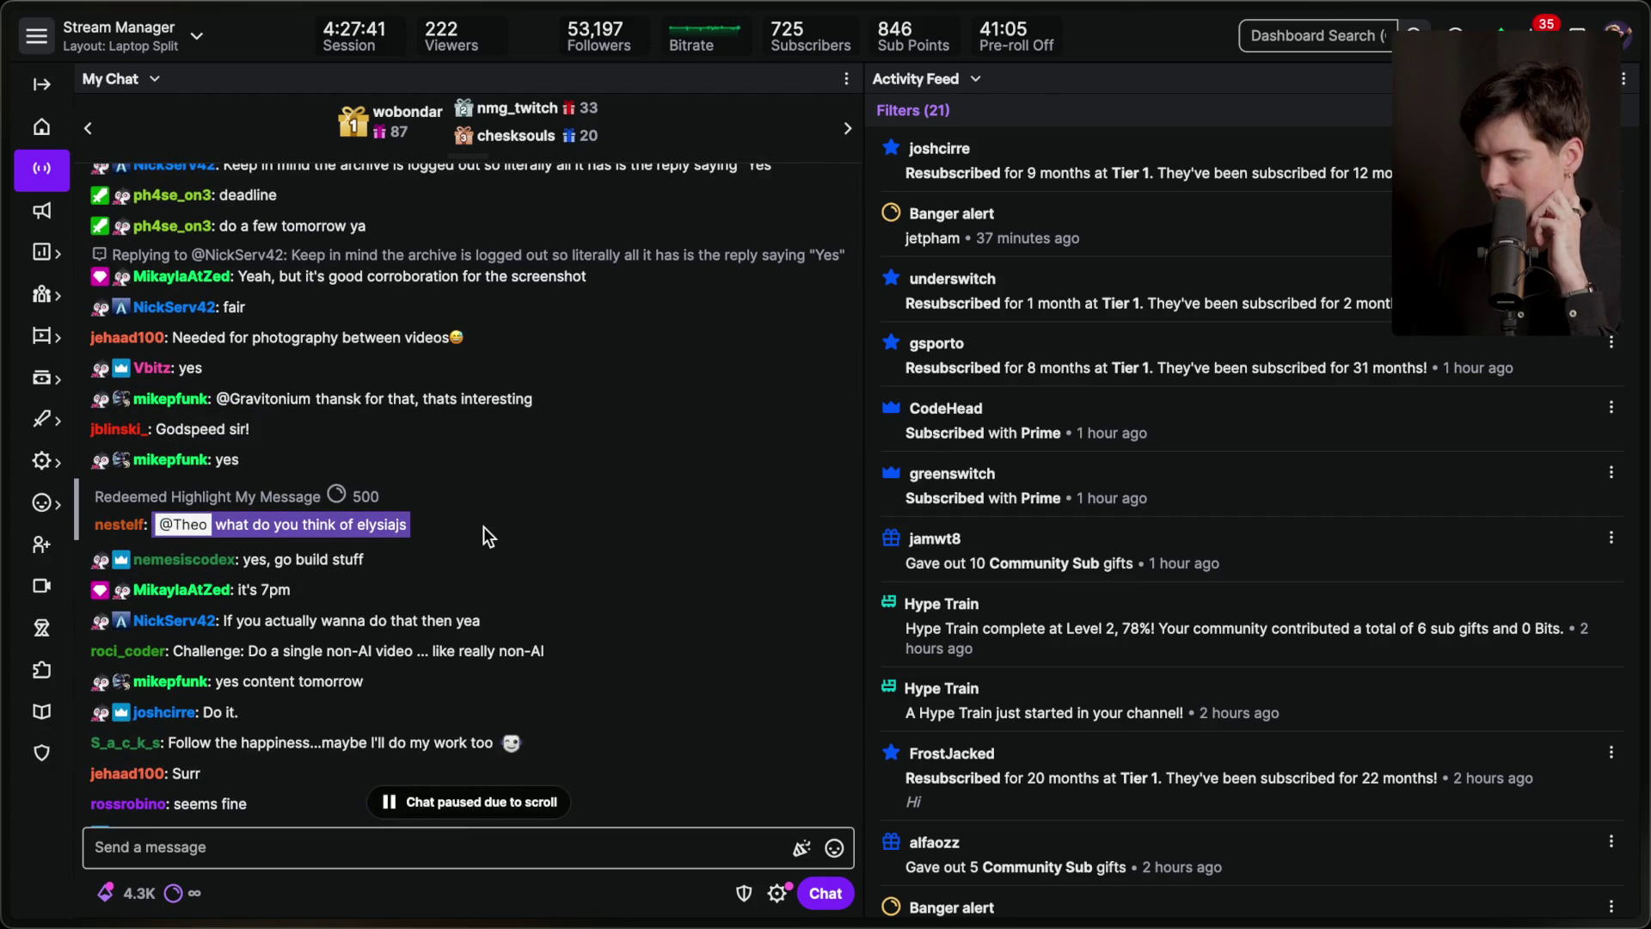
Select the message about photography between videos, then scroll back down to the newest chat.
scroll(483, 527, "down", 4)
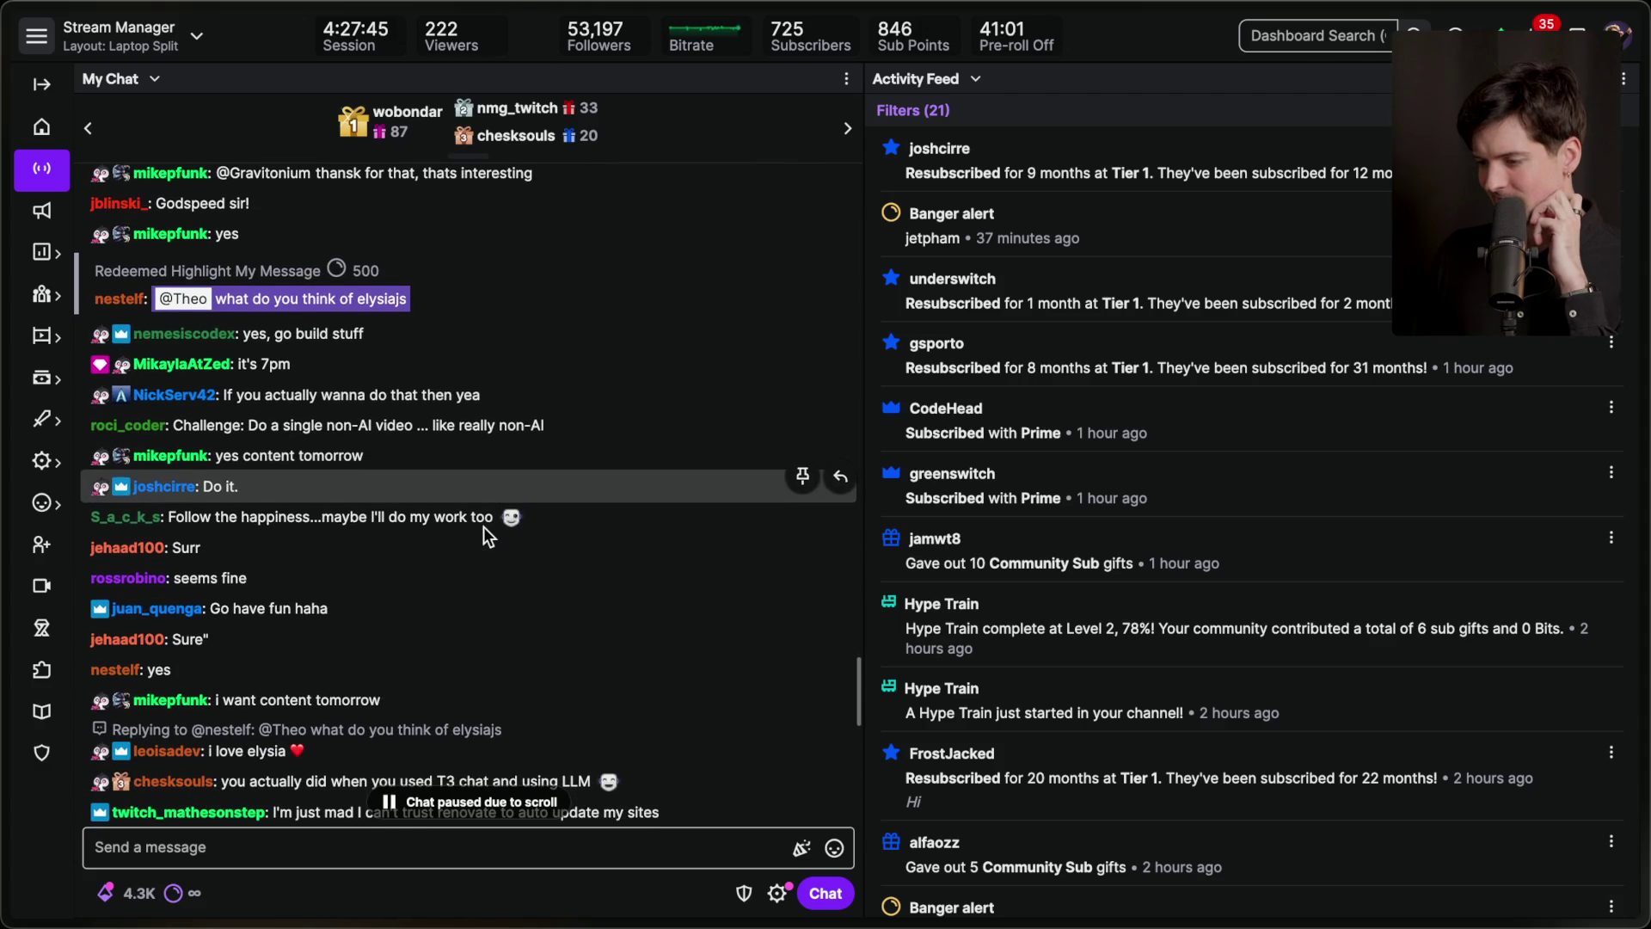
scroll(483, 526, "up", 4)
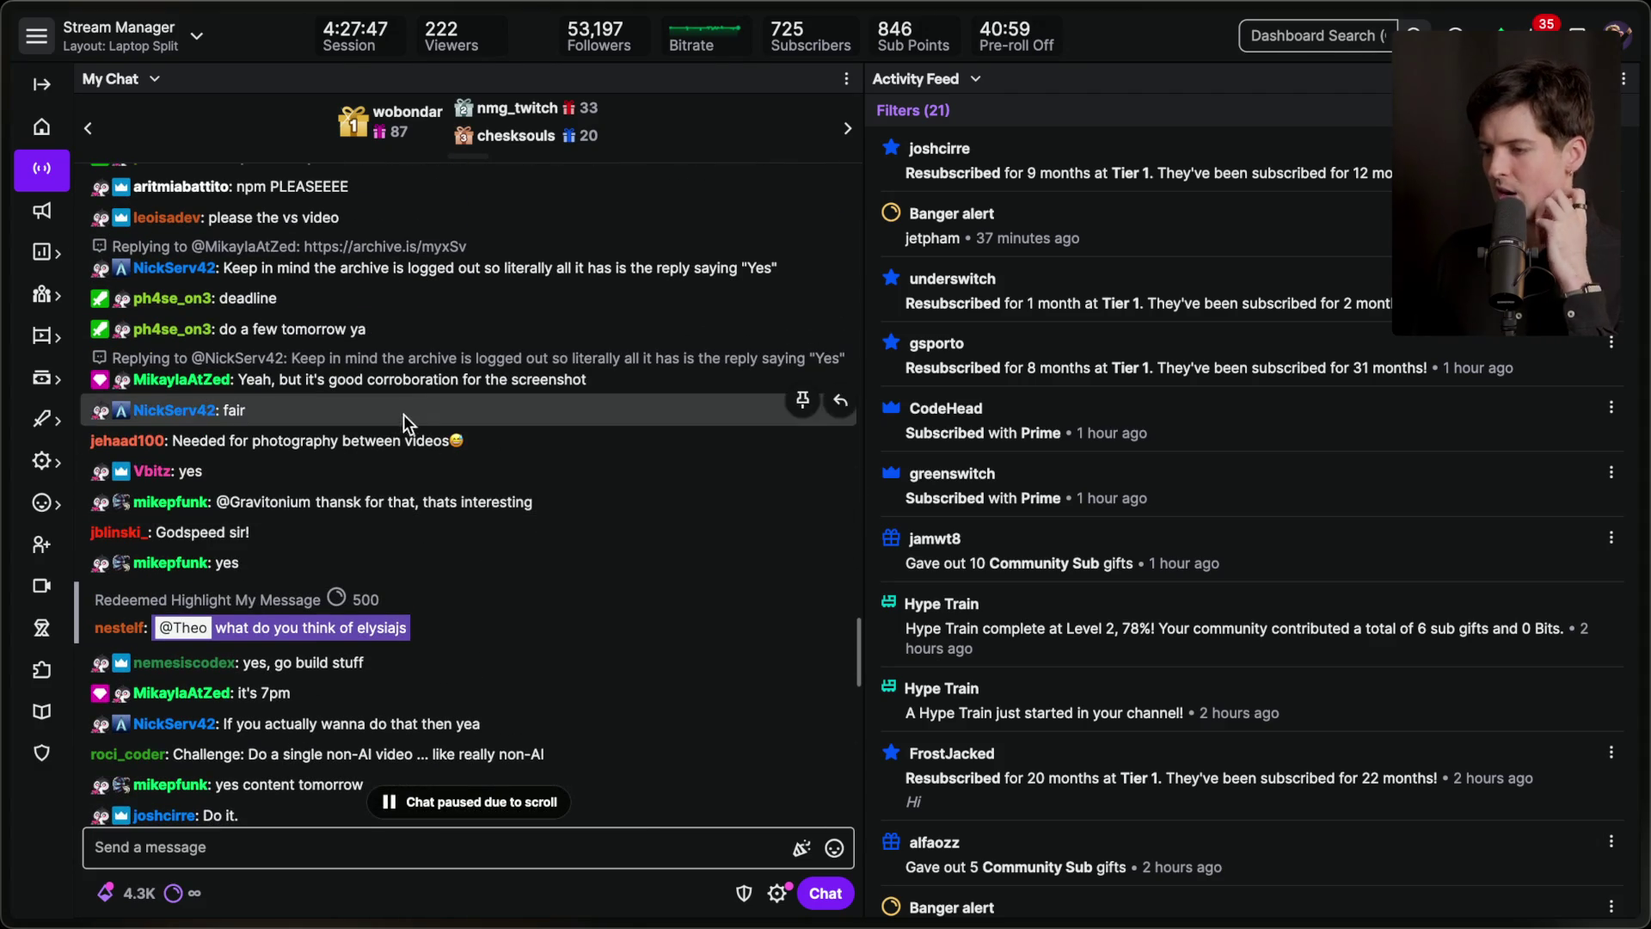
triple_click(418, 440)
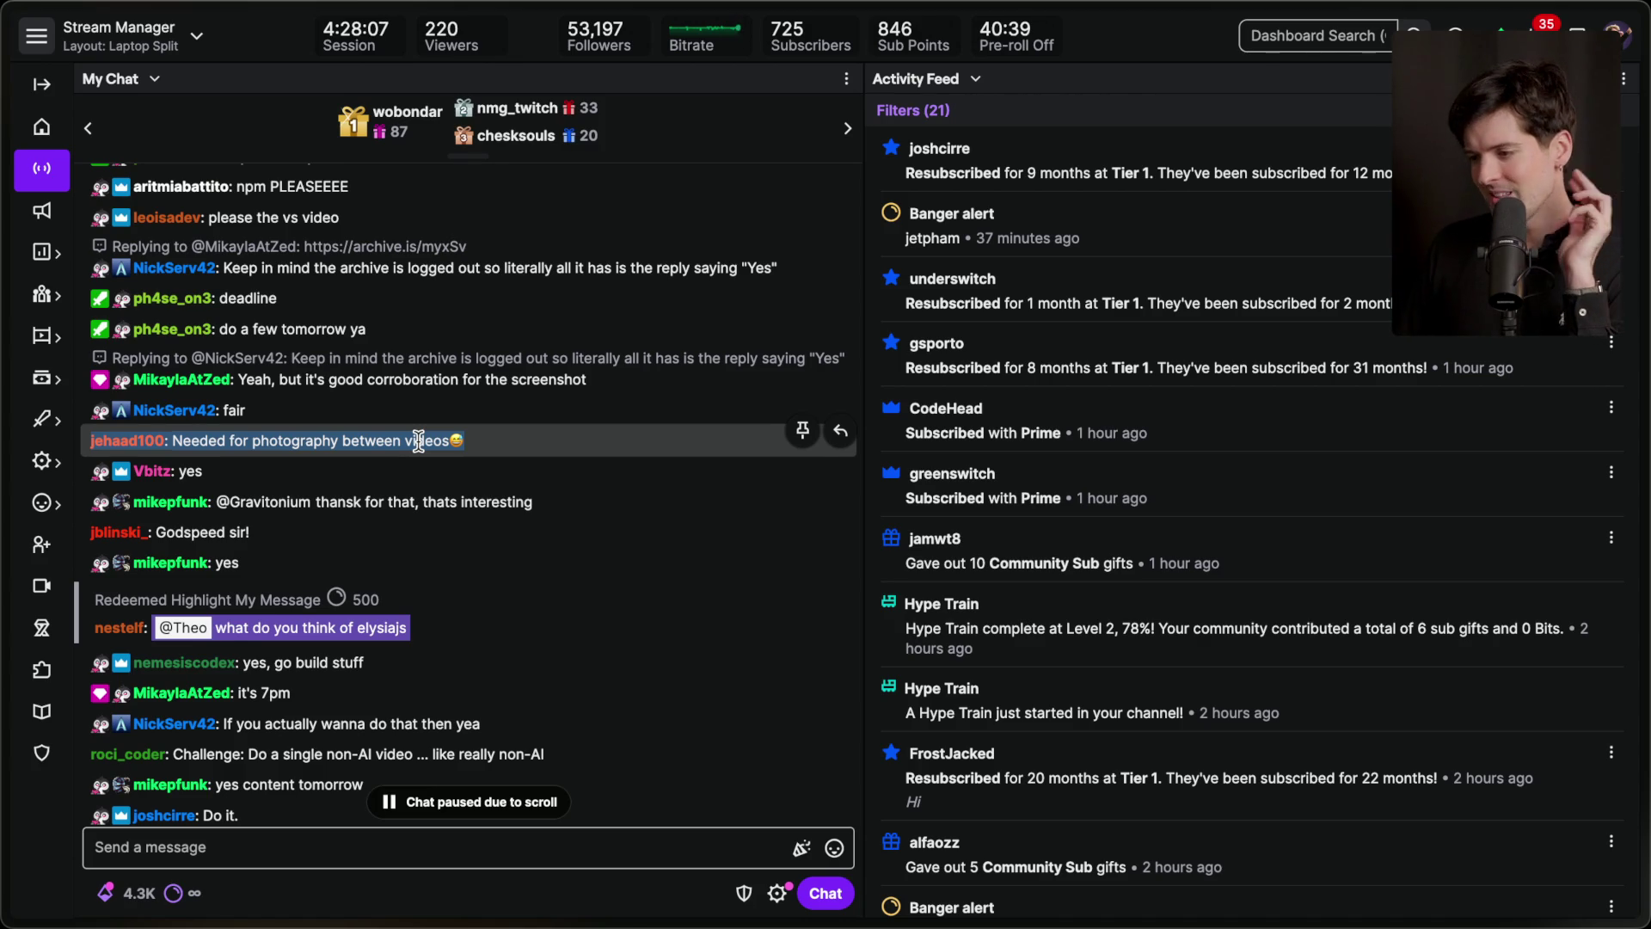
scroll(418, 440, "down", 5)
scroll(508, 472, "down", 3)
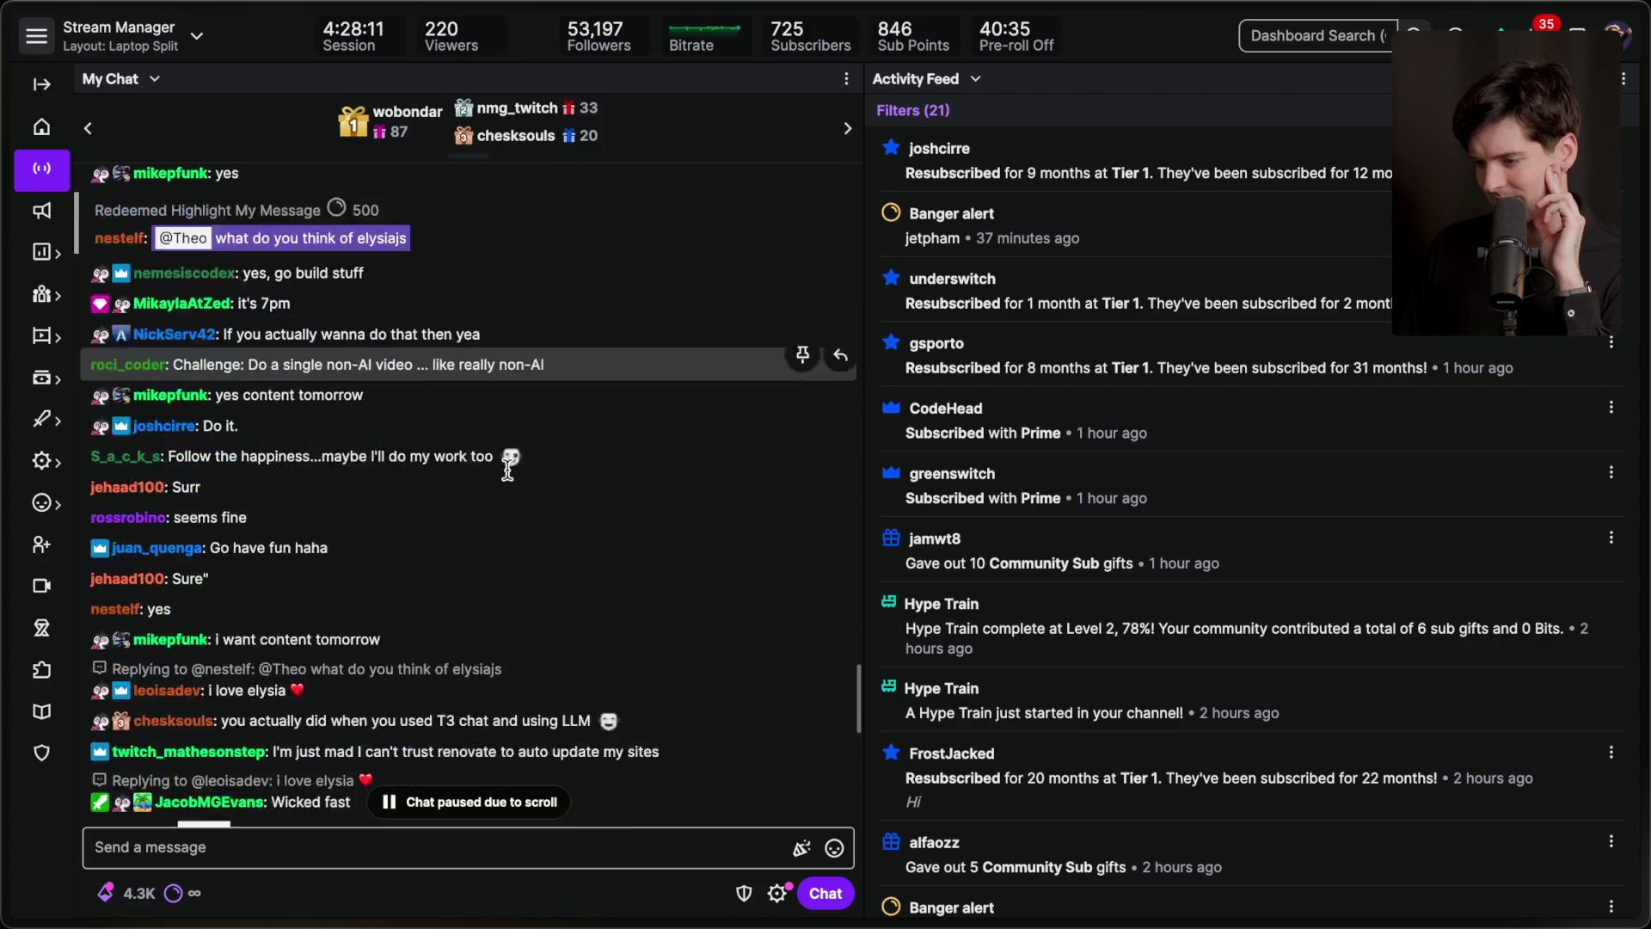
scroll(508, 469, "down", 5)
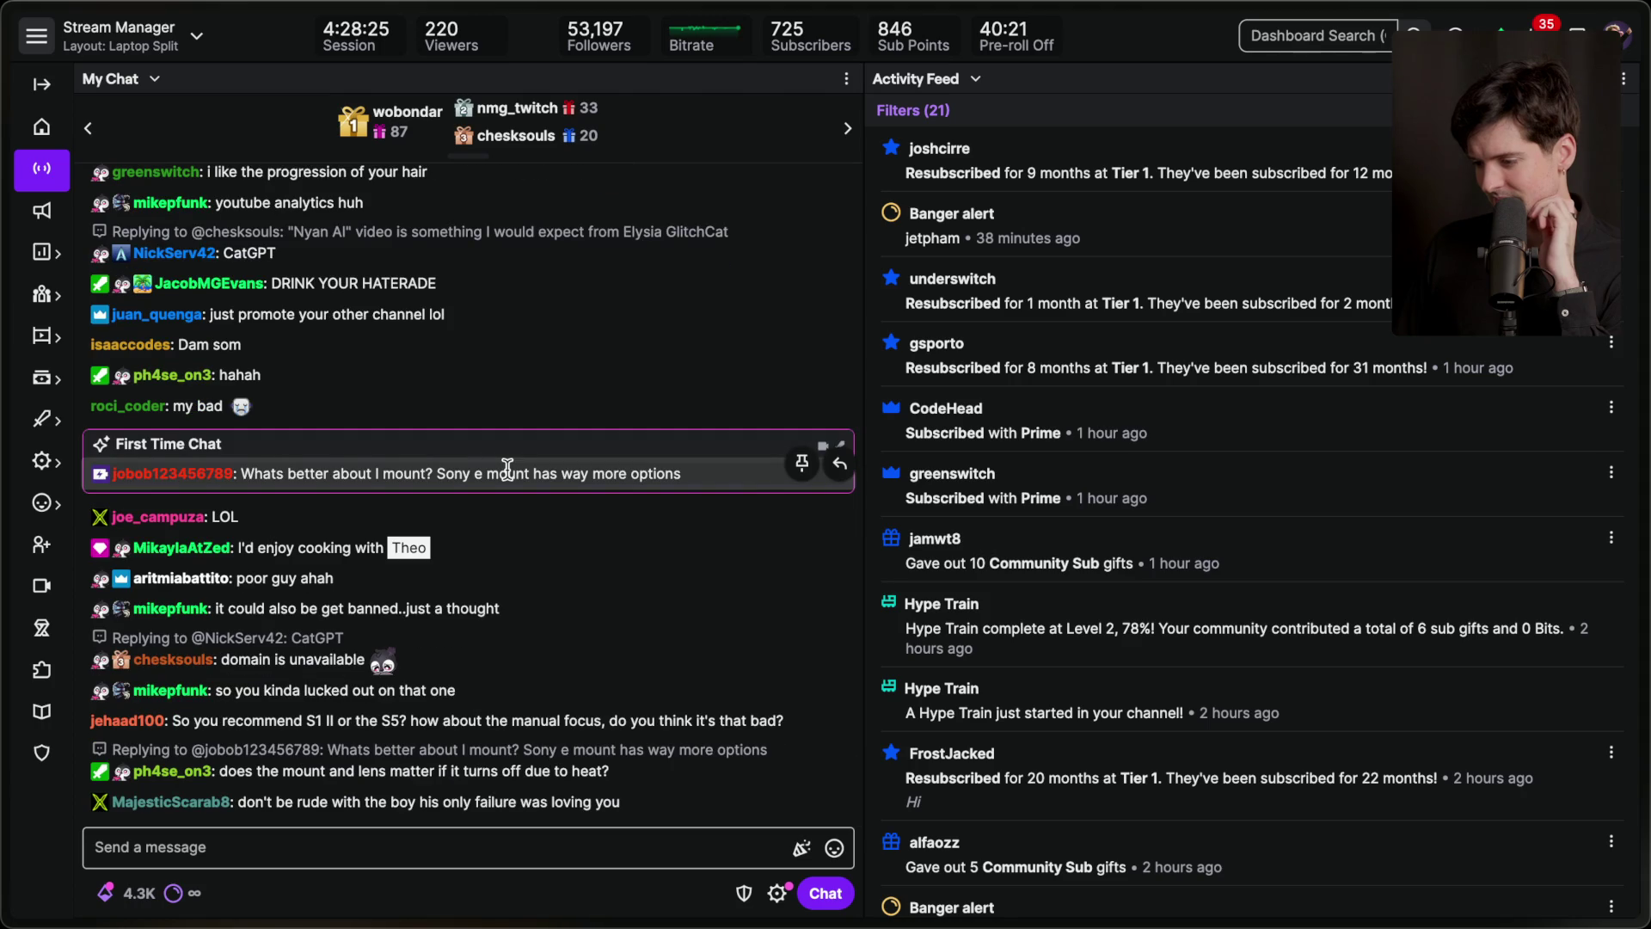
triple_click(540, 722)
left_click(550, 720)
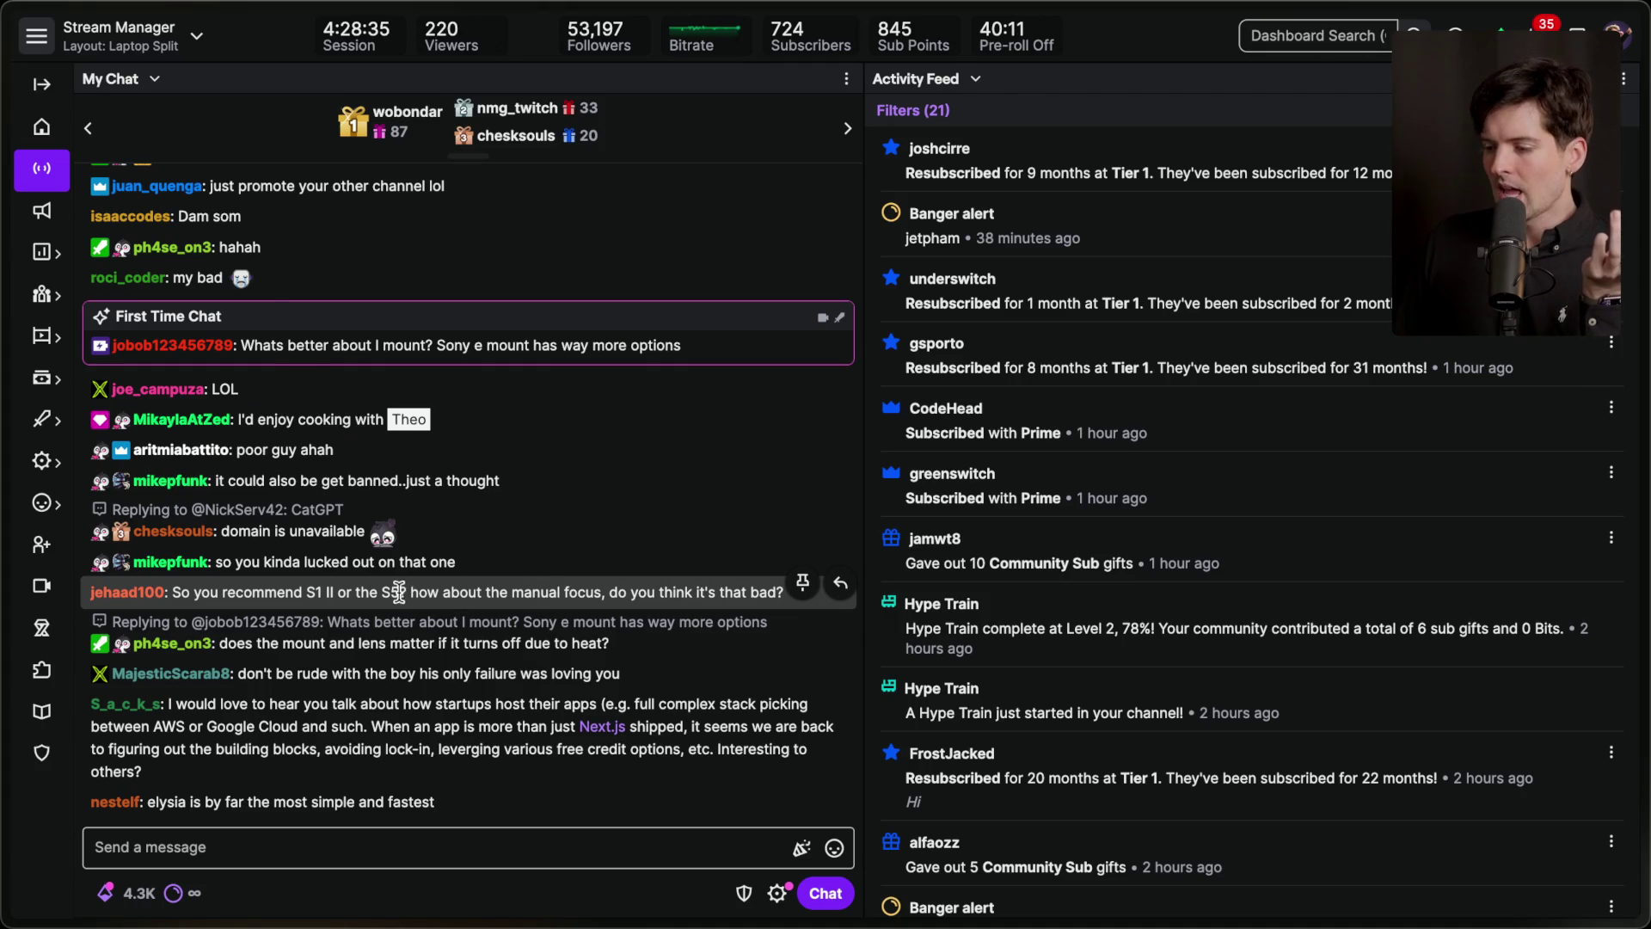
scroll(394, 498, "up", 1)
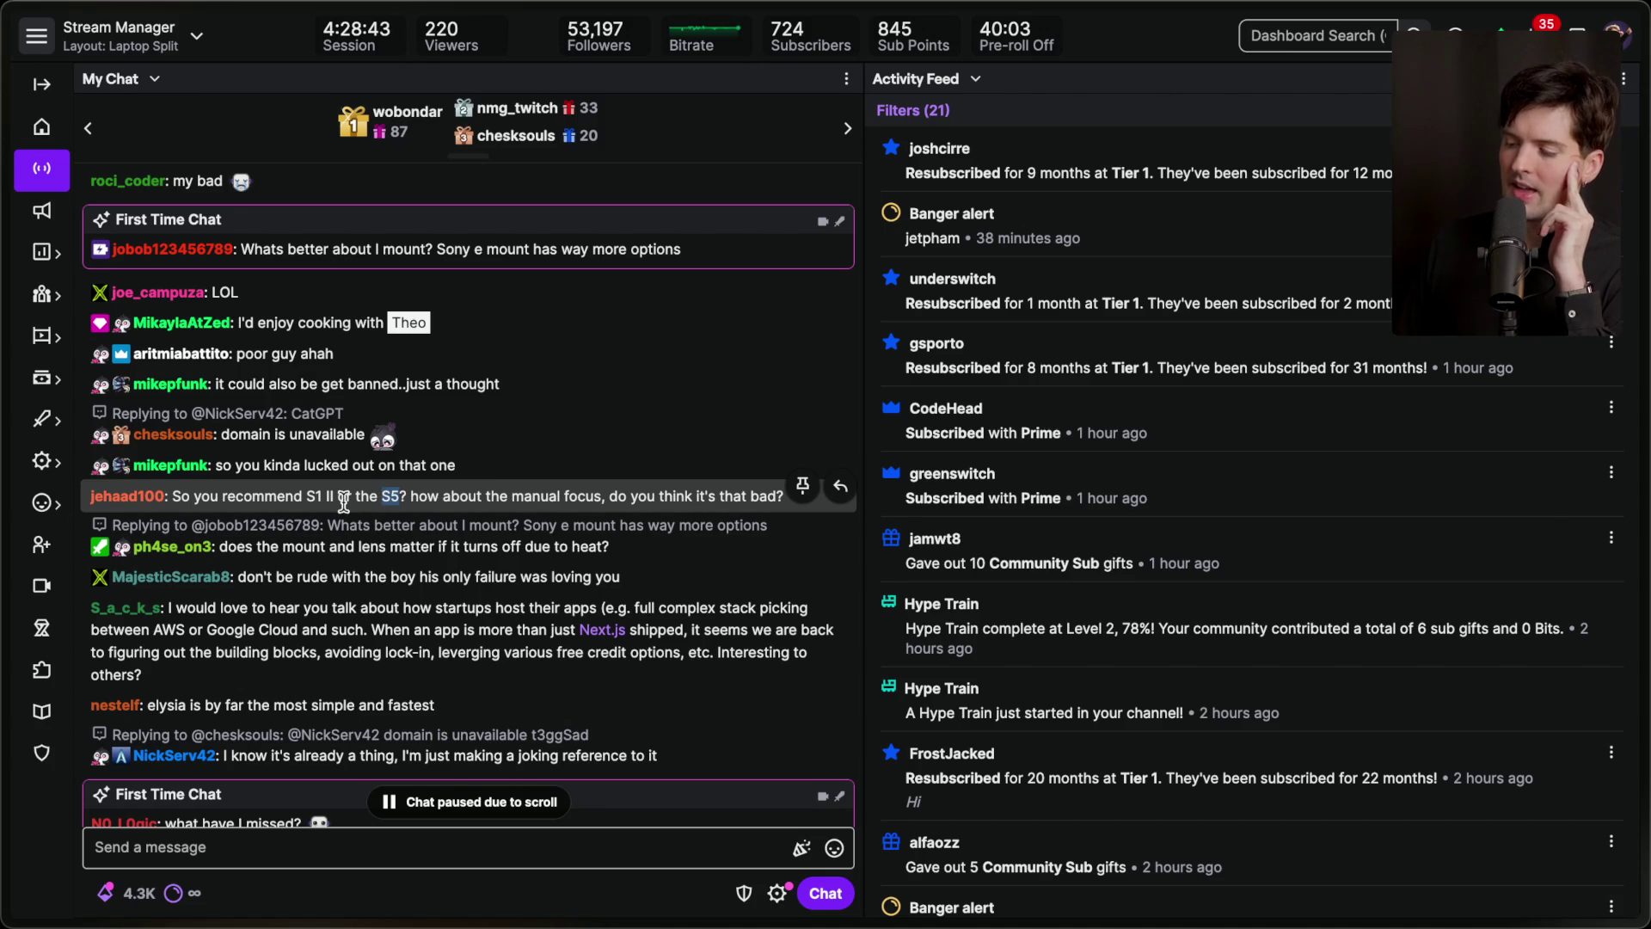
left_click_drag(336, 499, 310, 499)
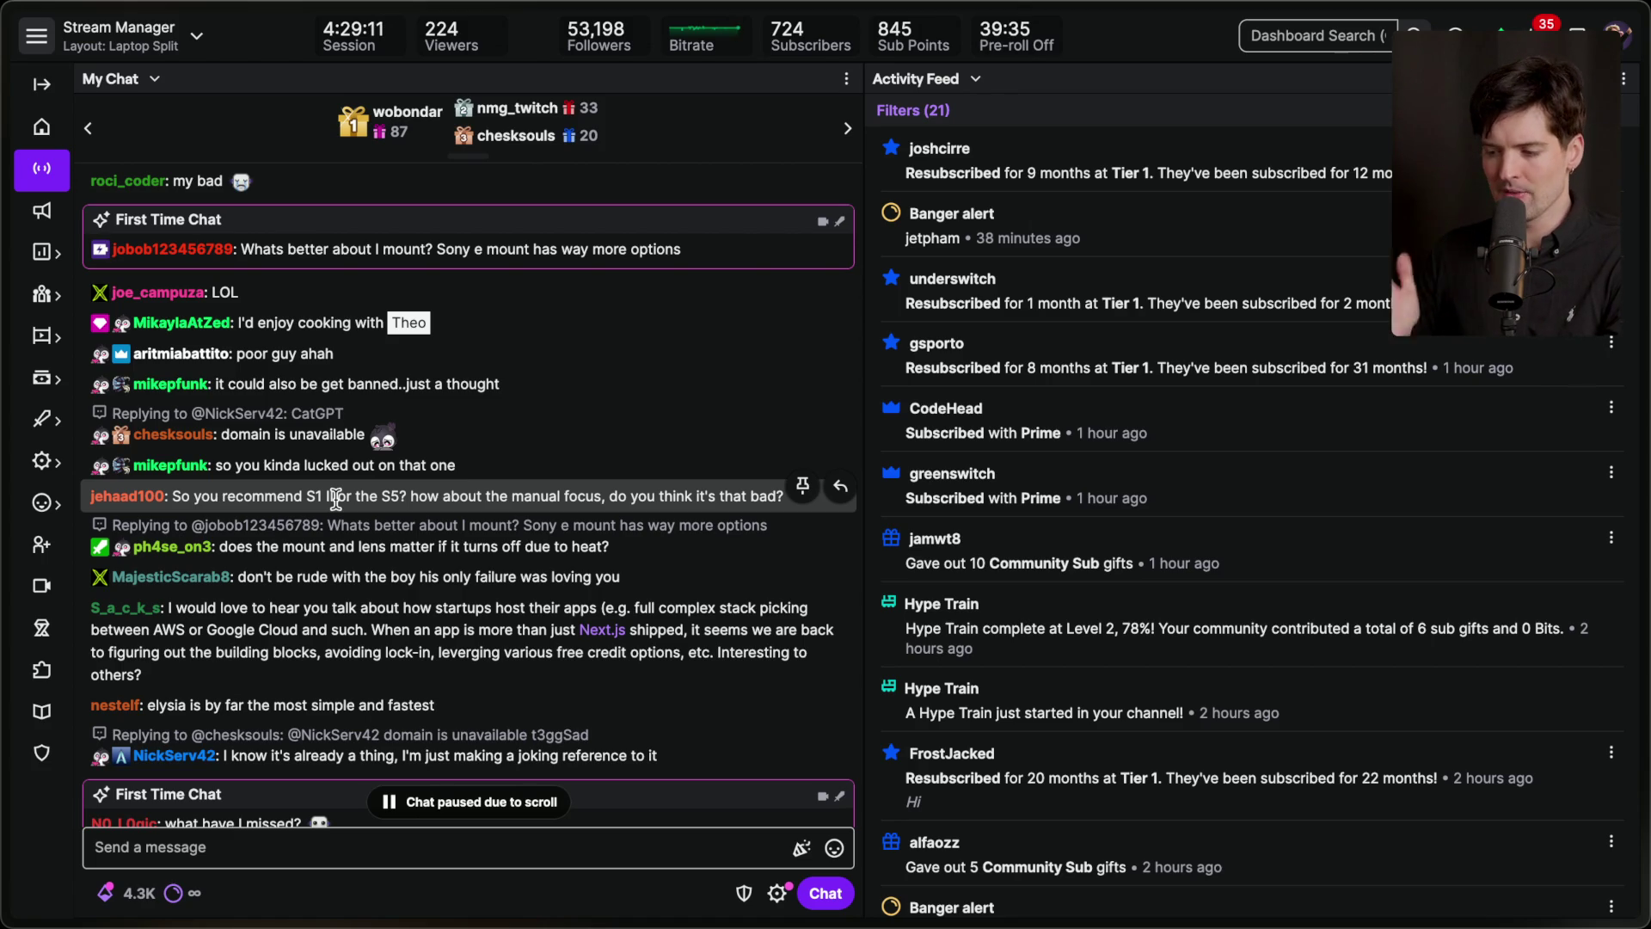
scroll(336, 498, "down", 3)
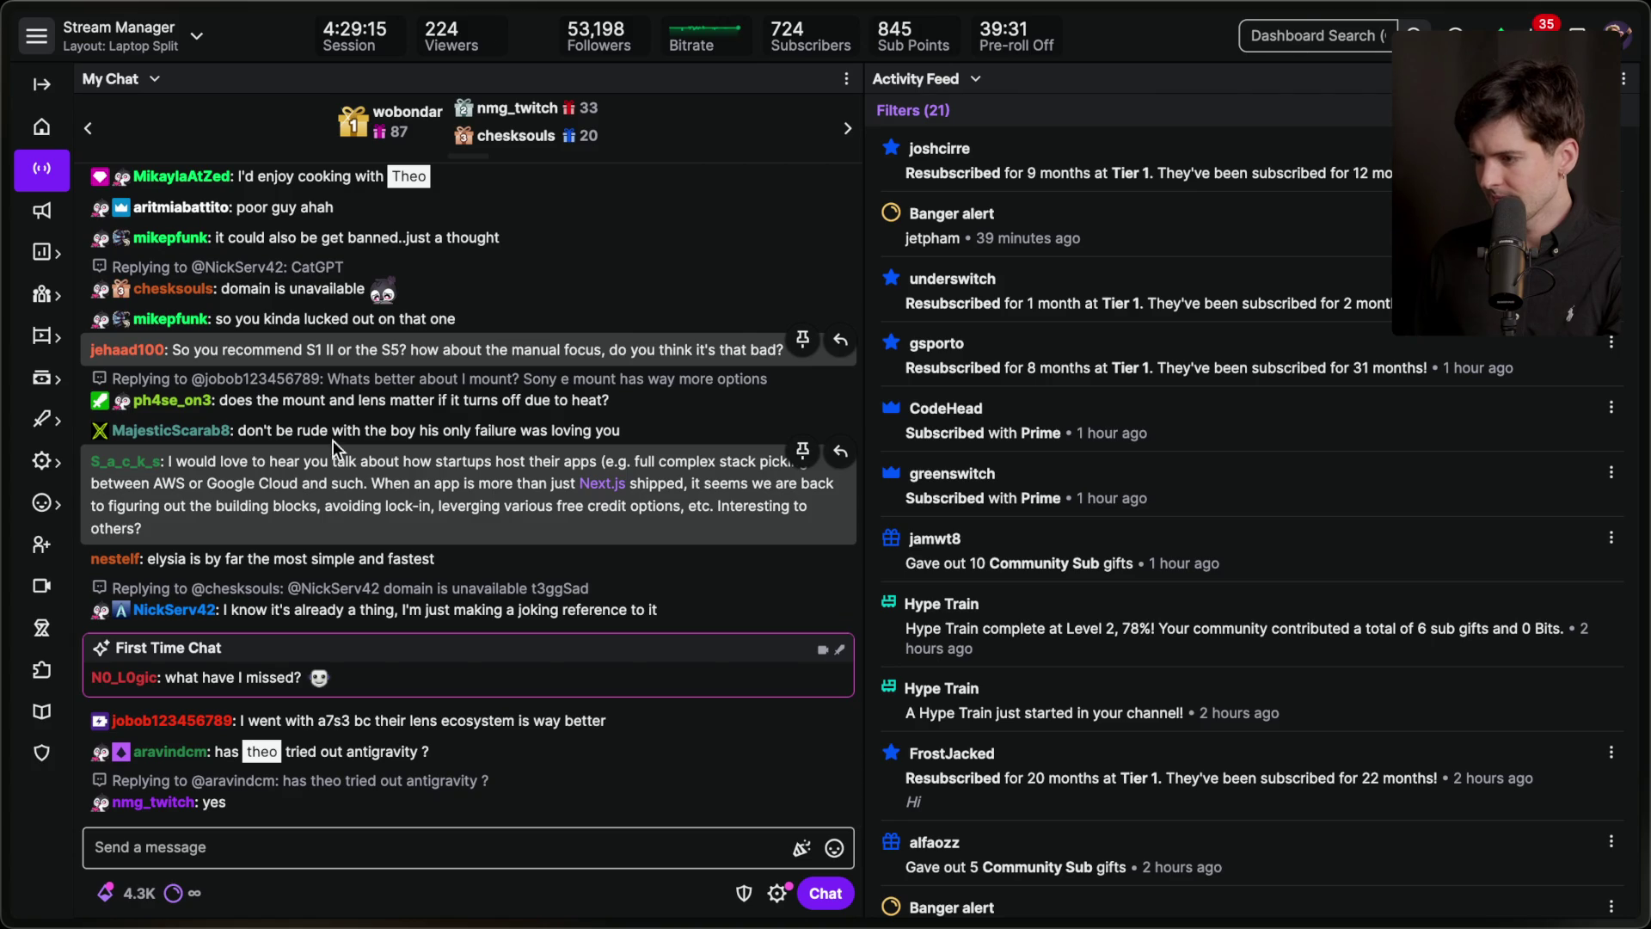
Switch to the tab with Twitch and YouTube chats side by side, then start a new tab.
mouse_move(1647, 344)
left_click(1393, 322)
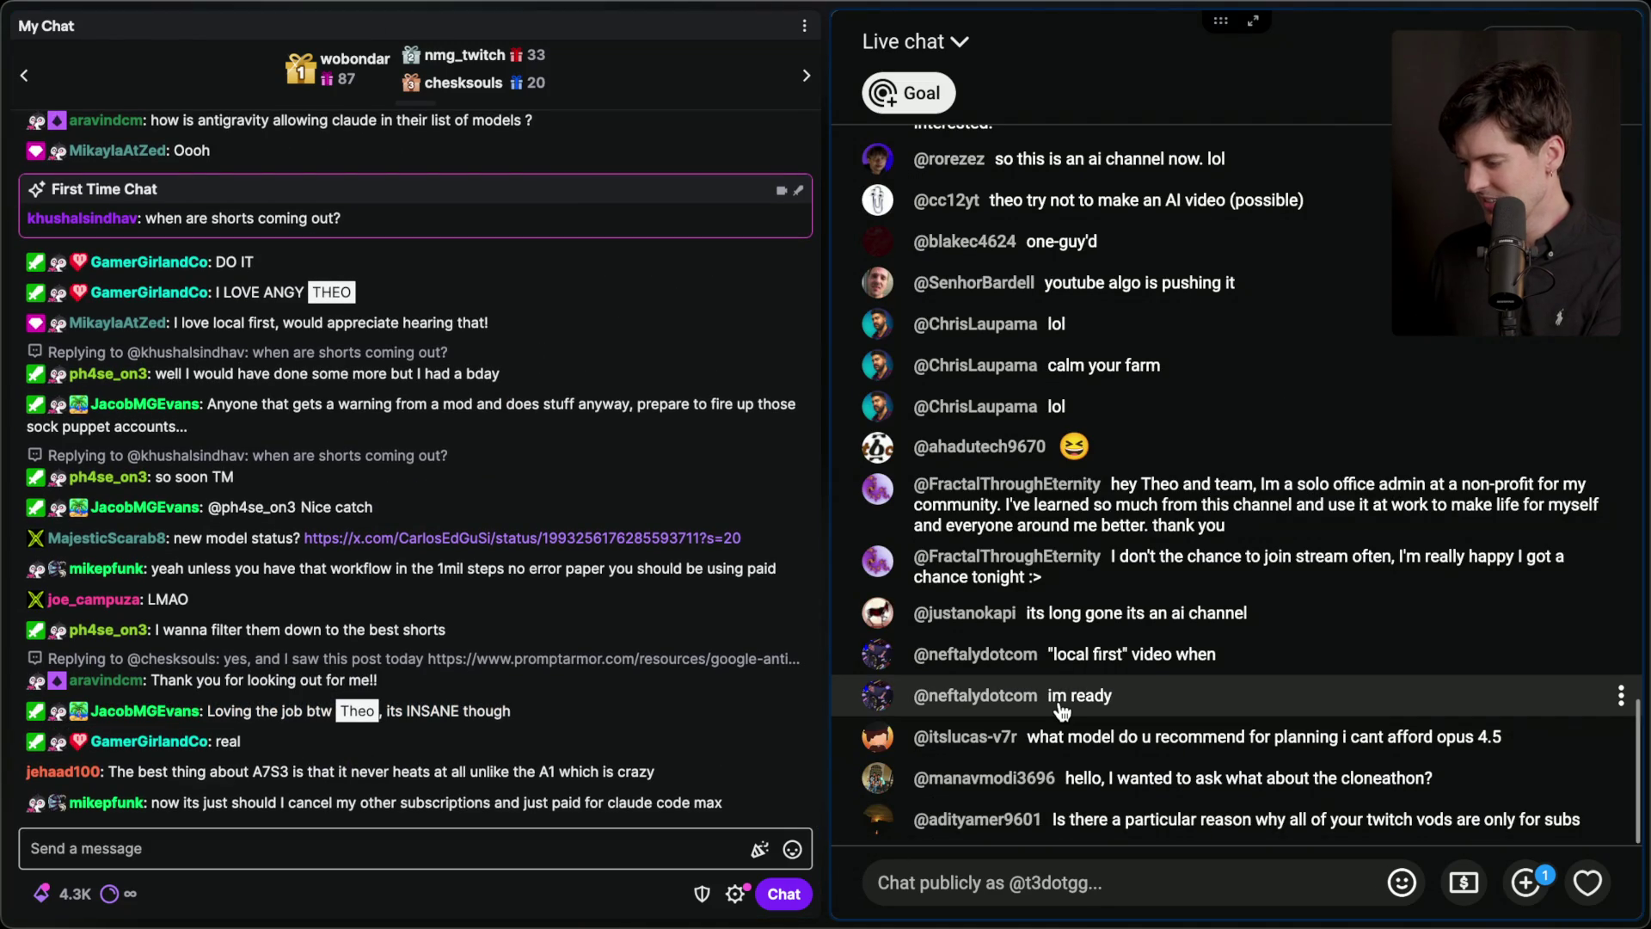
mouse_move(1462, 556)
left_click(1410, 504)
Load twitch.tv, dismiss the collaborators promo card, and expand the Followed Channels list.
type("twitch.tv/")
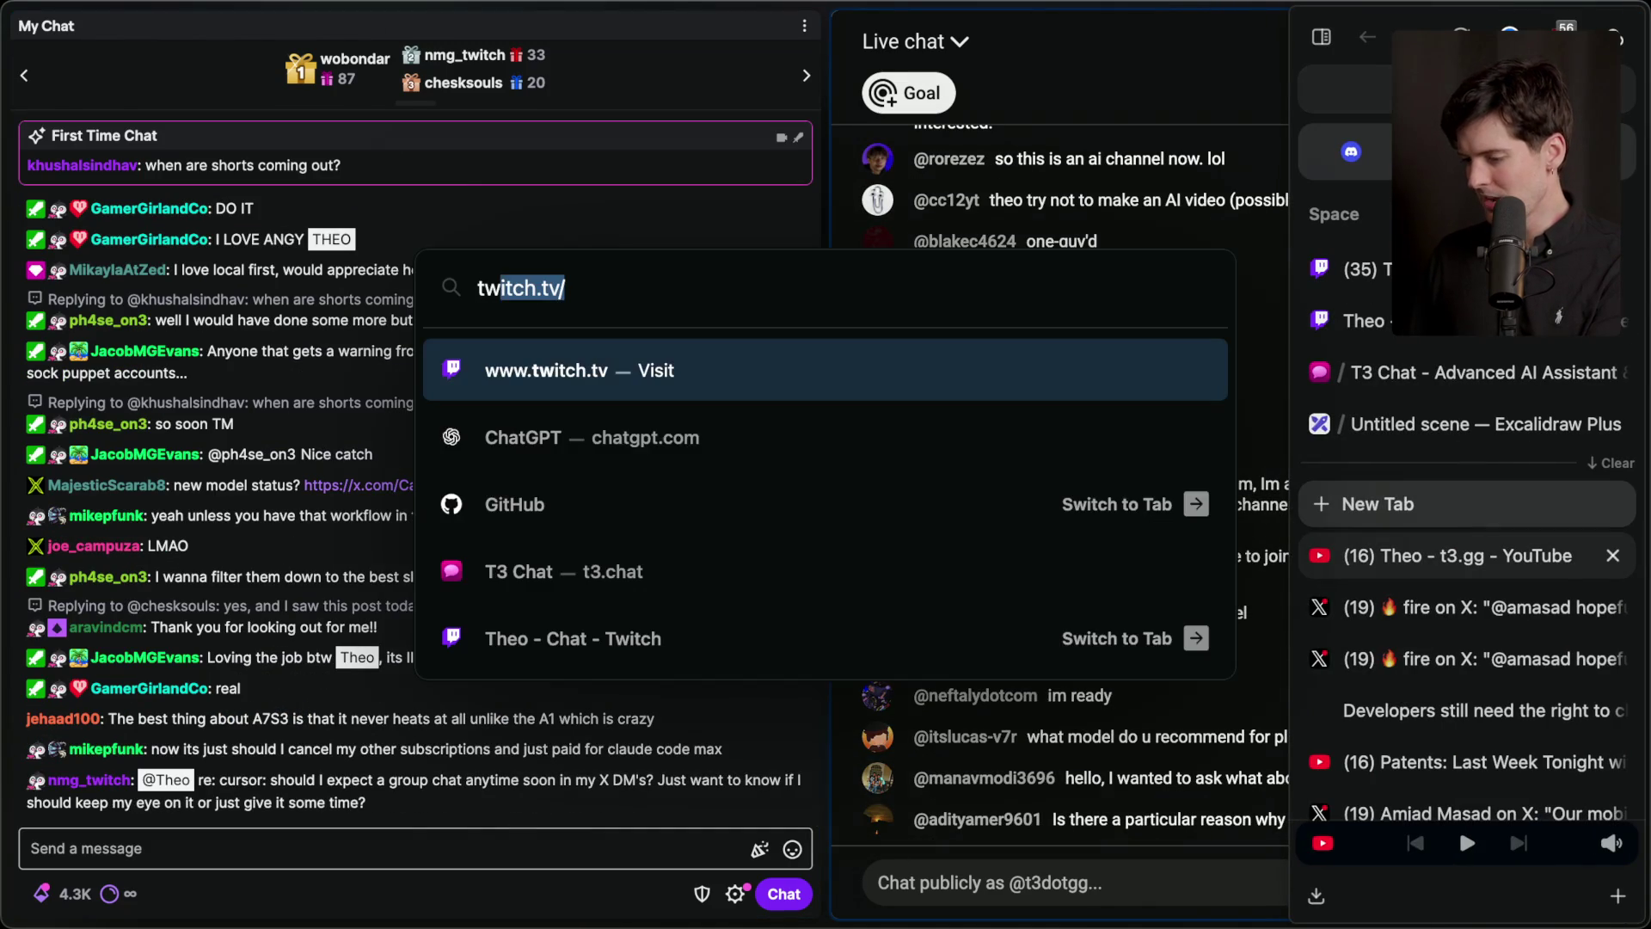
key("Return")
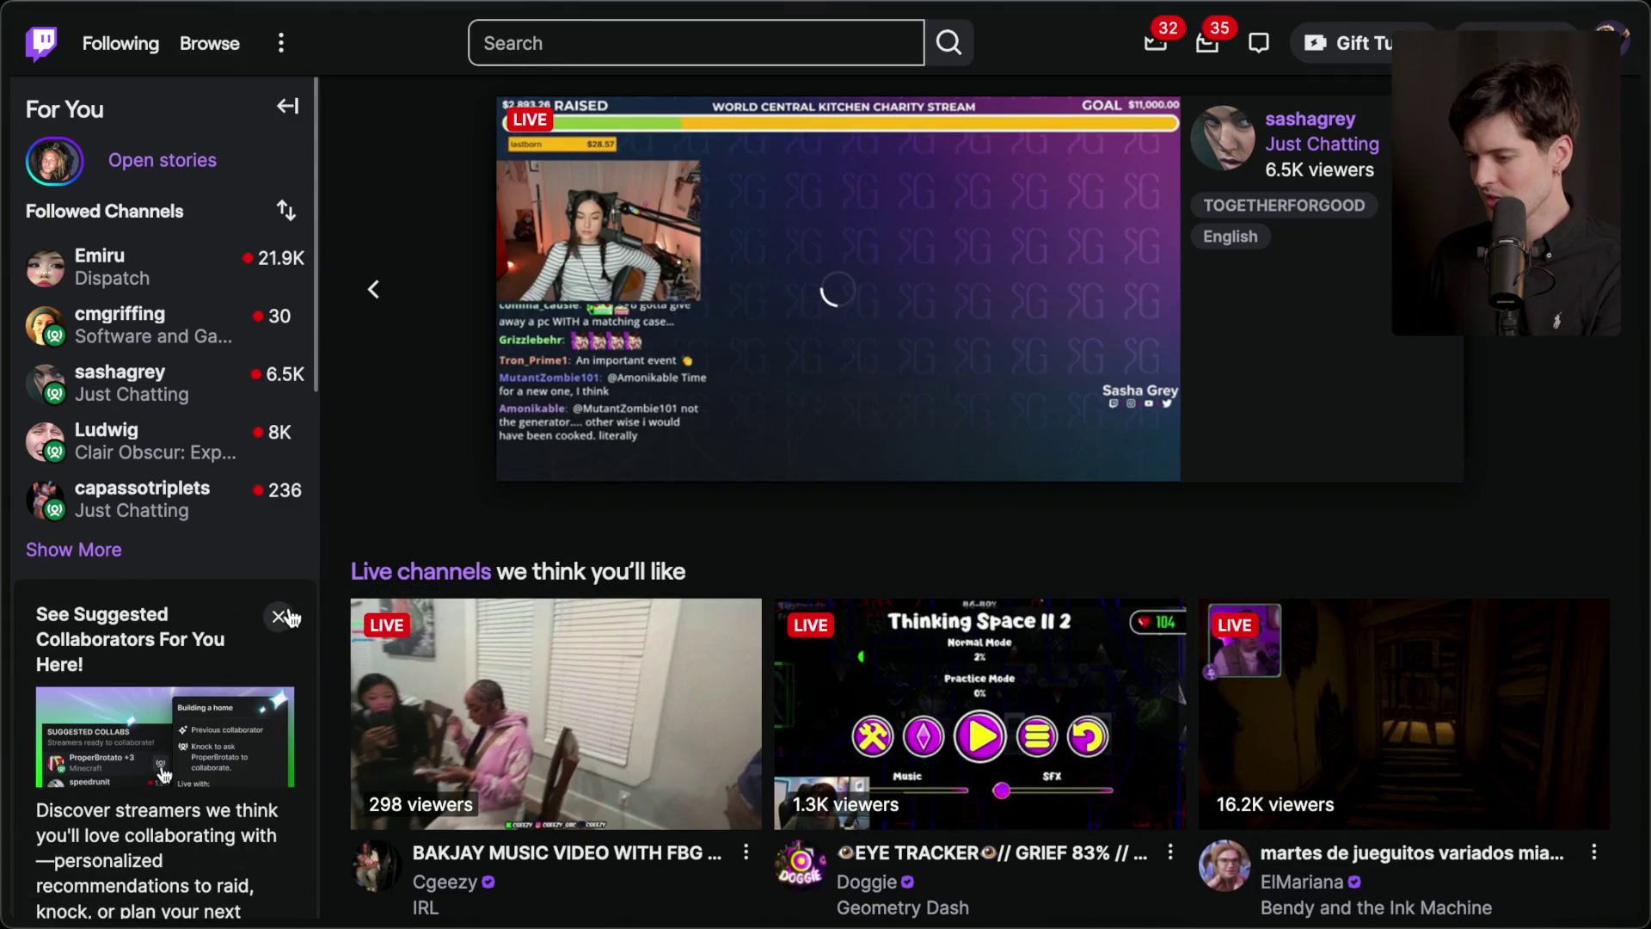
left_click(278, 616)
left_click(73, 549)
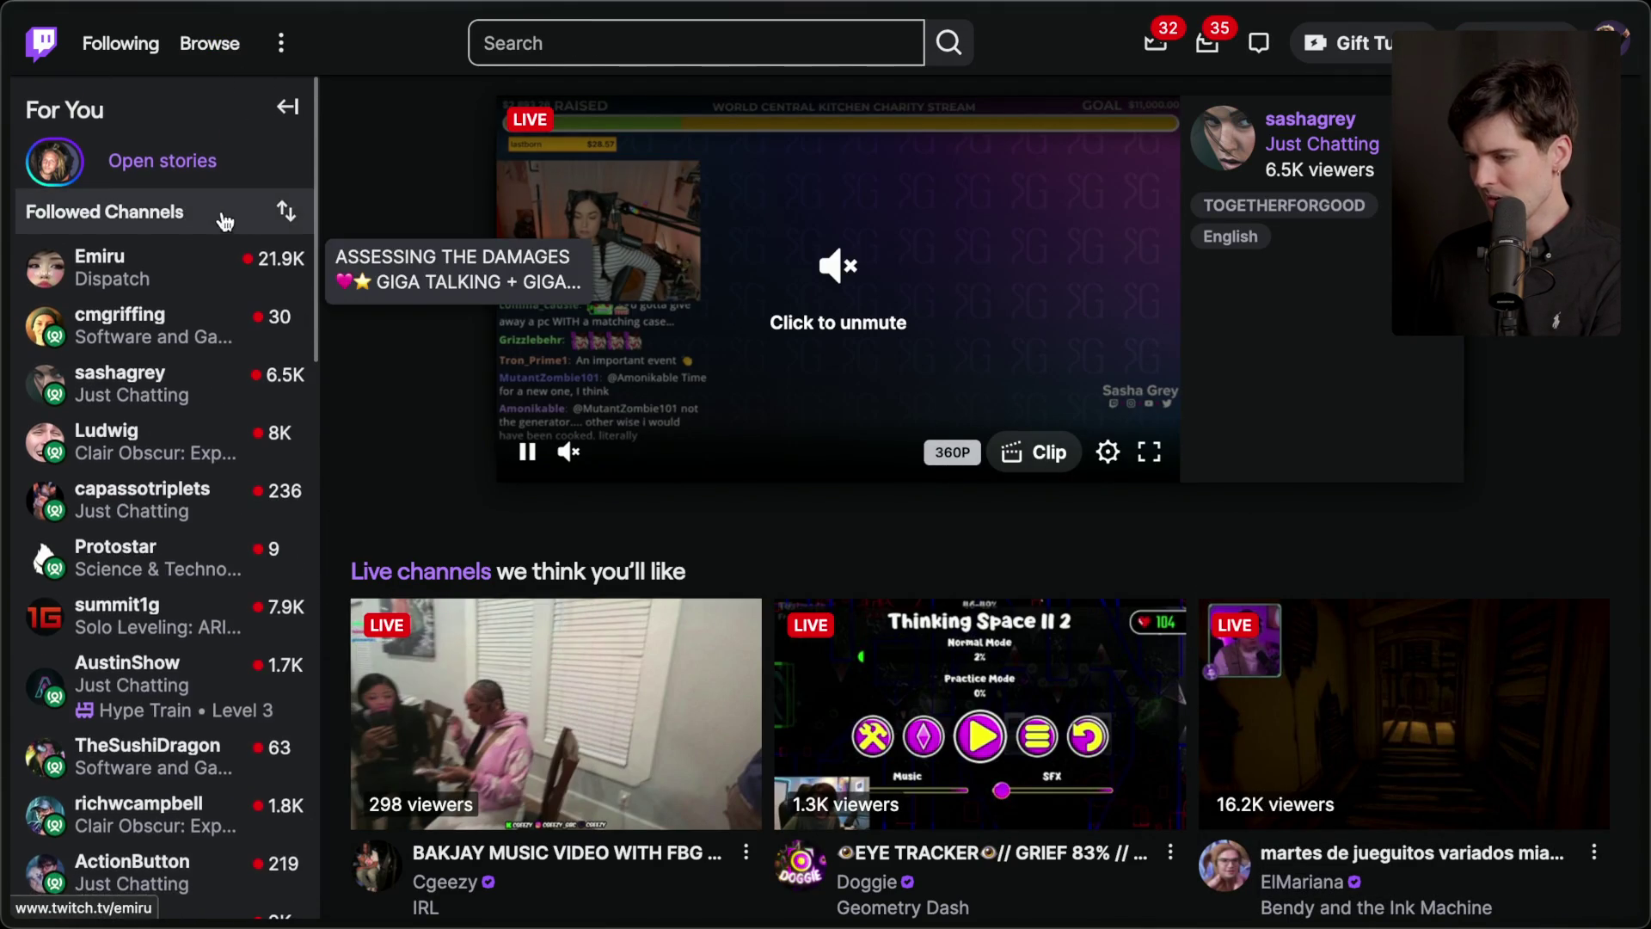
scroll(285, 198, "down", 8)
left_click(75, 496)
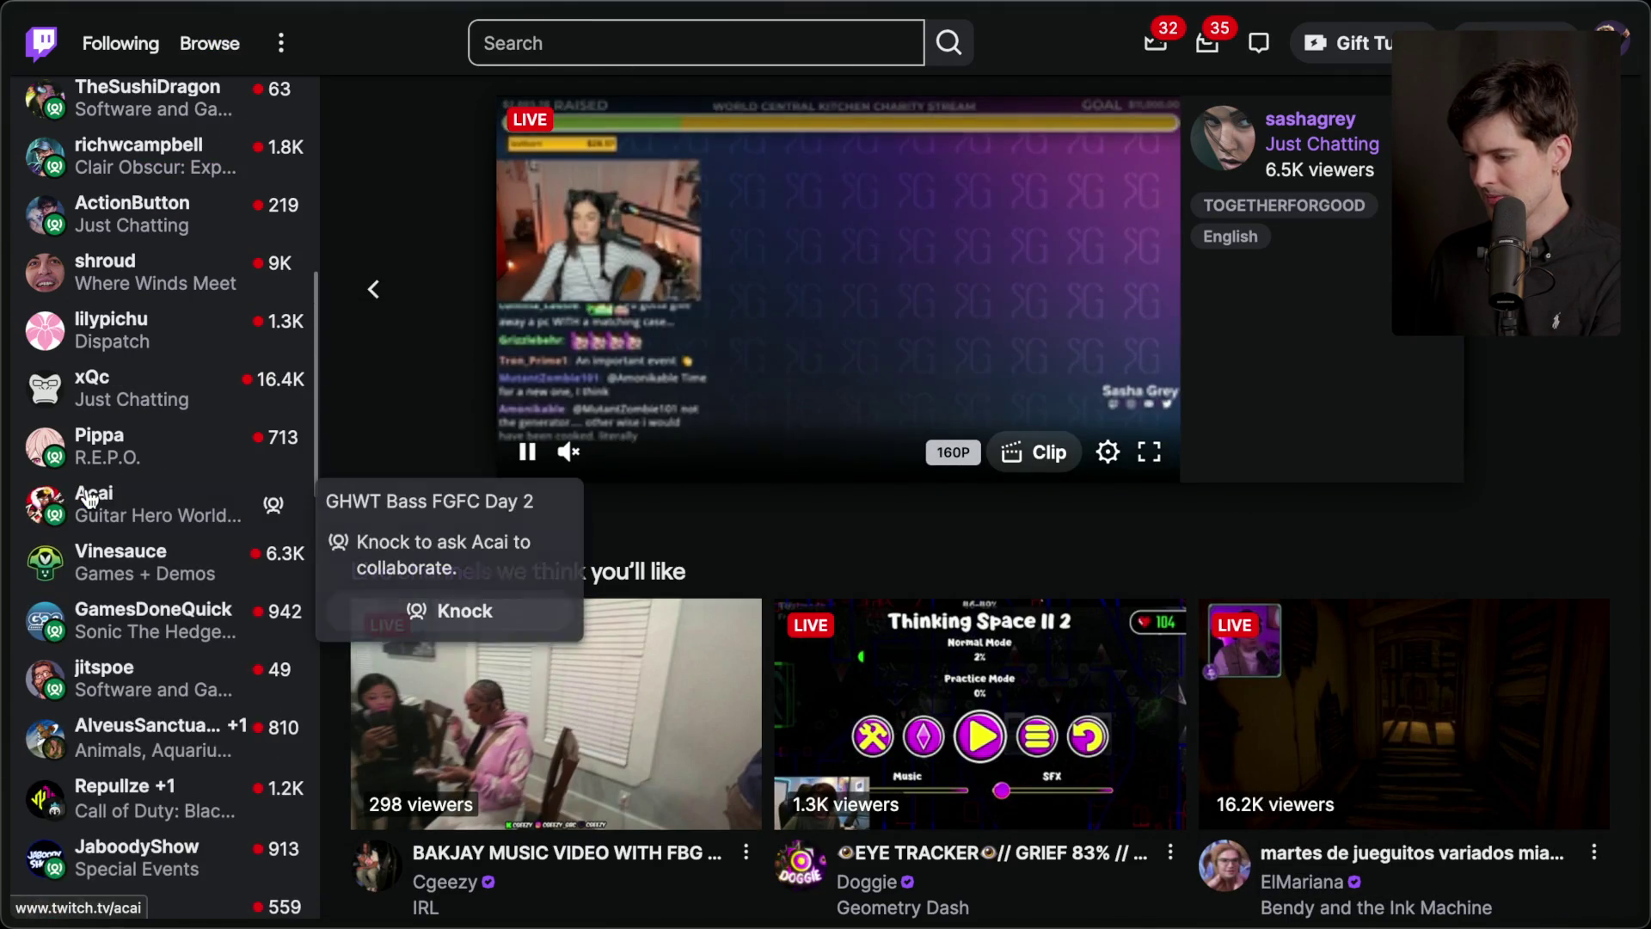
scroll(280, 229, "up", 8)
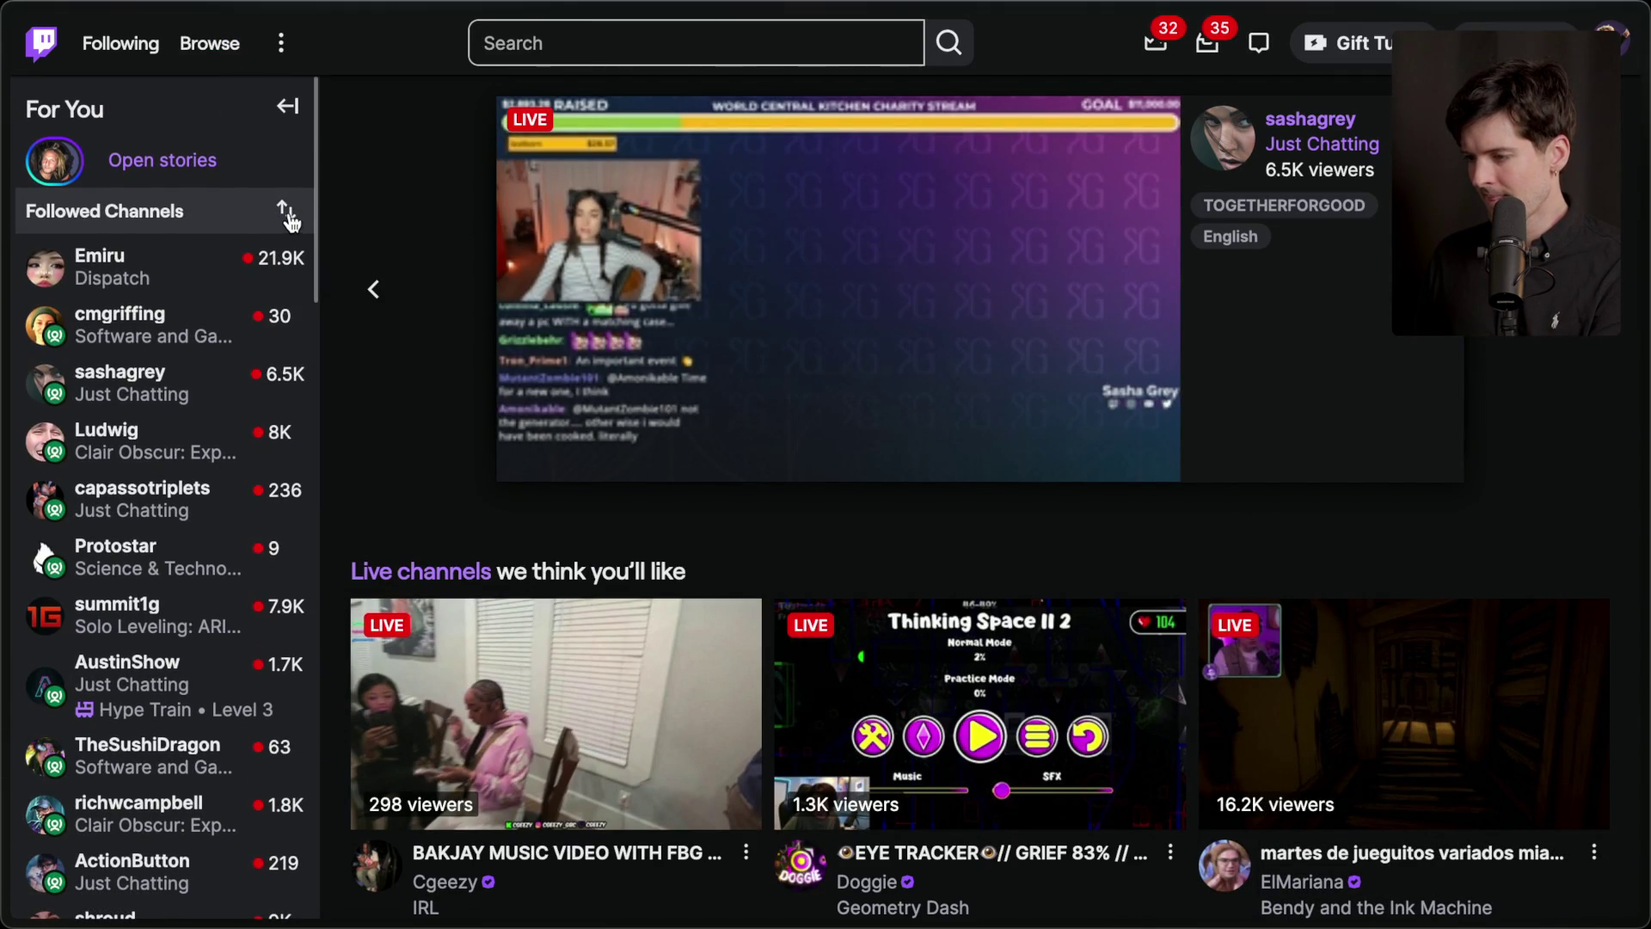
Sort followed channels by Viewers (High to Low) and expand the list further.
left_click(285, 211)
left_click(176, 368)
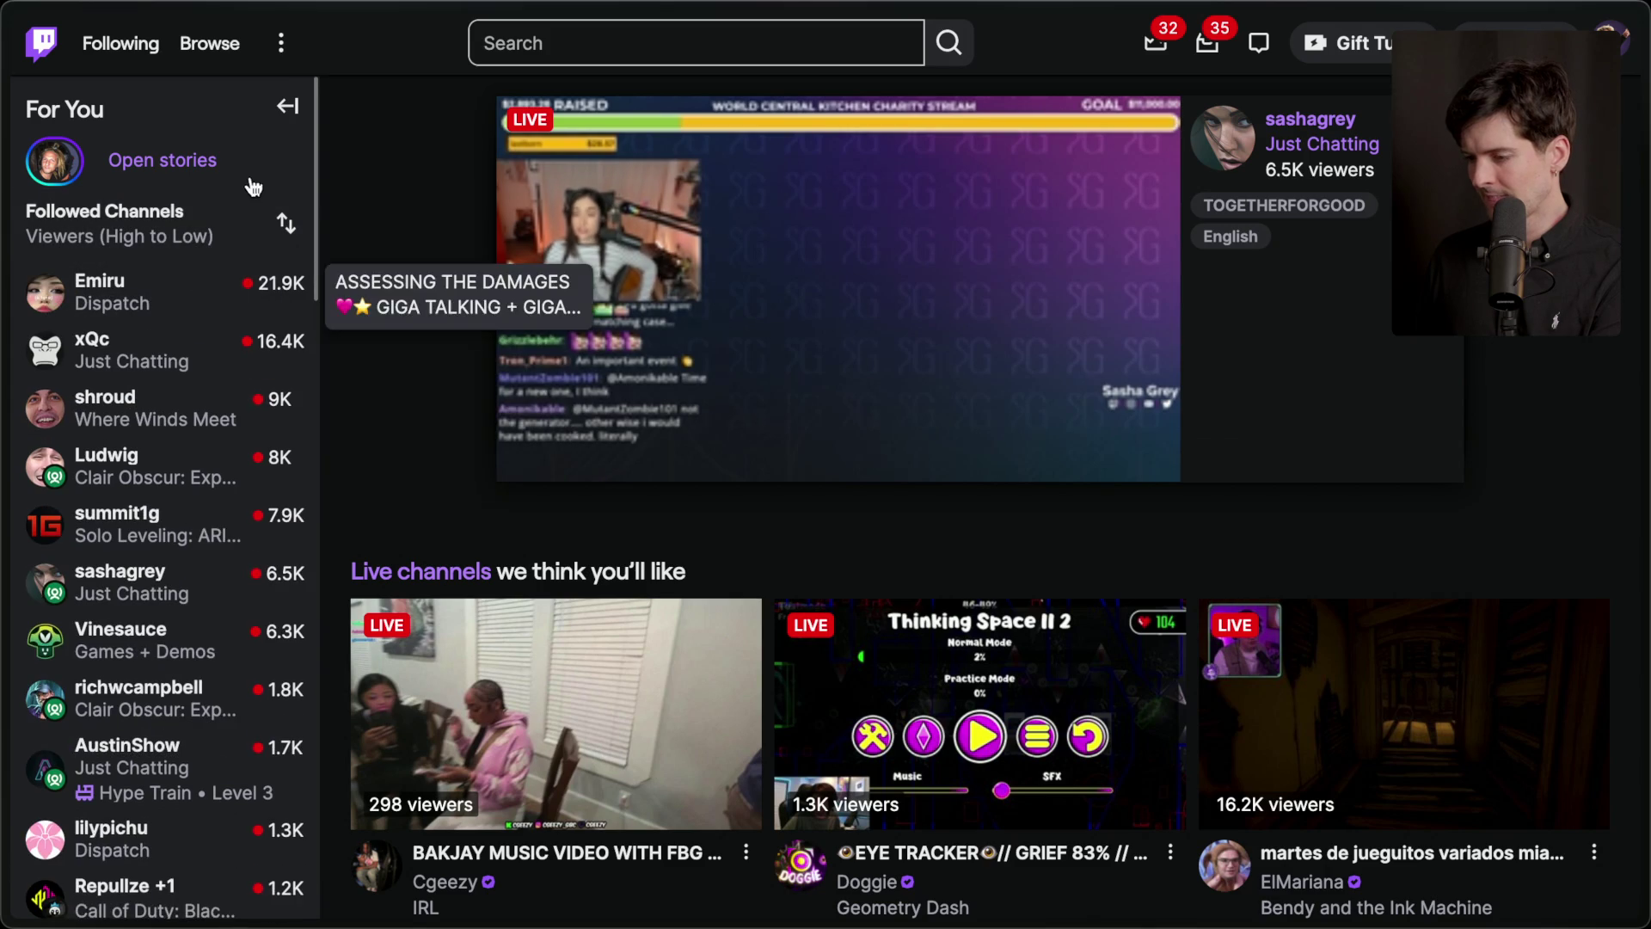
scroll(153, 491, "down", 10)
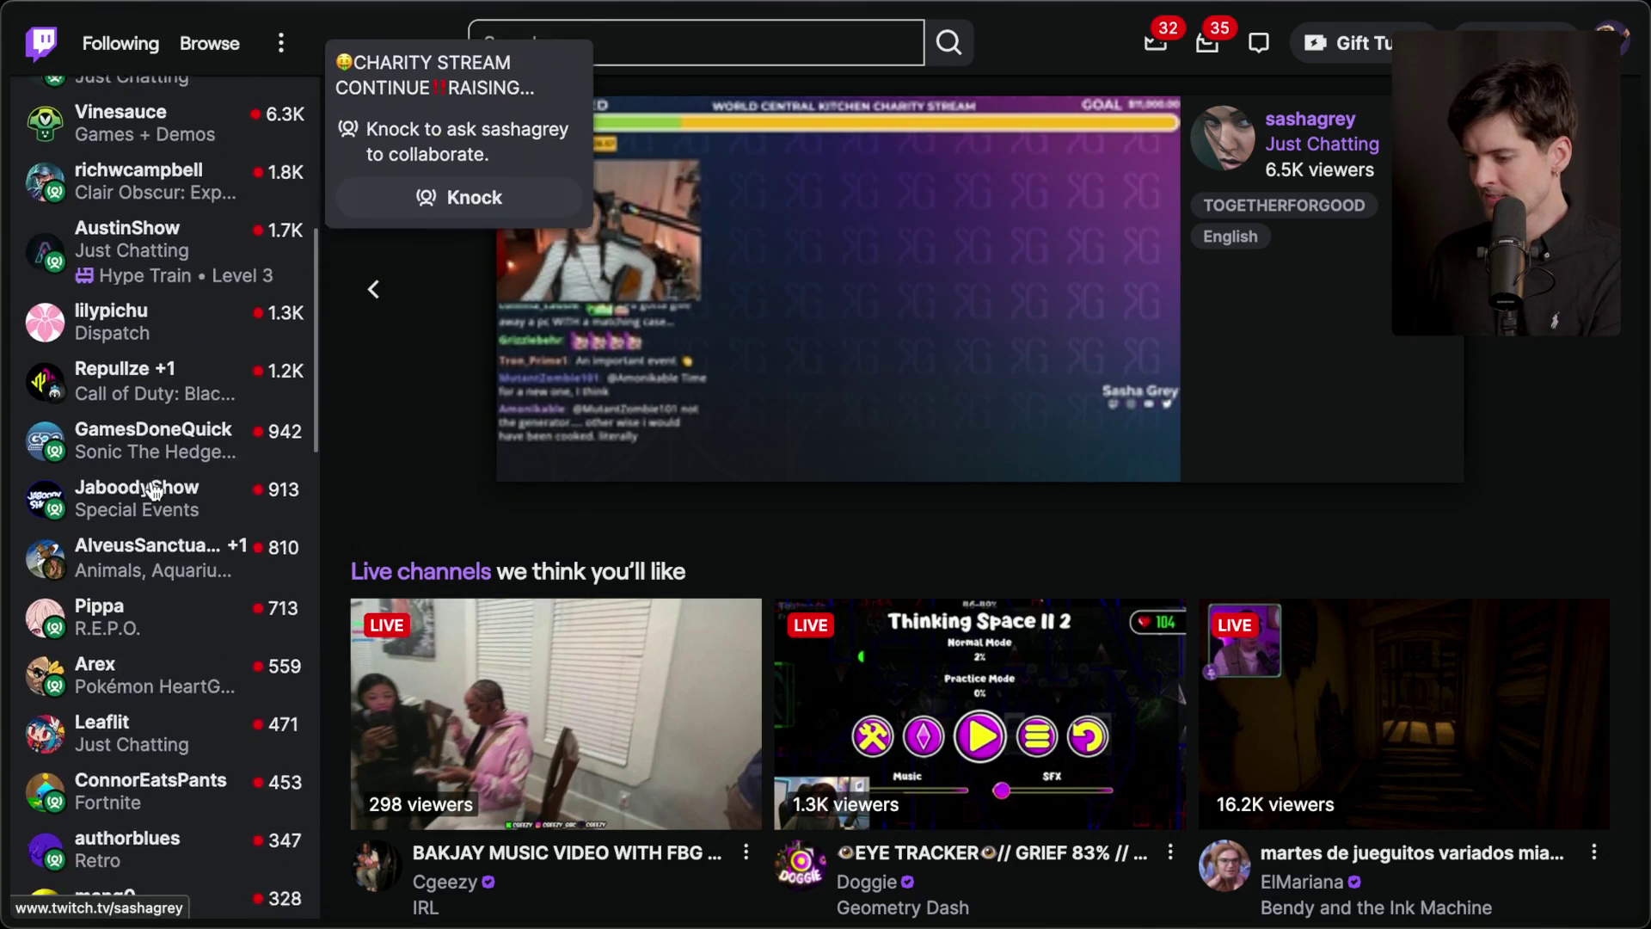
scroll(153, 482, "down", 5)
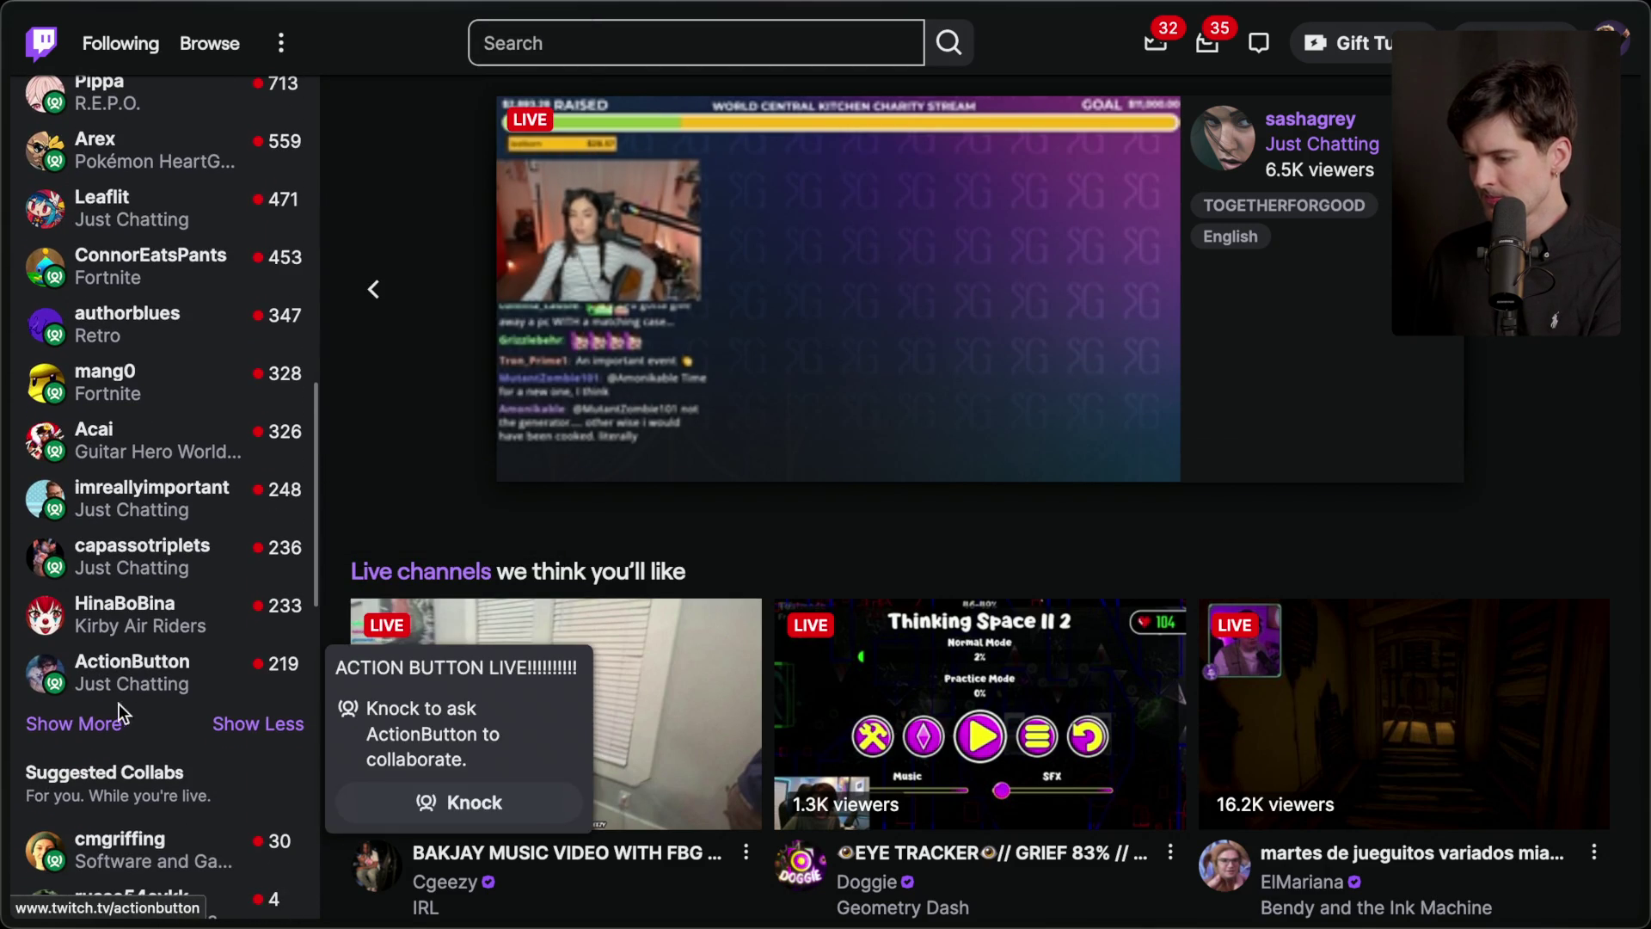
left_click(101, 735)
scroll(129, 774, "down", 15)
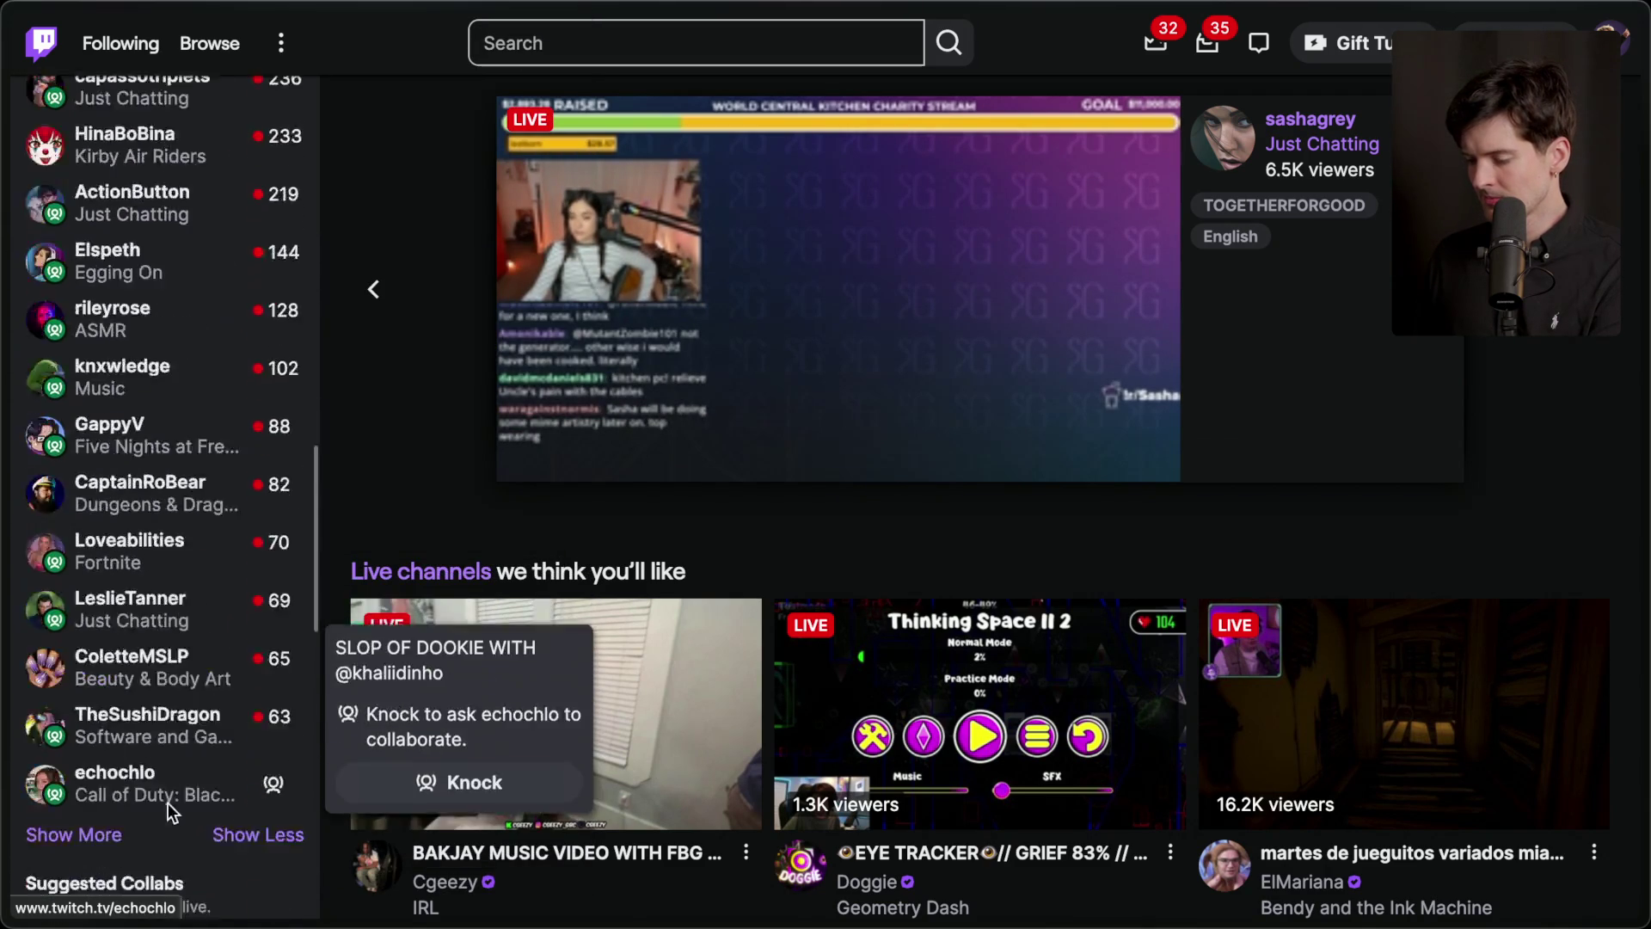
scroll(169, 812, "up", 20)
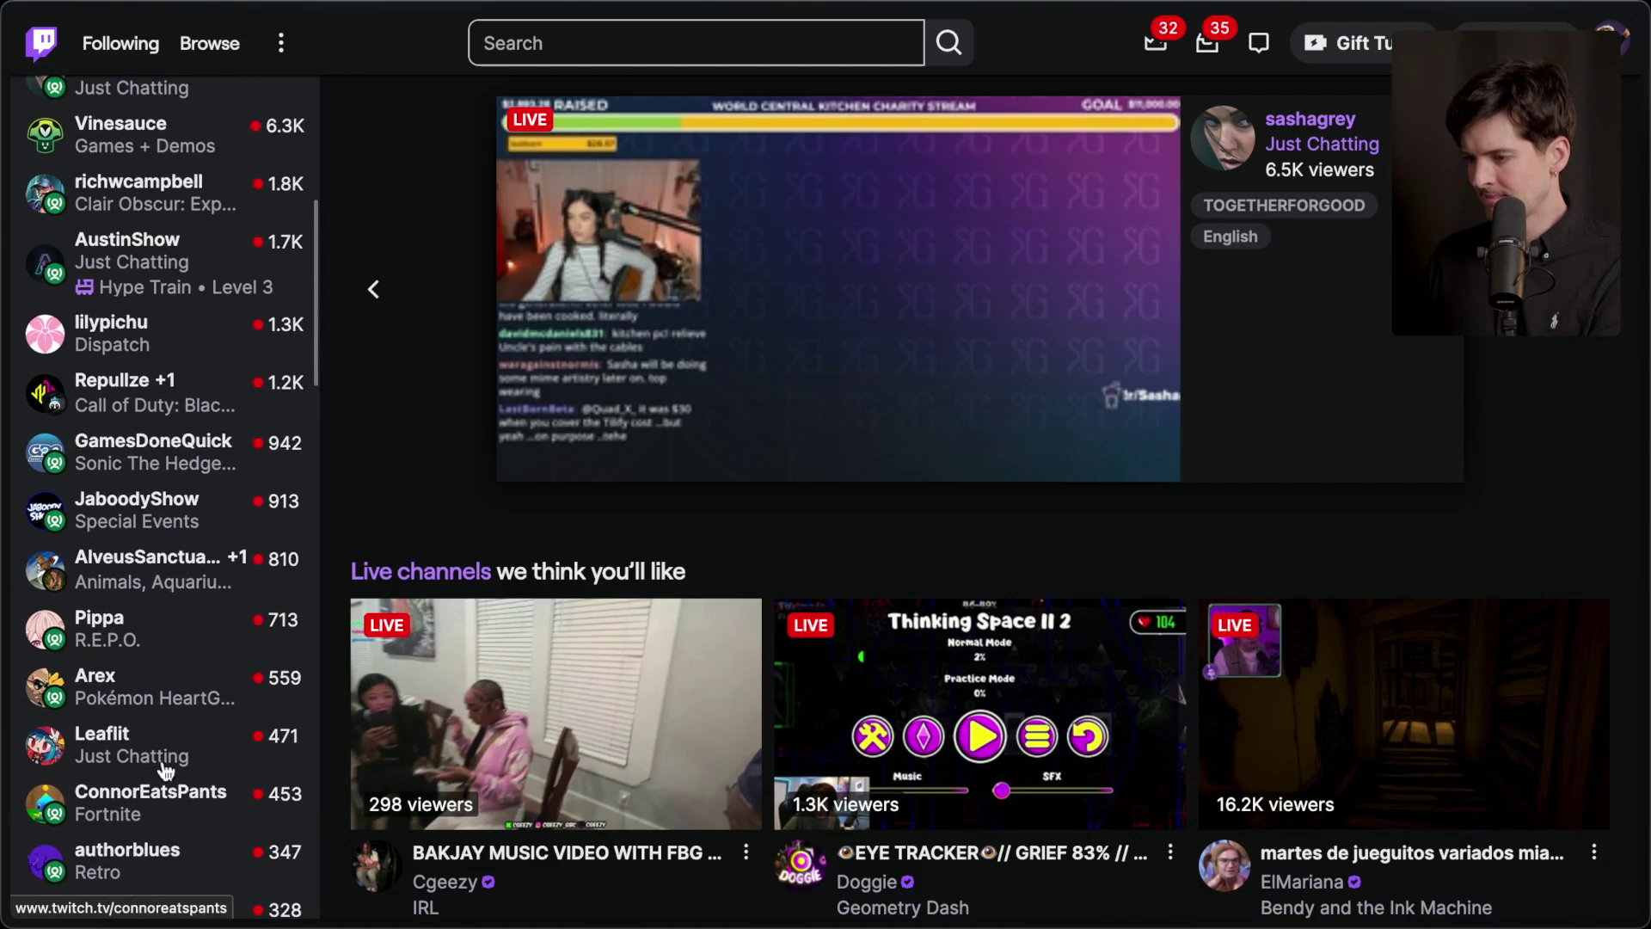
scroll(144, 473, "up", 6)
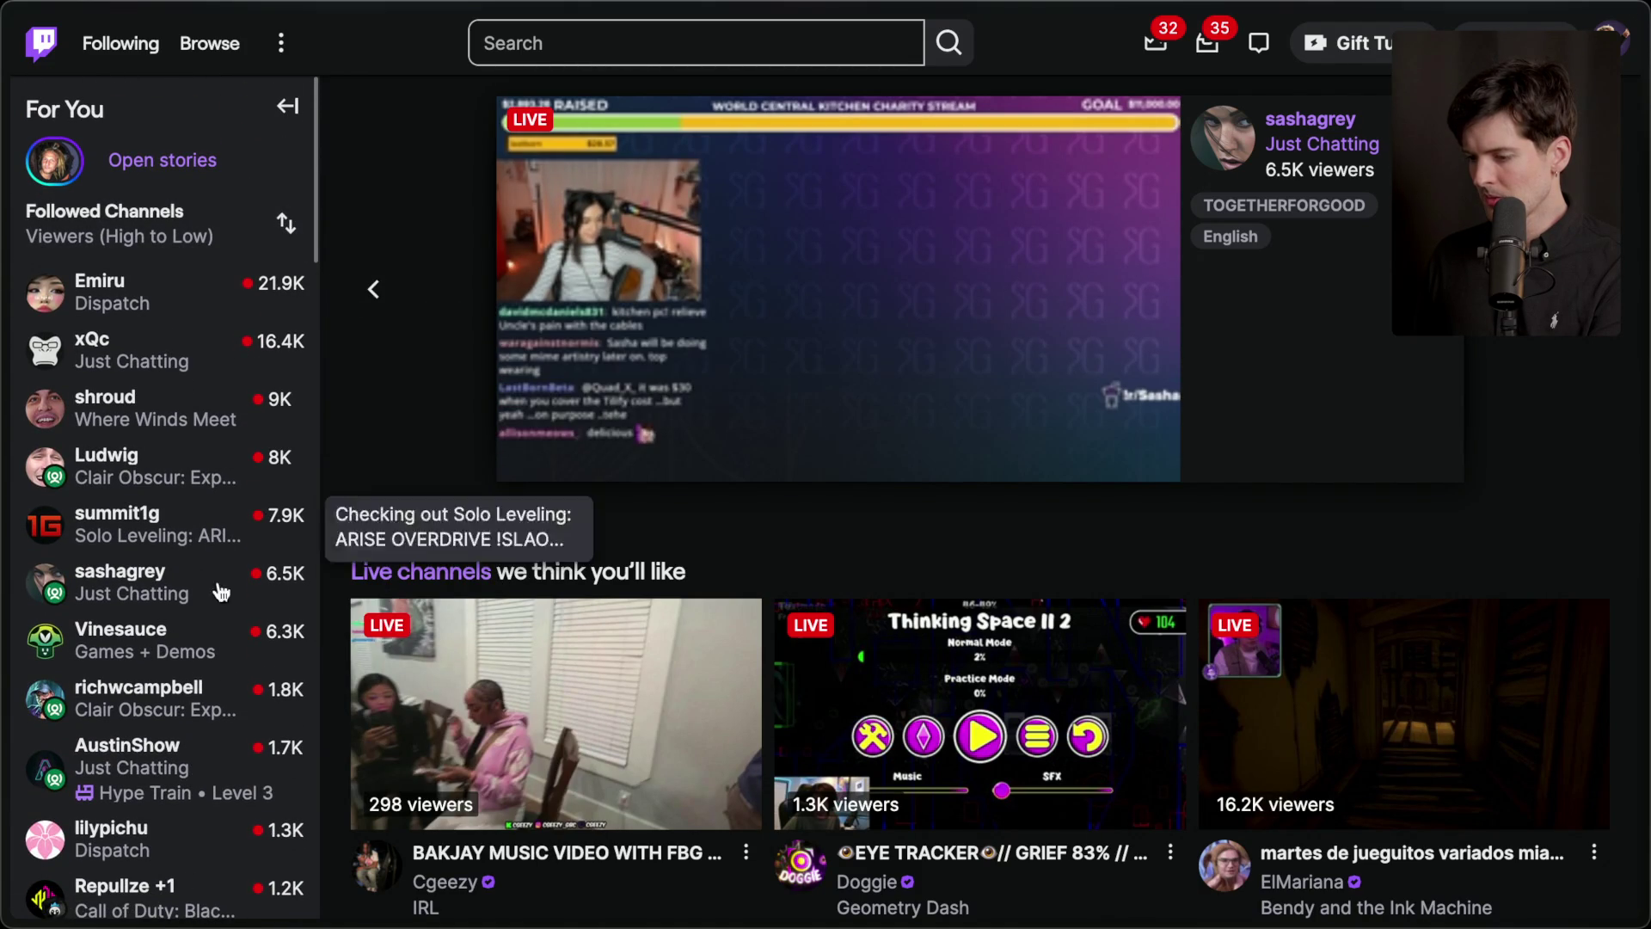
scroll(183, 750, "down", 20)
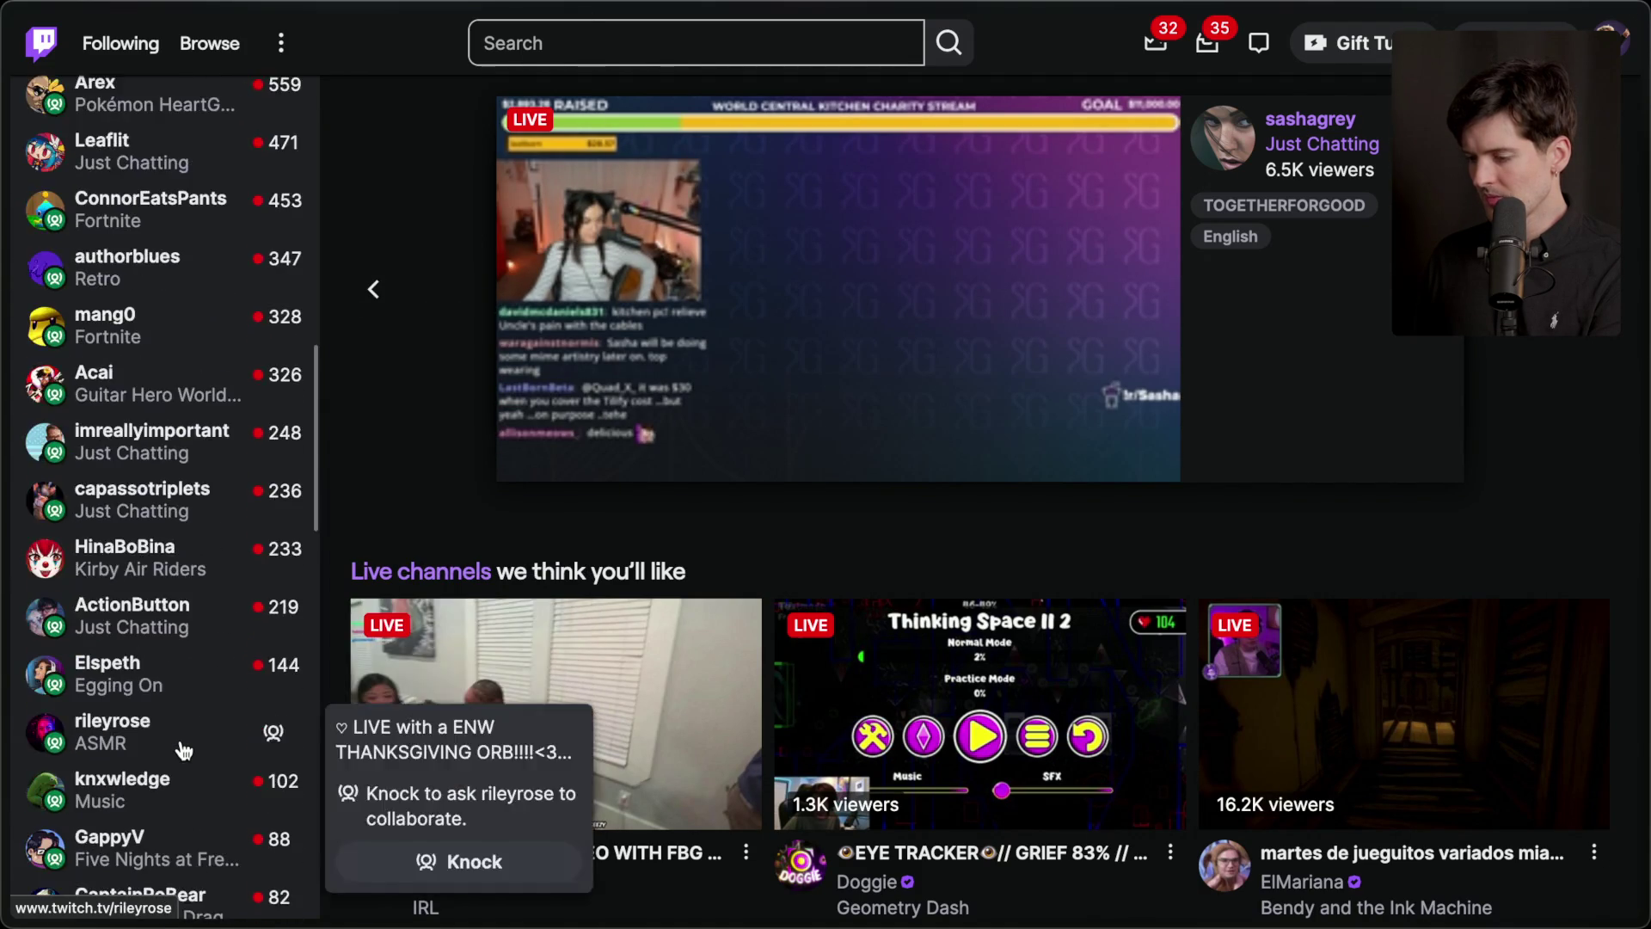